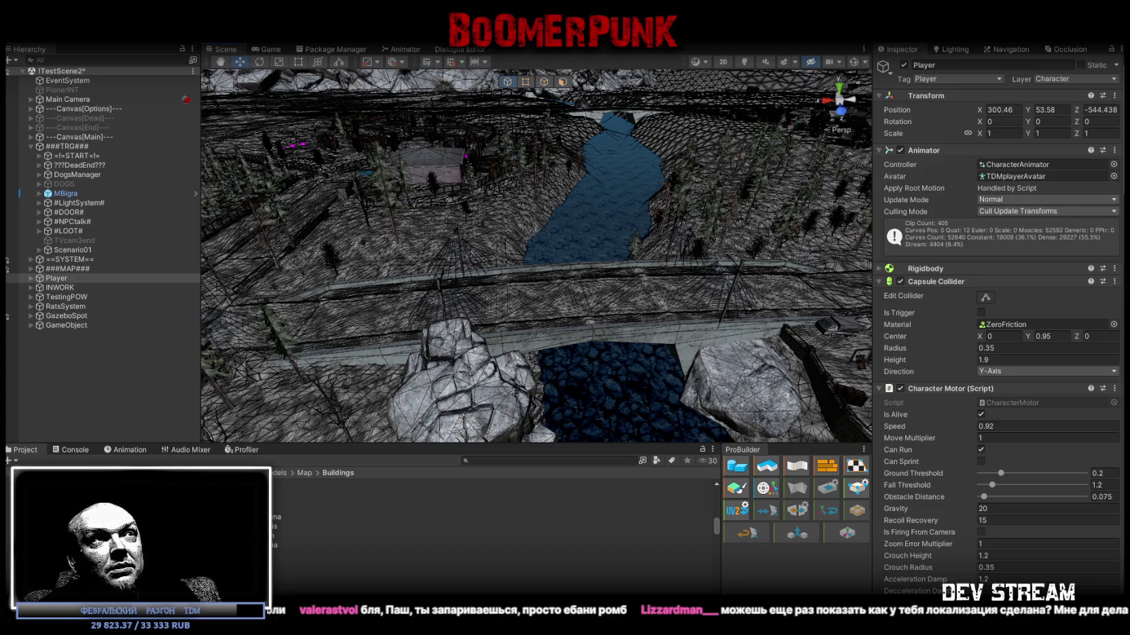
- Expand ---Canvas[Options]--- in the Hierarchy and select its -MenuSettings child
{"action": "left_click", "coordinate": [73, 448]}
{"action": "left_click", "coordinate": [24, 452]}
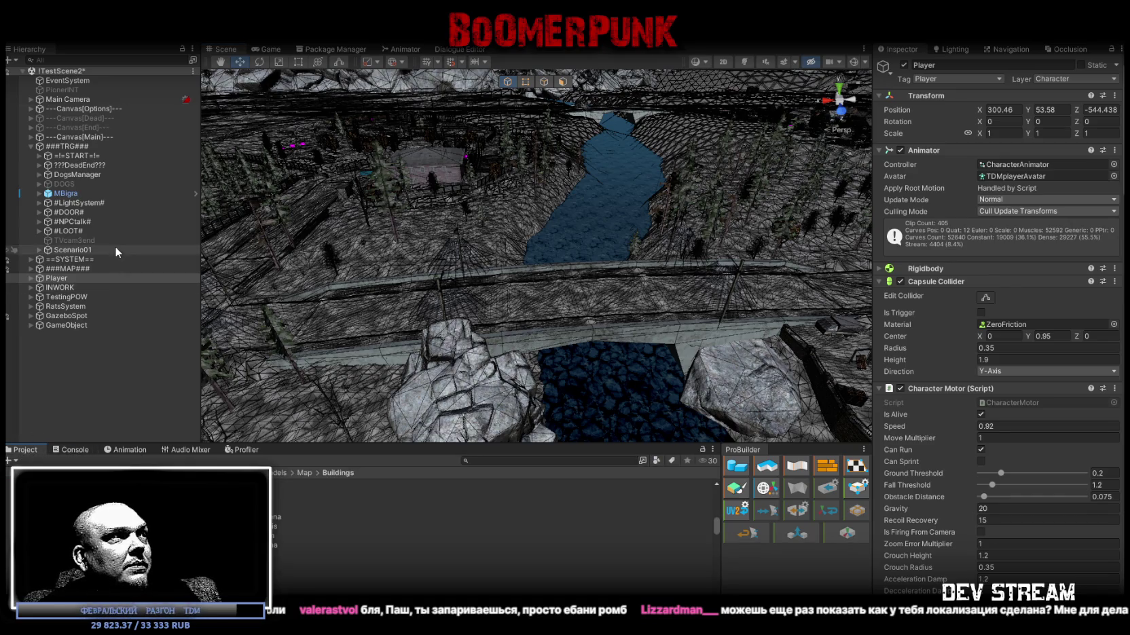
{"action": "left_click", "coordinate": [75, 146]}
{"action": "left_click", "coordinate": [78, 109]}
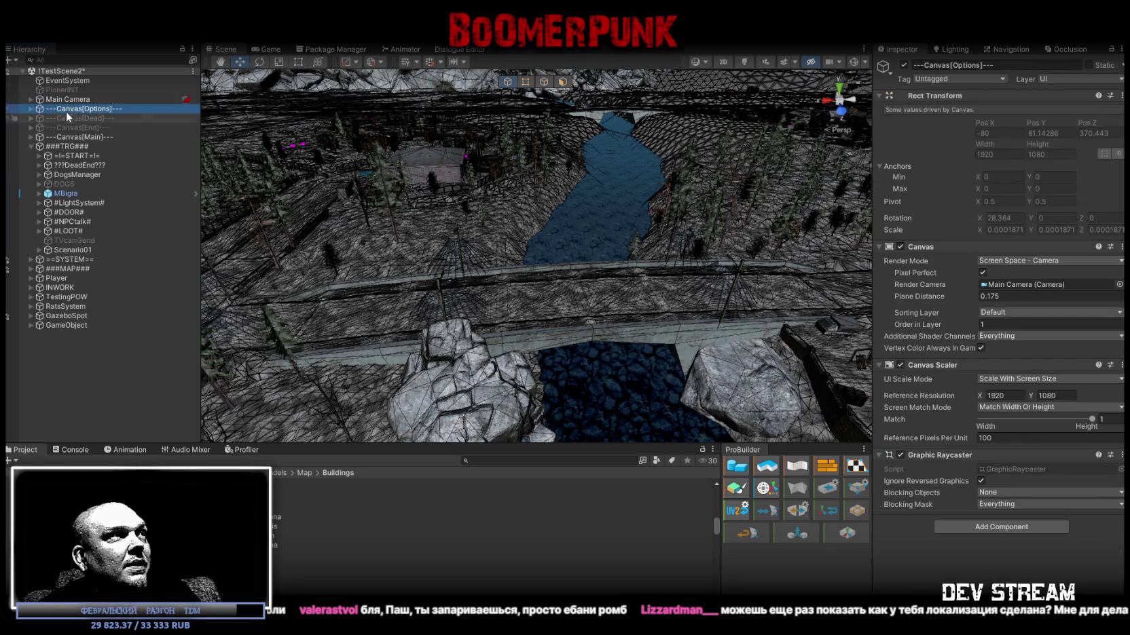
{"action": "left_click", "coordinate": [31, 108]}
{"action": "left_click", "coordinate": [72, 127]}
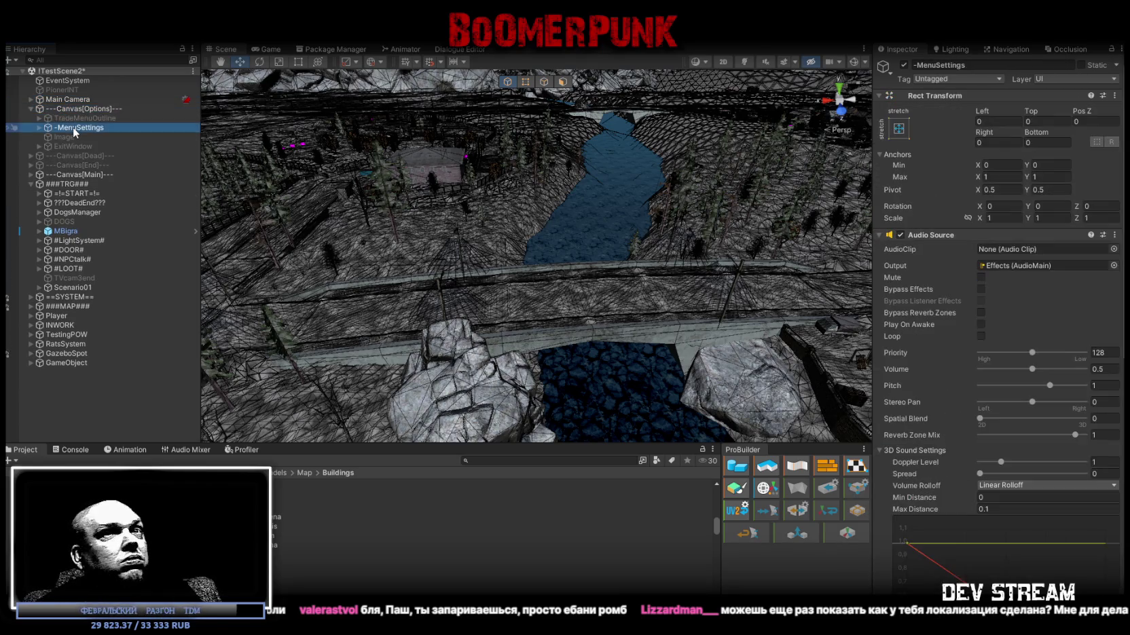
- Collapse -MenuSettings' Audio Source component to reveal the components below it
{"action": "left_click", "coordinate": [879, 234]}
{"action": "left_click", "coordinate": [879, 234]}
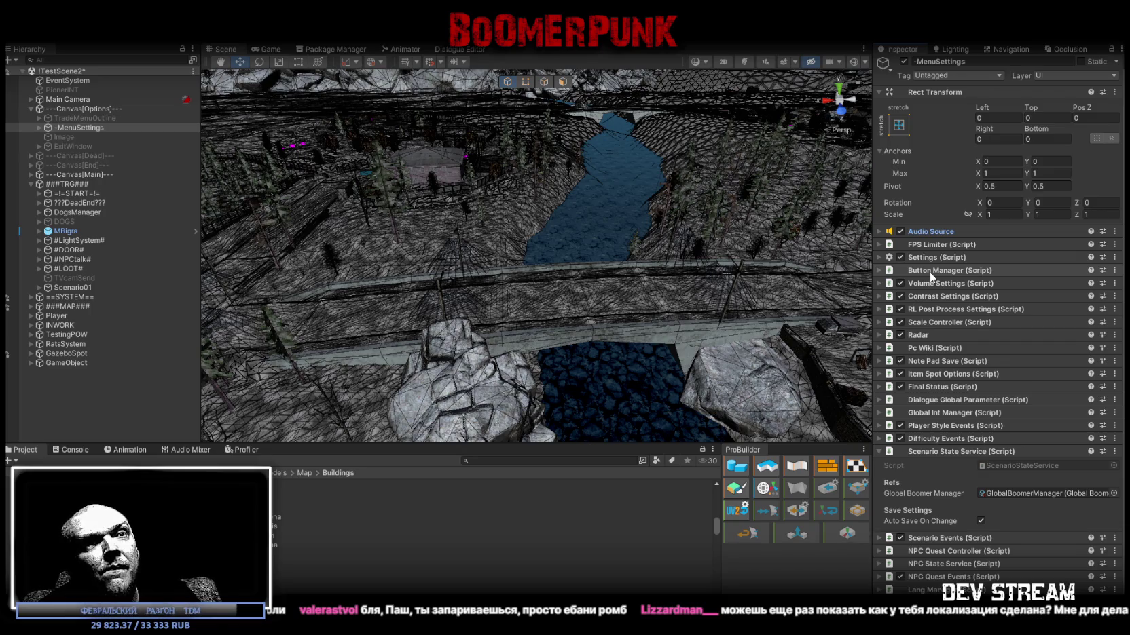
{"action": "scroll", "coordinate": [920, 547], "scroll_direction": "down", "scroll_amount": 1}
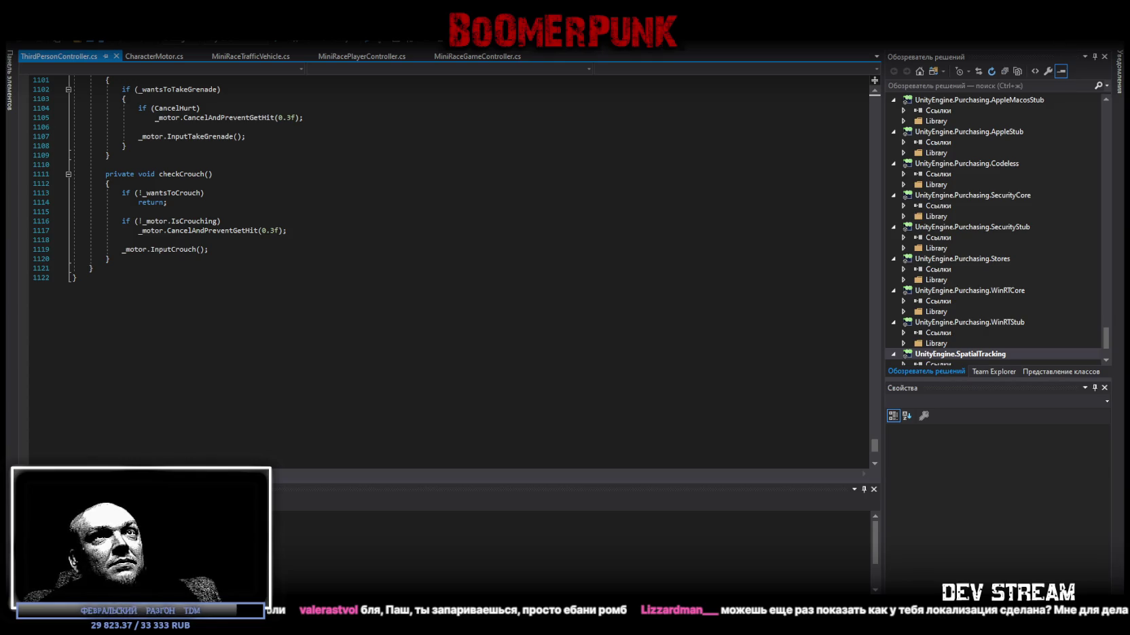
- Scroll LangManager.cs in Visual Studio down to the end and back up, then return to Unity
{"action": "key", "text": "alt+Tab"}
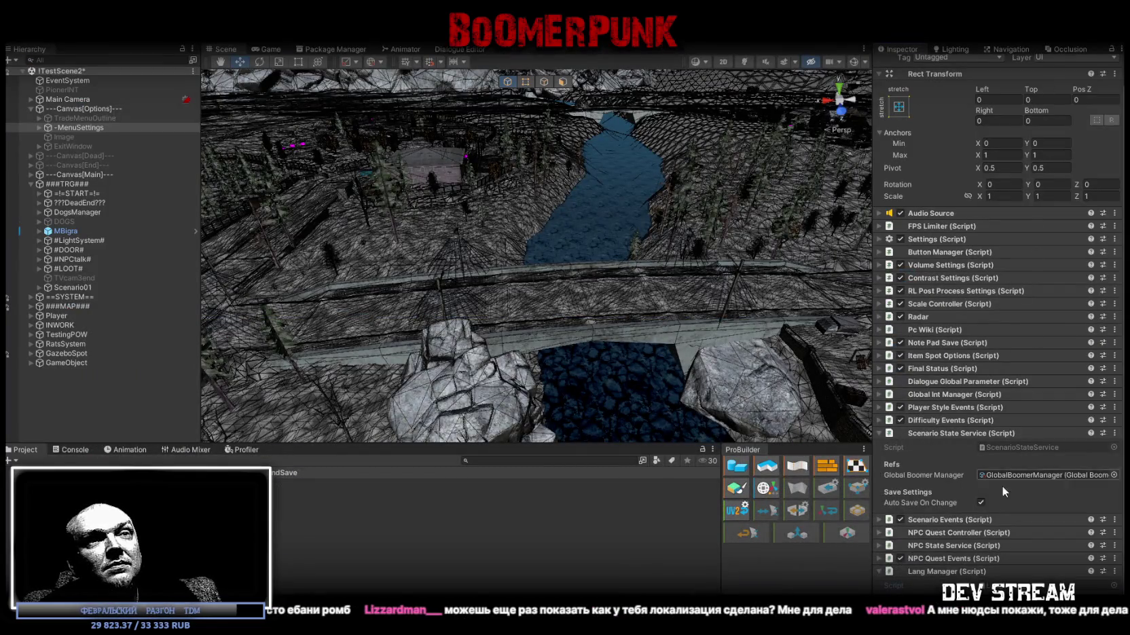
{"action": "key", "text": "alt+Tab"}
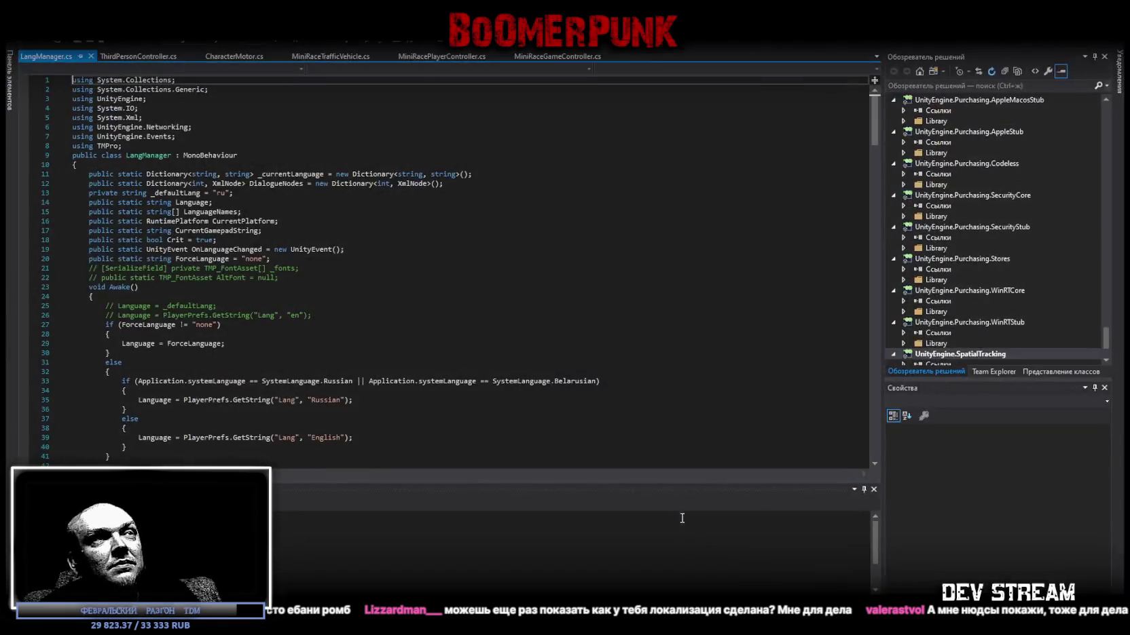
{"action": "scroll", "coordinate": [444, 283], "scroll_direction": "down", "scroll_amount": 20}
{"action": "scroll", "coordinate": [443, 284], "scroll_direction": "down", "scroll_amount": 20}
{"action": "scroll", "coordinate": [443, 287], "scroll_direction": "down", "scroll_amount": 20}
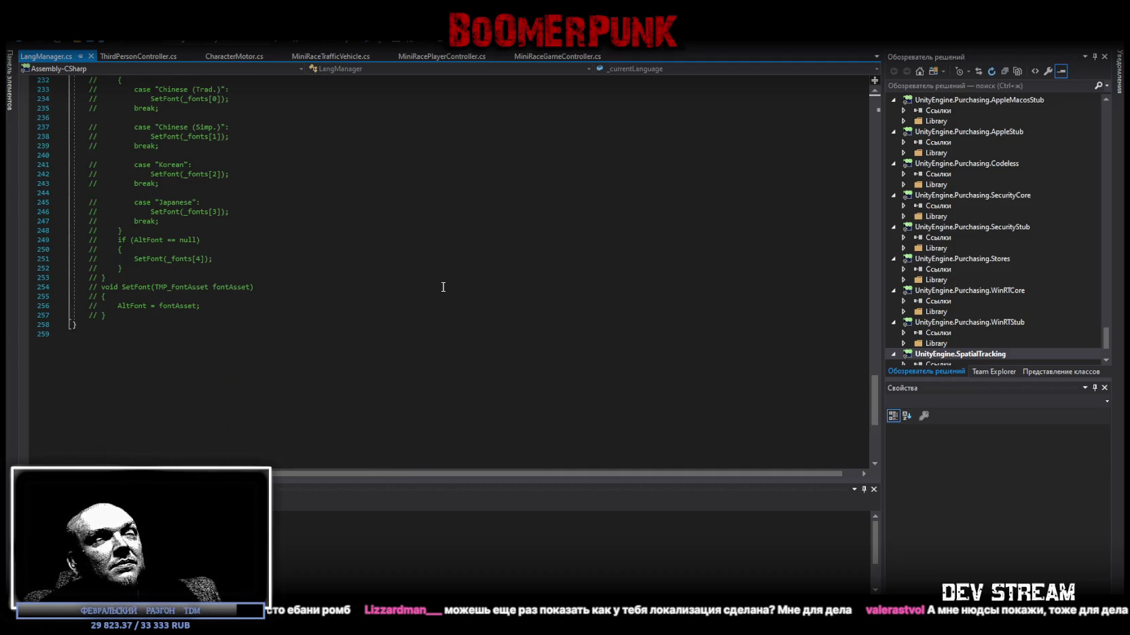
{"action": "scroll", "coordinate": [459, 286], "scroll_direction": "up", "scroll_amount": 20}
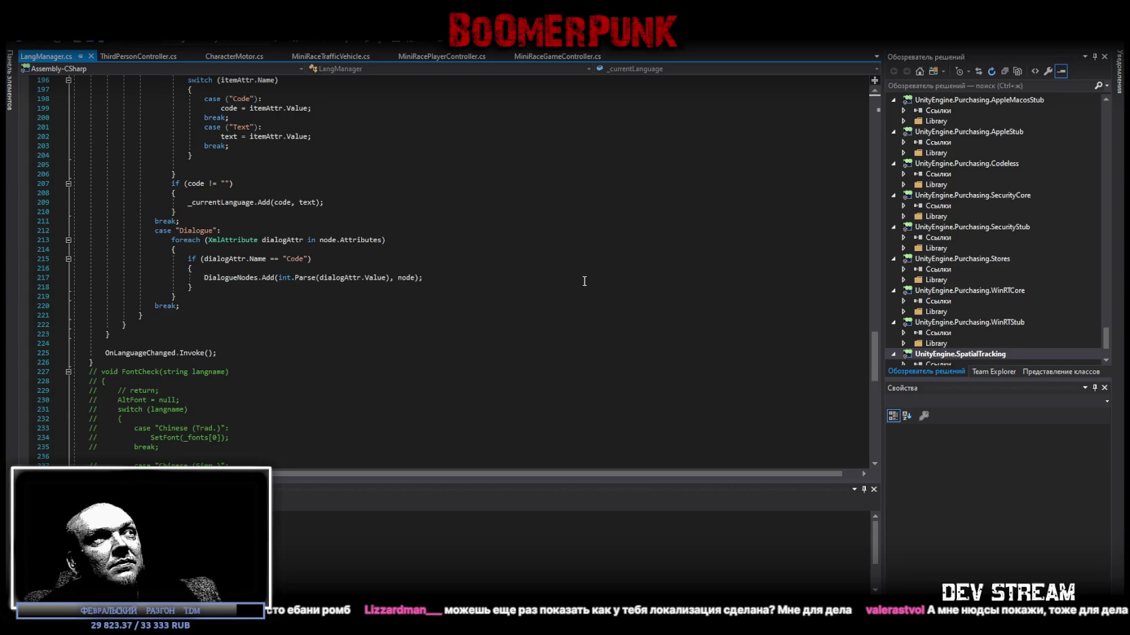
{"action": "scroll", "coordinate": [684, 314], "scroll_direction": "up", "scroll_amount": 20}
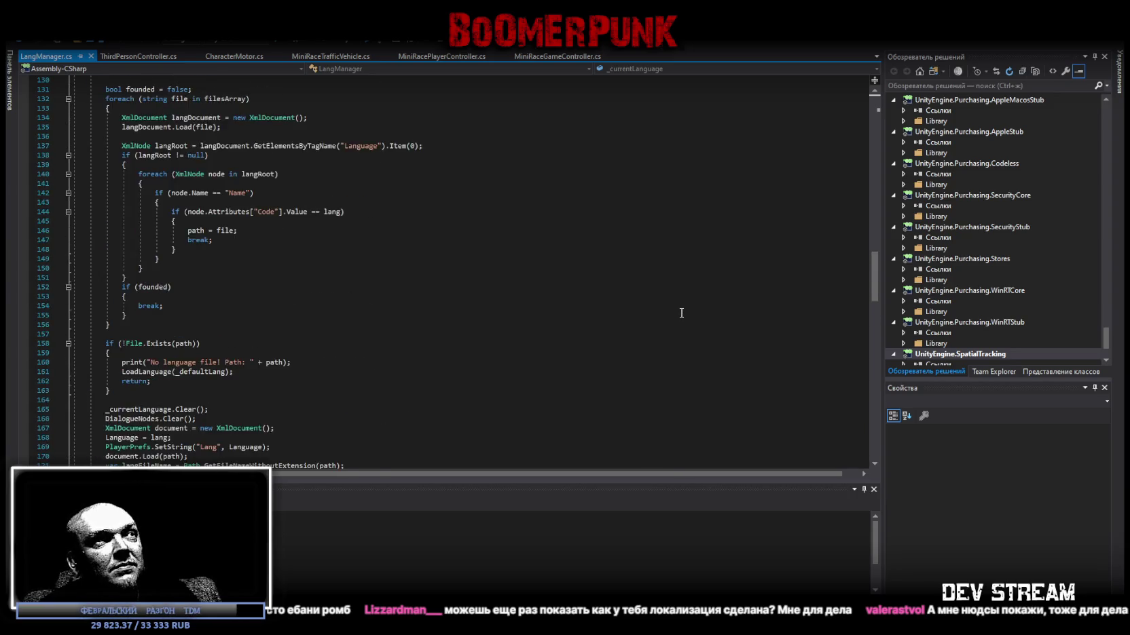
{"action": "scroll", "coordinate": [677, 307], "scroll_direction": "up", "scroll_amount": 14}
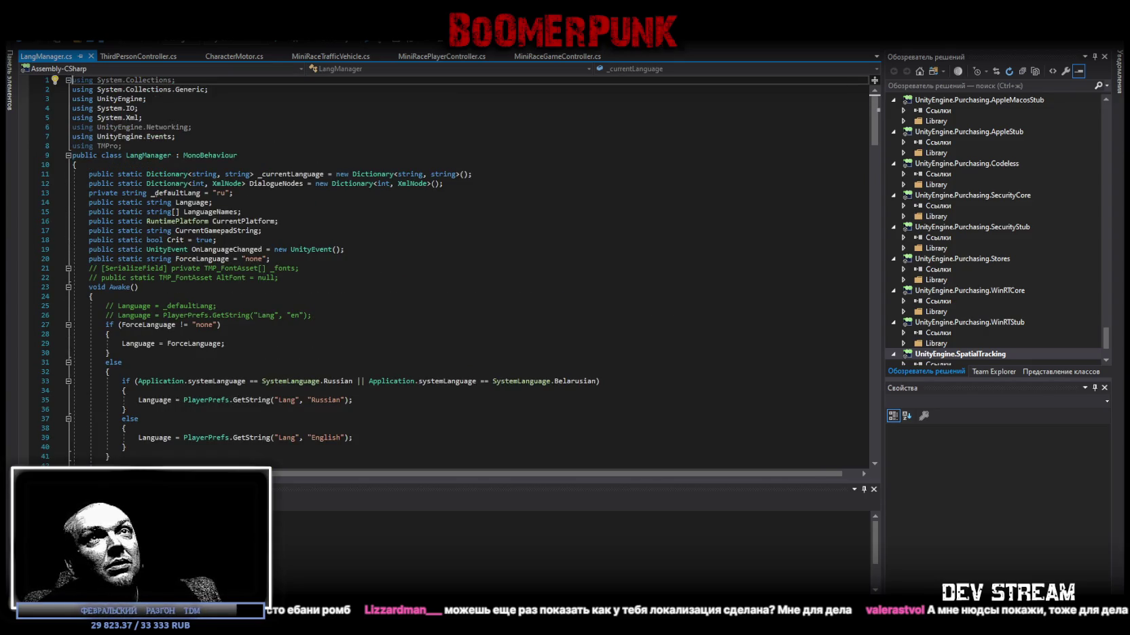
{"action": "key", "text": "alt+Tab"}
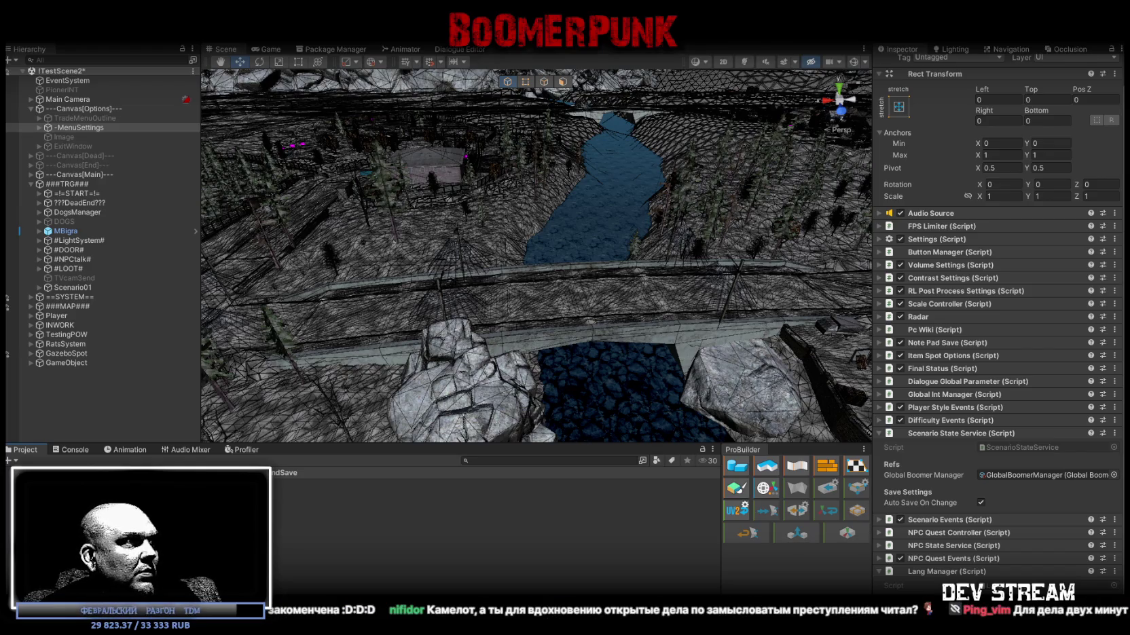
- Find the Russian asset with a 'russ' Project search and choose Show in Explorer
{"action": "left_click", "coordinate": [470, 461]}
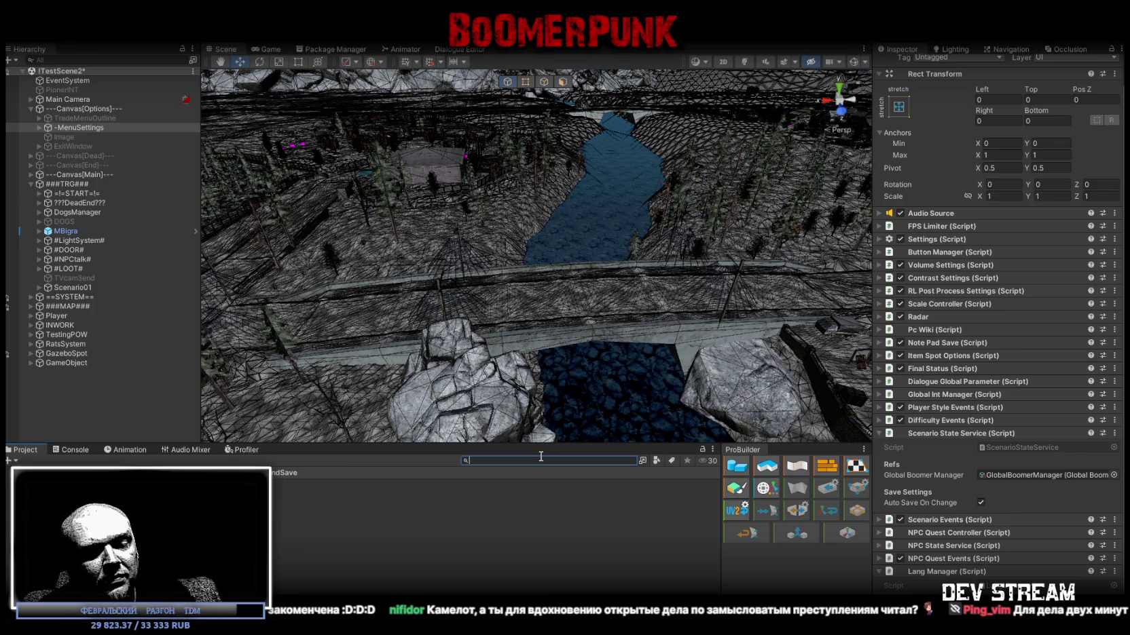
{"action": "type", "text": "kгы"}
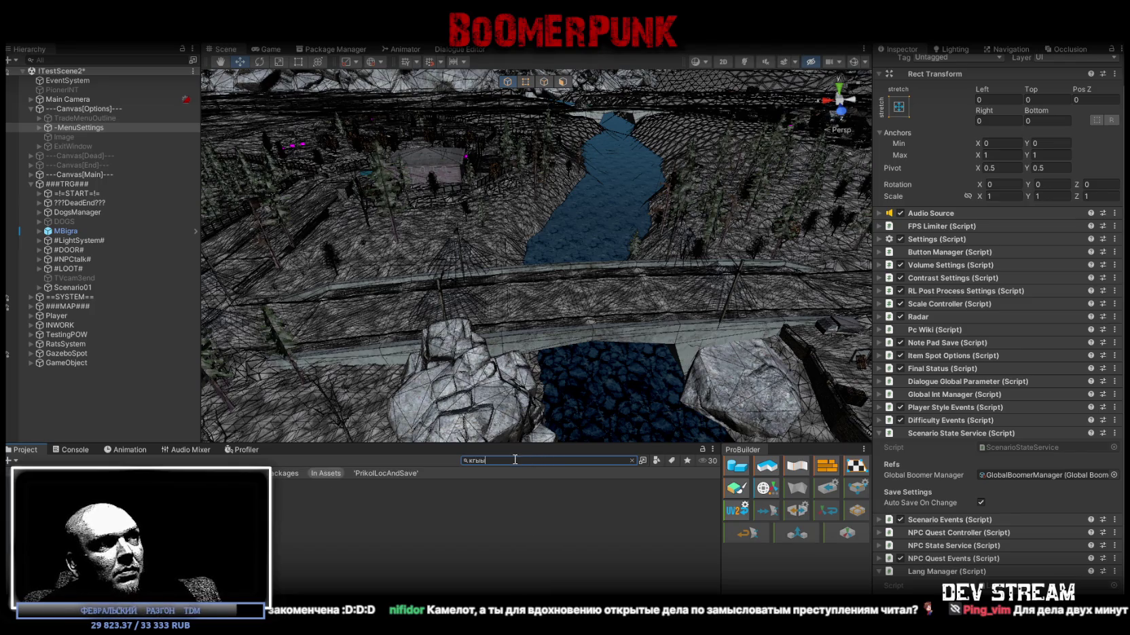
{"action": "type", "text": "russ"}
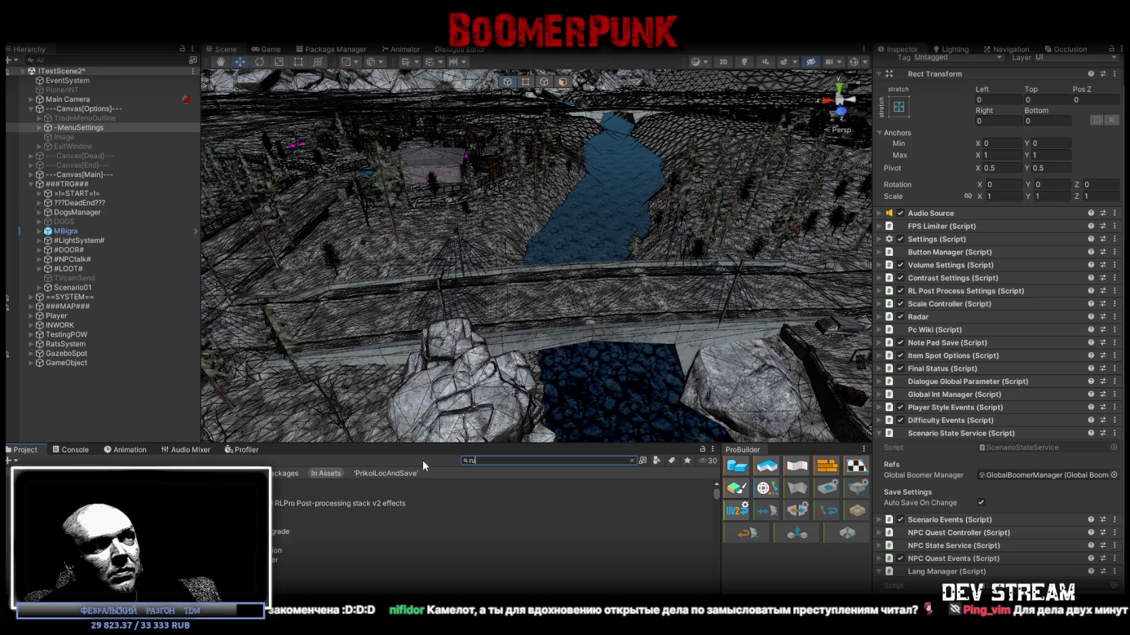
{"action": "left_click", "coordinate": [366, 522]}
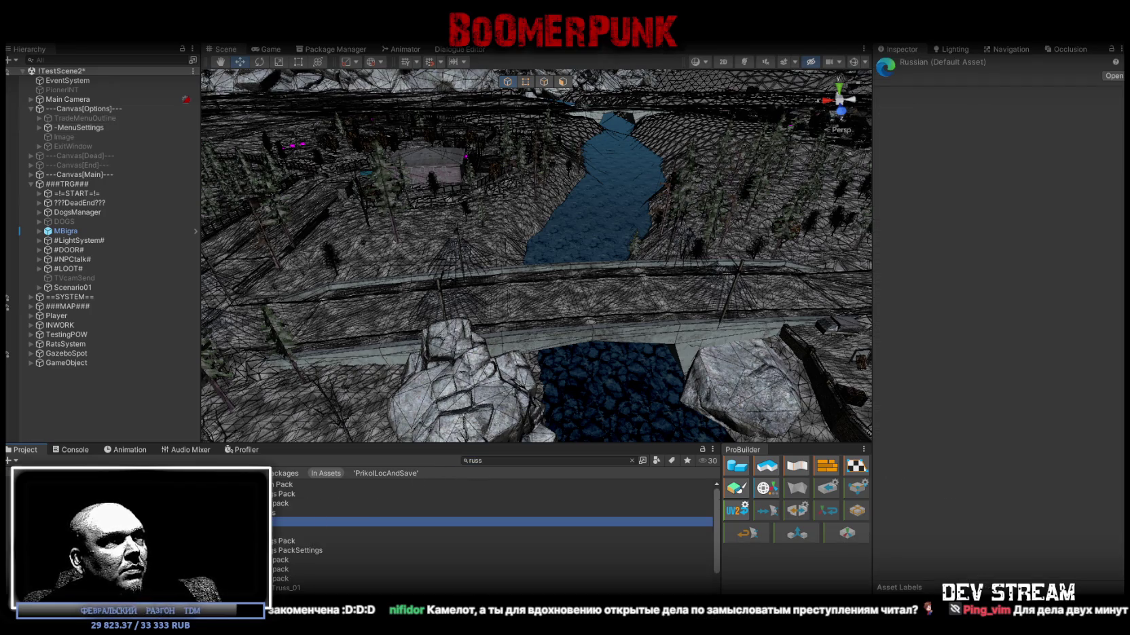
{"action": "left_click", "coordinate": [632, 460]}
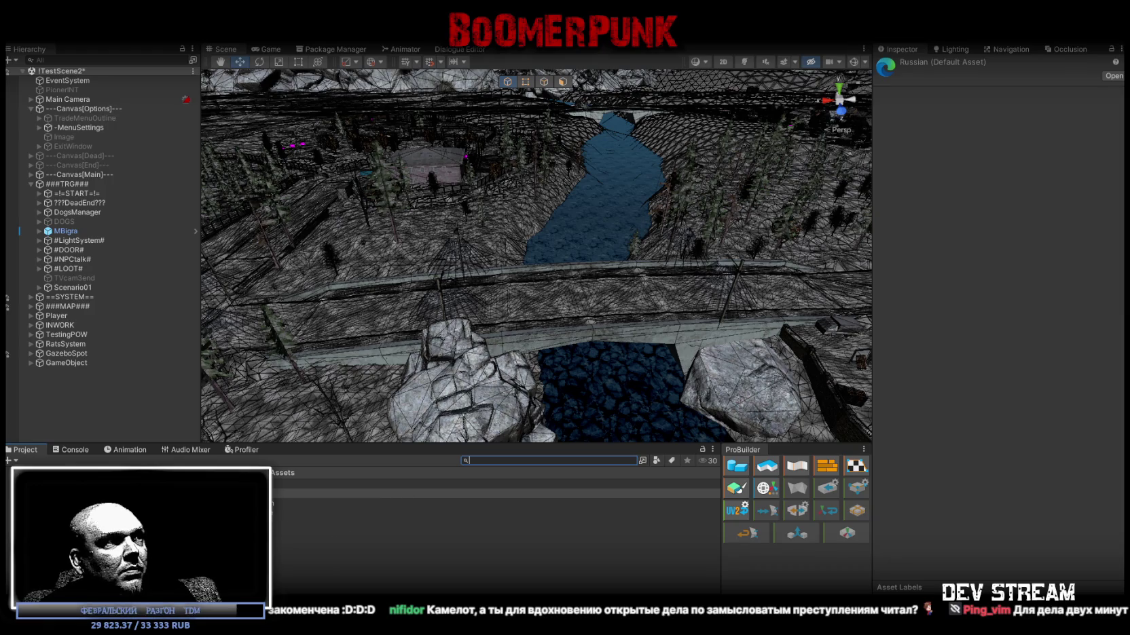
{"action": "right_click", "coordinate": [231, 493]}
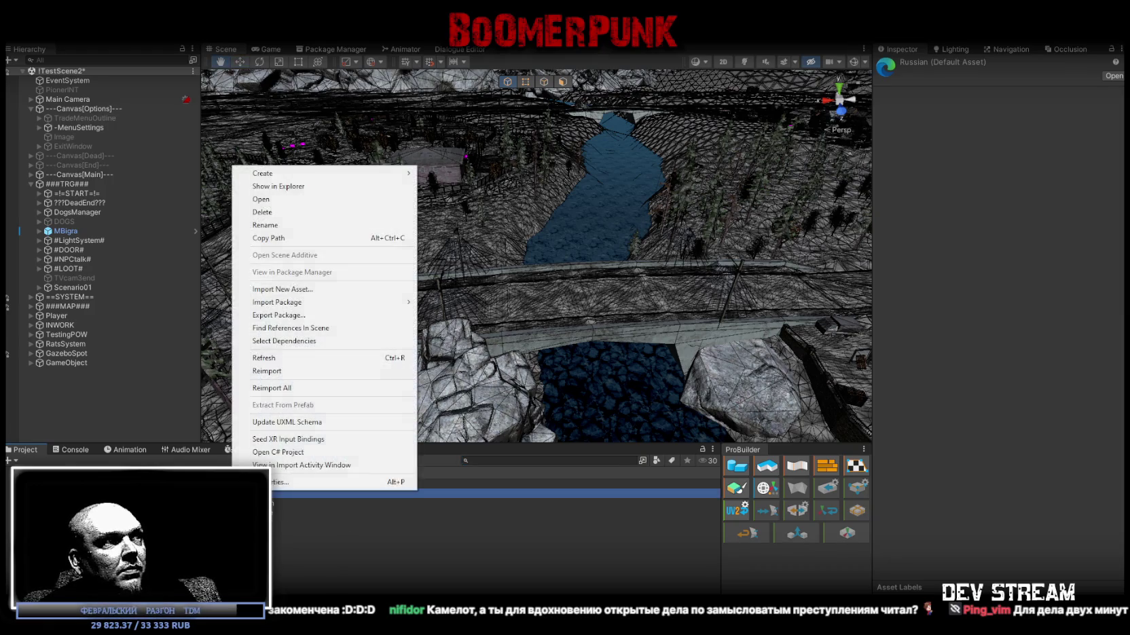
{"action": "left_click", "coordinate": [290, 189]}
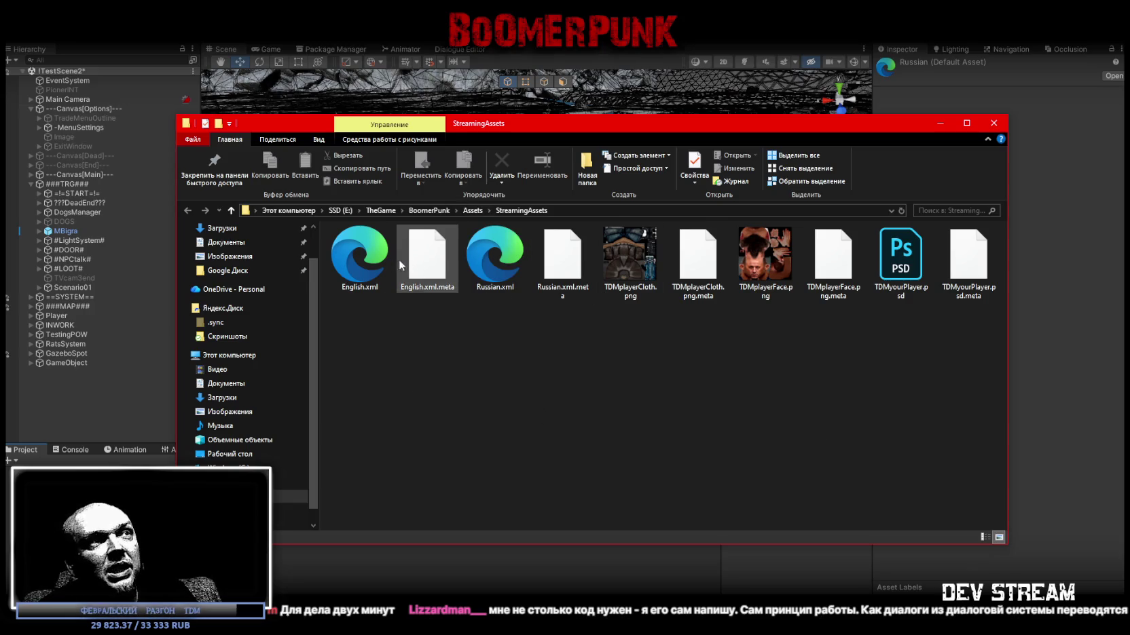
- Open Russian.xml from StreamingAssets with Microsoft Visual Studio 2019
{"action": "left_click", "coordinate": [347, 268]}
{"action": "left_click", "coordinate": [496, 264]}
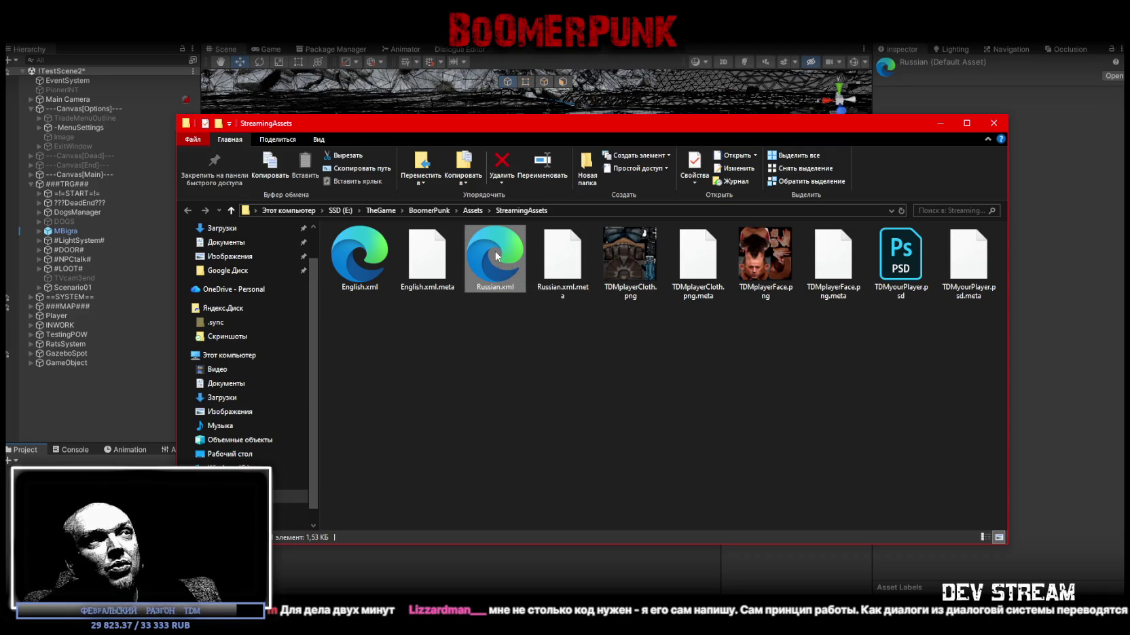
{"action": "double_click", "coordinate": [497, 256]}
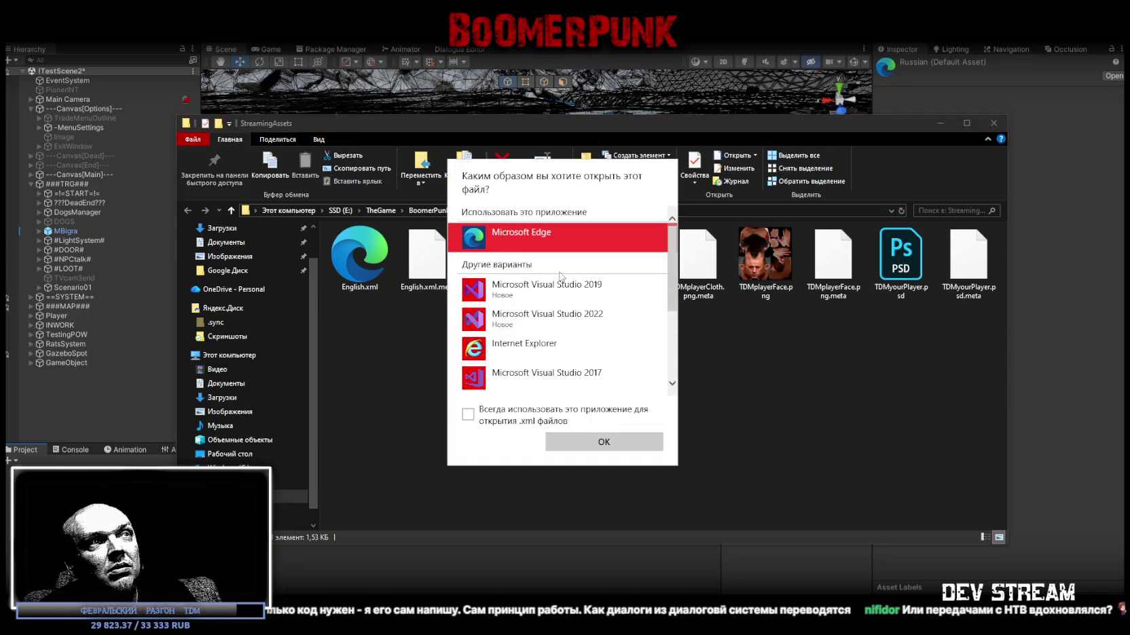
{"action": "left_click", "coordinate": [542, 301]}
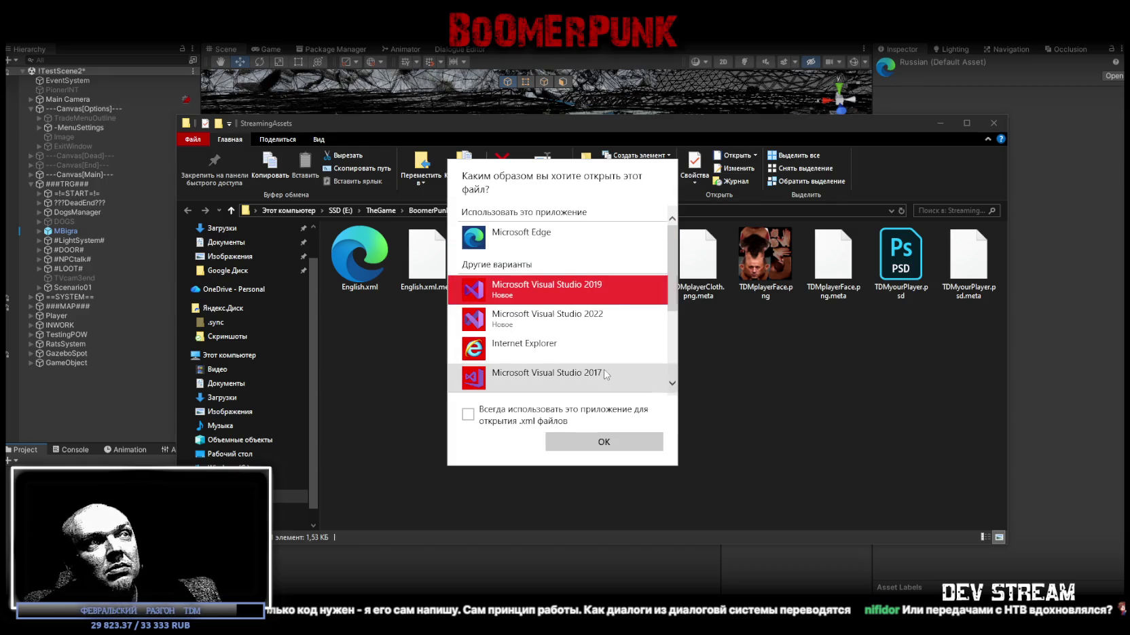
{"action": "left_click", "coordinate": [604, 445]}
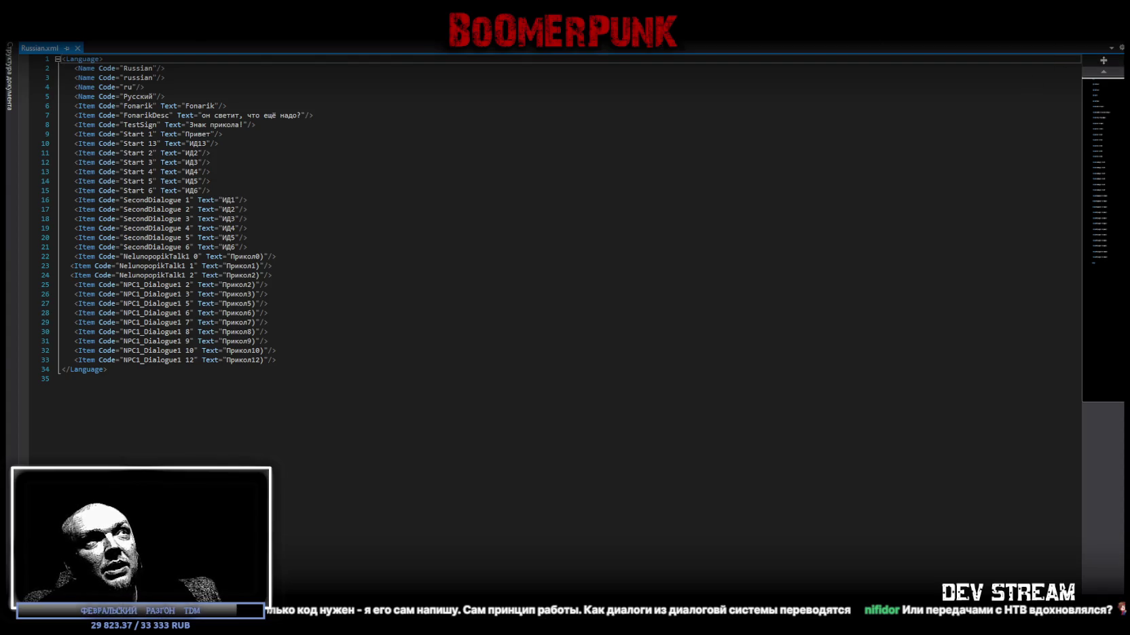
- Exit Visual Studio's full screen, reposition its window, then close it
{"action": "key", "text": "shift+alt+Return"}
{"action": "mouse_move", "coordinate": [767, 95]}
{"action": "left_mouse_down"}
{"action": "mouse_move", "coordinate": [629, 79]}
{"action": "mouse_move", "coordinate": [702, 75]}
{"action": "left_mouse_up"}
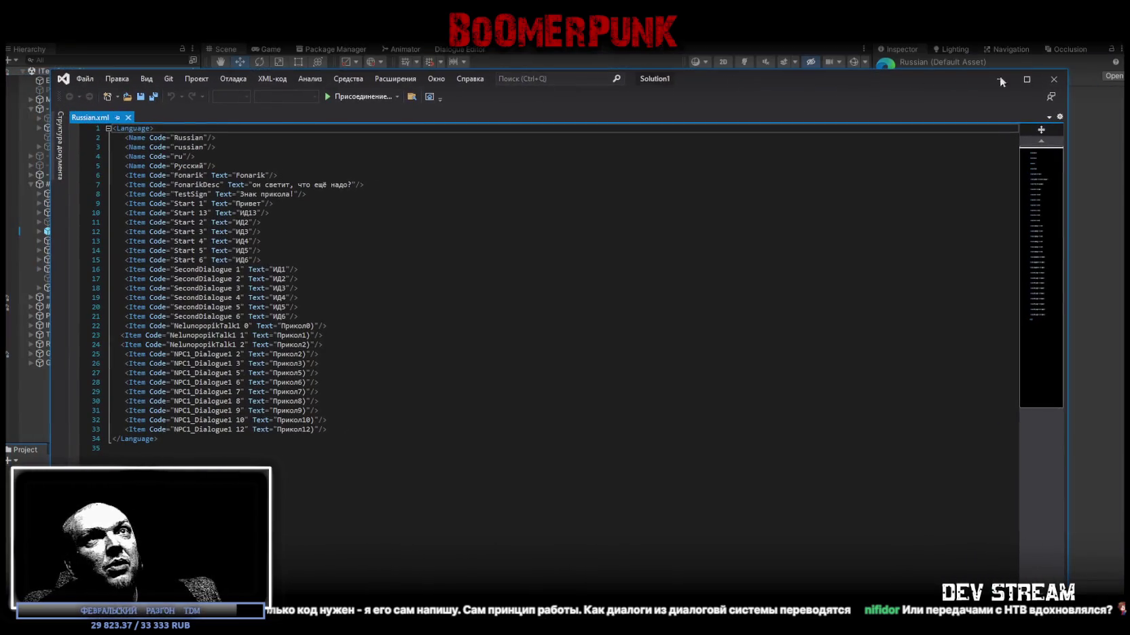
{"action": "left_click", "coordinate": [1055, 80]}
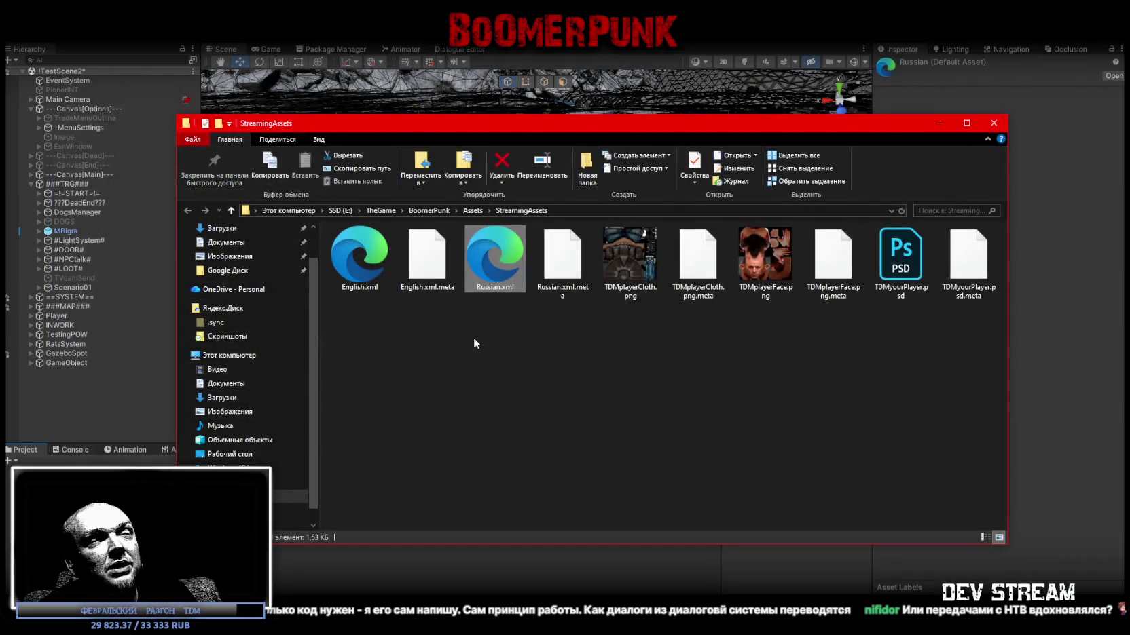
- Look over English.xml and Russian.xml in StreamingAssets, then close the Explorer window
{"action": "left_click_drag", "start_coordinate": [536, 123], "coordinate": [567, 136]}
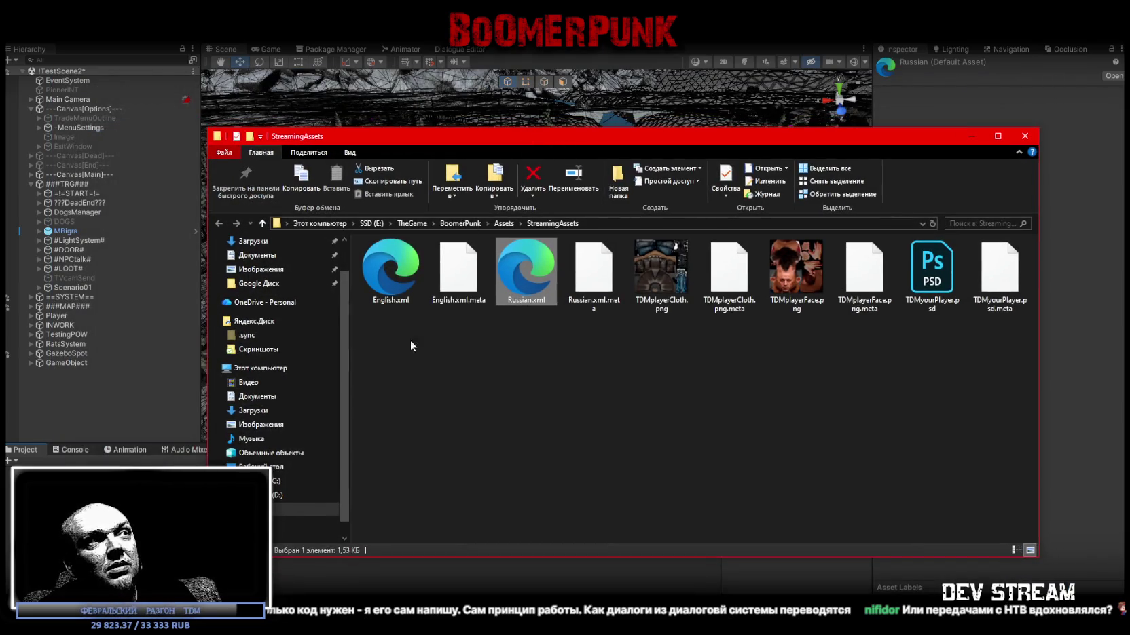
{"action": "left_click", "coordinate": [378, 274]}
{"action": "left_click", "coordinate": [543, 300]}
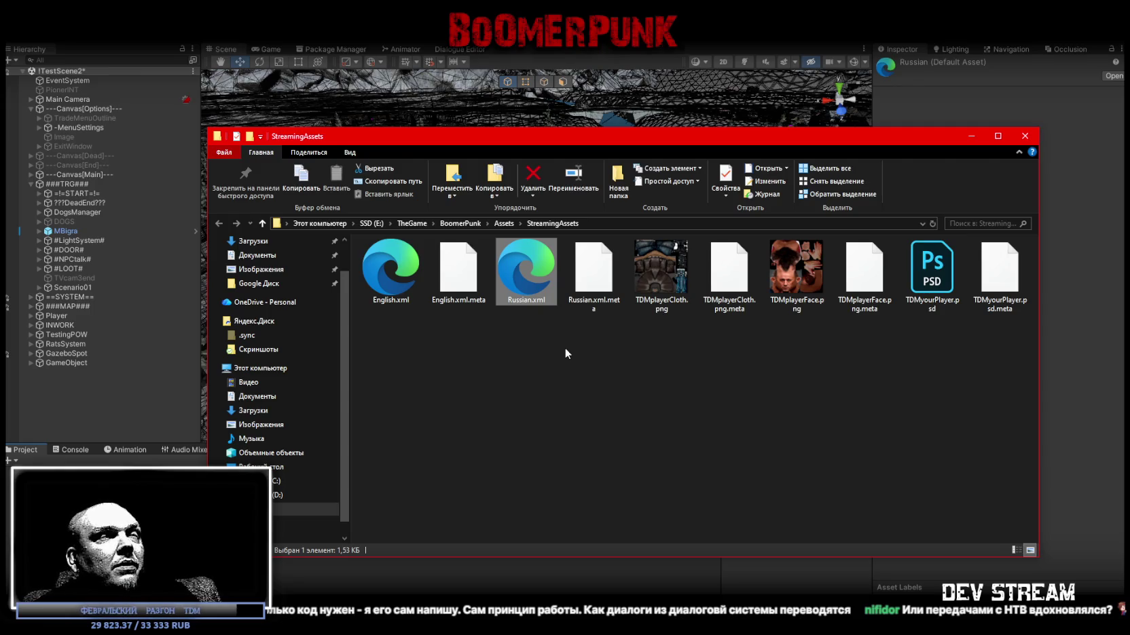
{"action": "left_click", "coordinate": [1024, 136]}
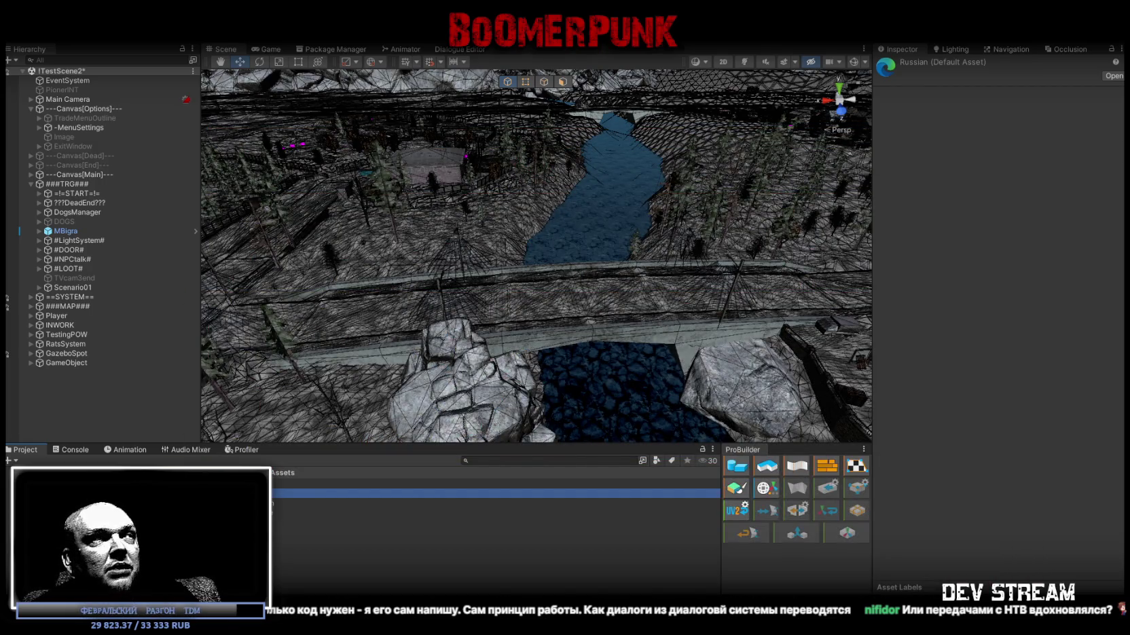
- Expand -MenuSettings and inspect its ExtraText and ConversationManager children, expanding ConversationManager
{"action": "left_click", "coordinate": [41, 127]}
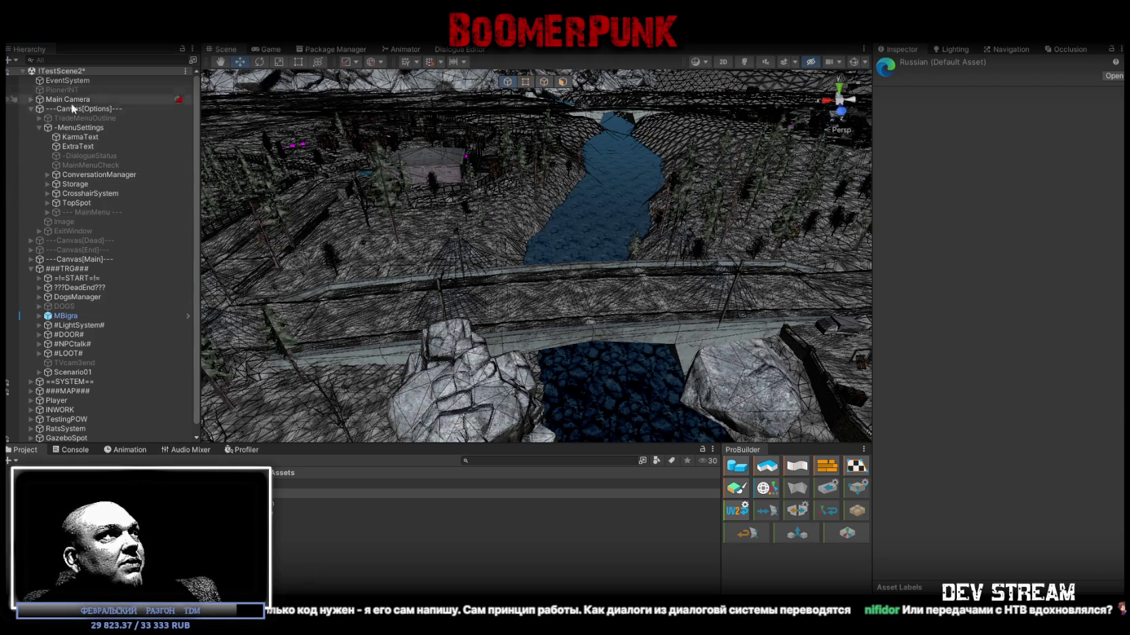
{"action": "left_click", "coordinate": [73, 145]}
{"action": "left_click", "coordinate": [82, 178]}
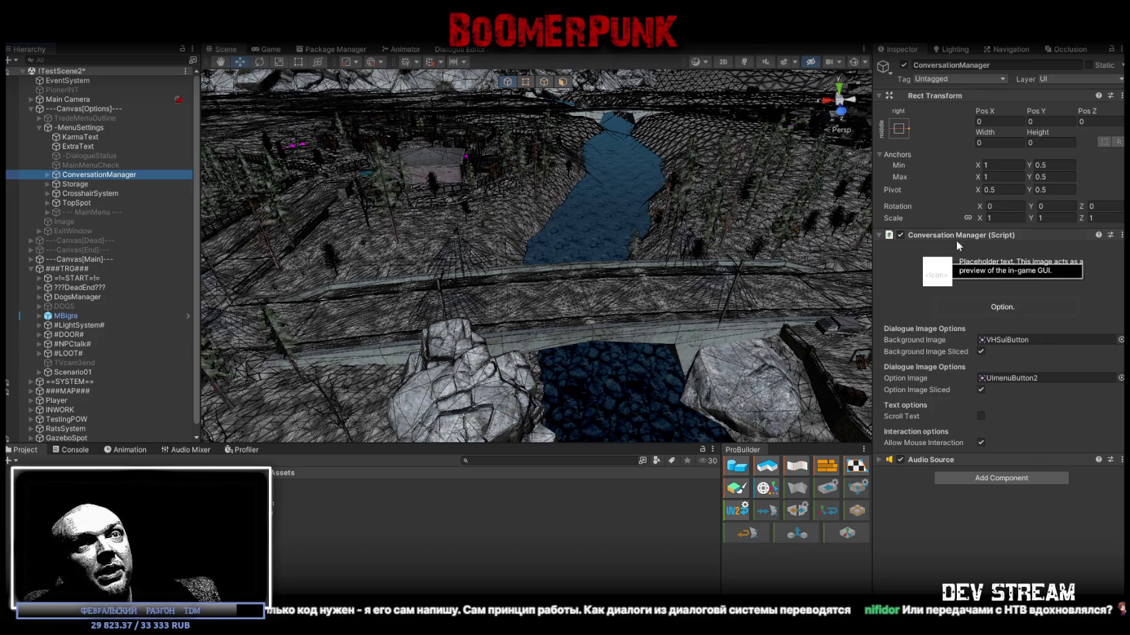
{"action": "left_click", "coordinate": [47, 174]}
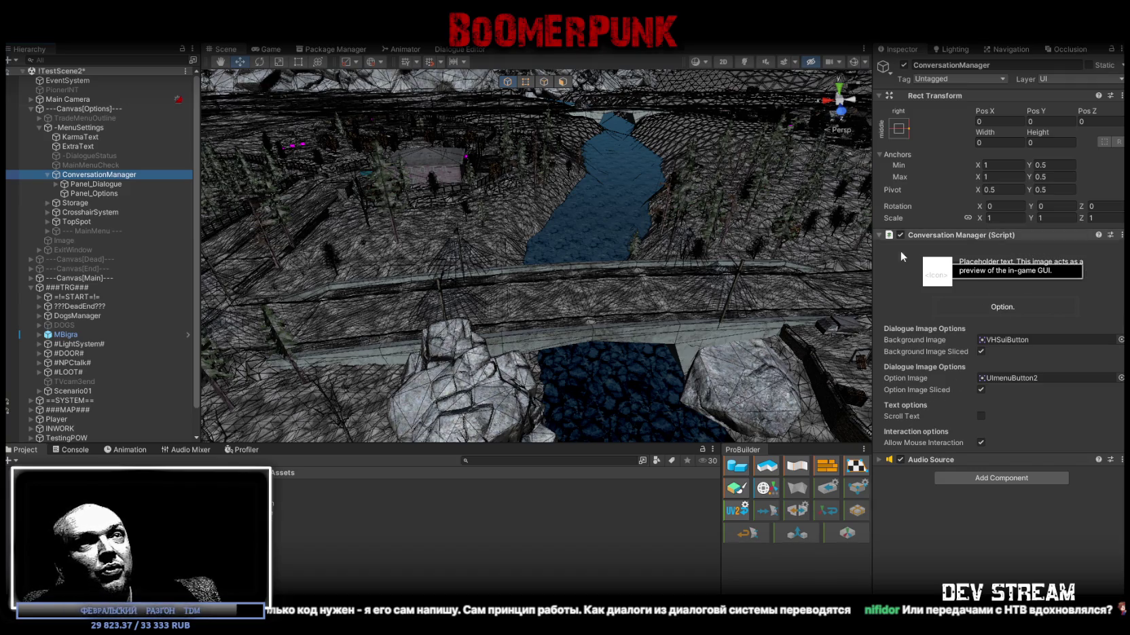
- Search the Project panel for 'convers' and open the ConversationManager script
{"action": "left_click", "coordinate": [503, 458]}
{"action": "type", "text": "co"}
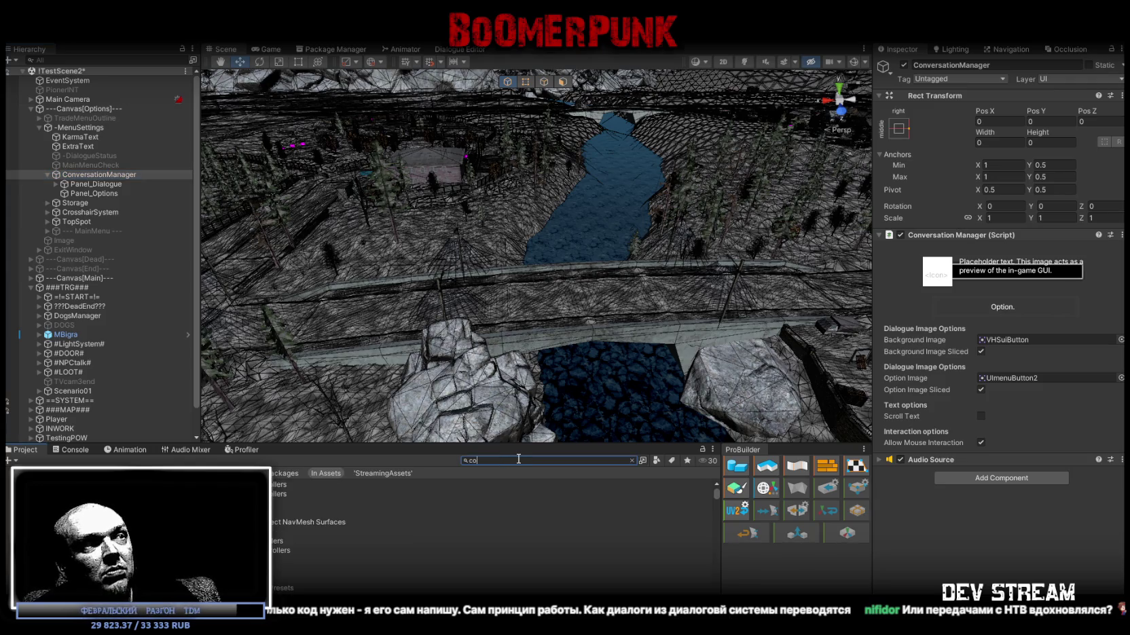
{"action": "type", "text": "nv"}
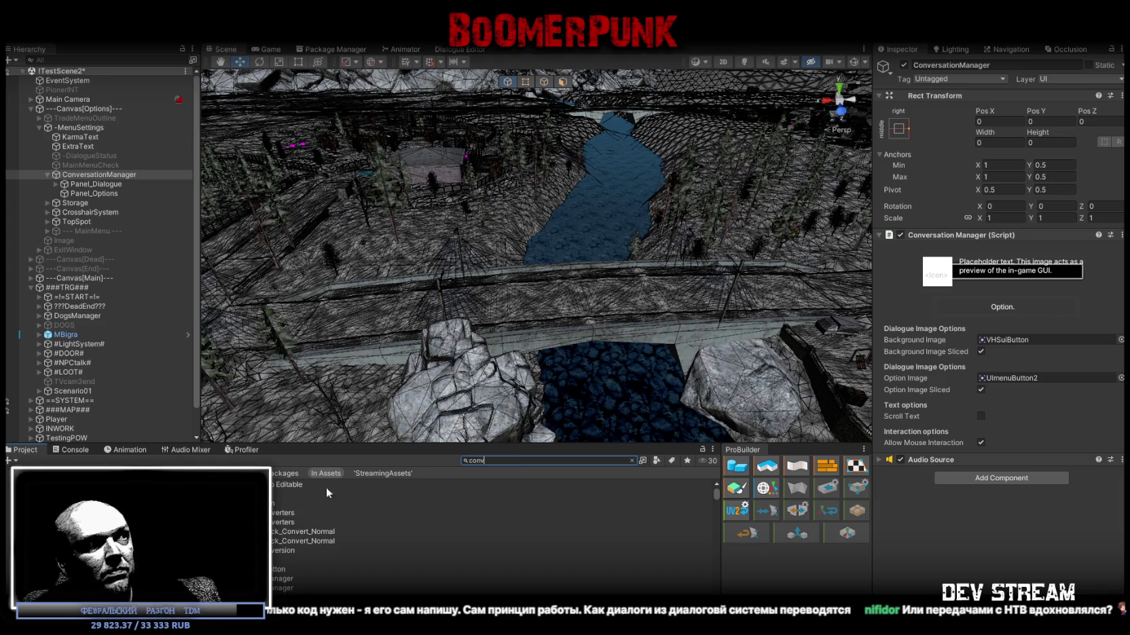
{"action": "type", "text": "ers"}
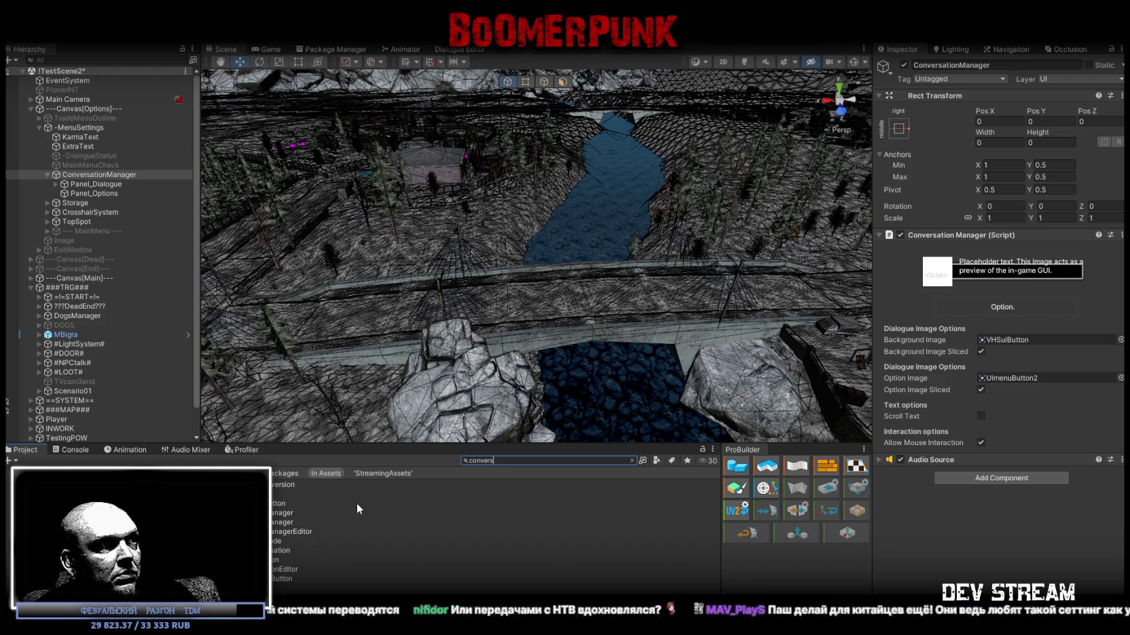
{"action": "left_click", "coordinate": [285, 512]}
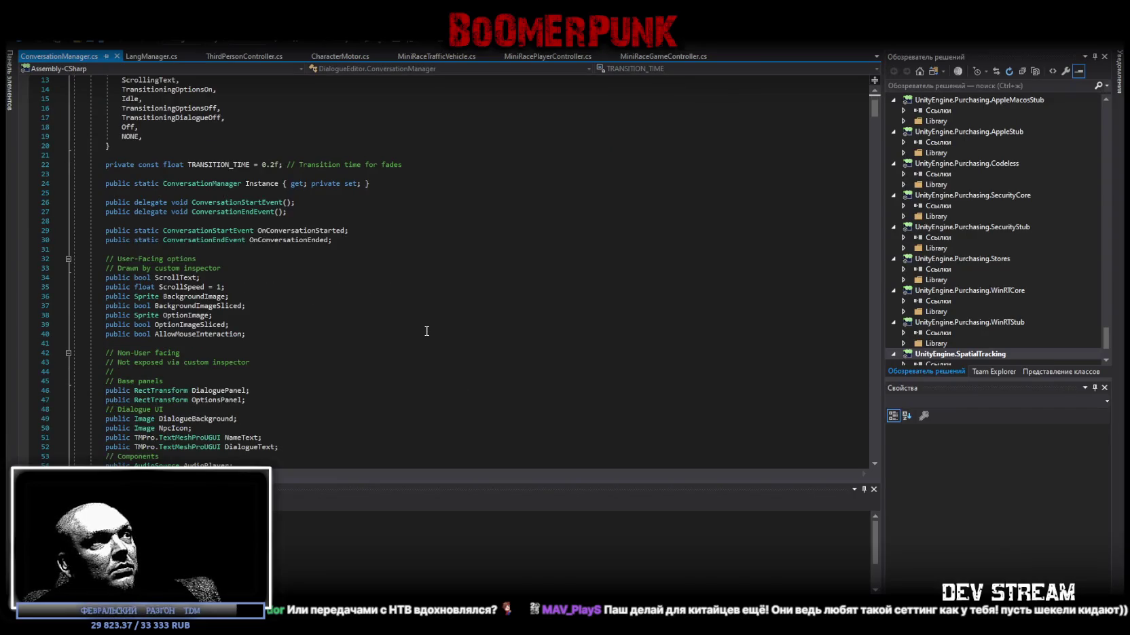
- Scroll through ConversationManager.cs fields and Update handling, then switch back to Unity
{"action": "scroll", "coordinate": [427, 288], "scroll_direction": "down", "scroll_amount": 19}
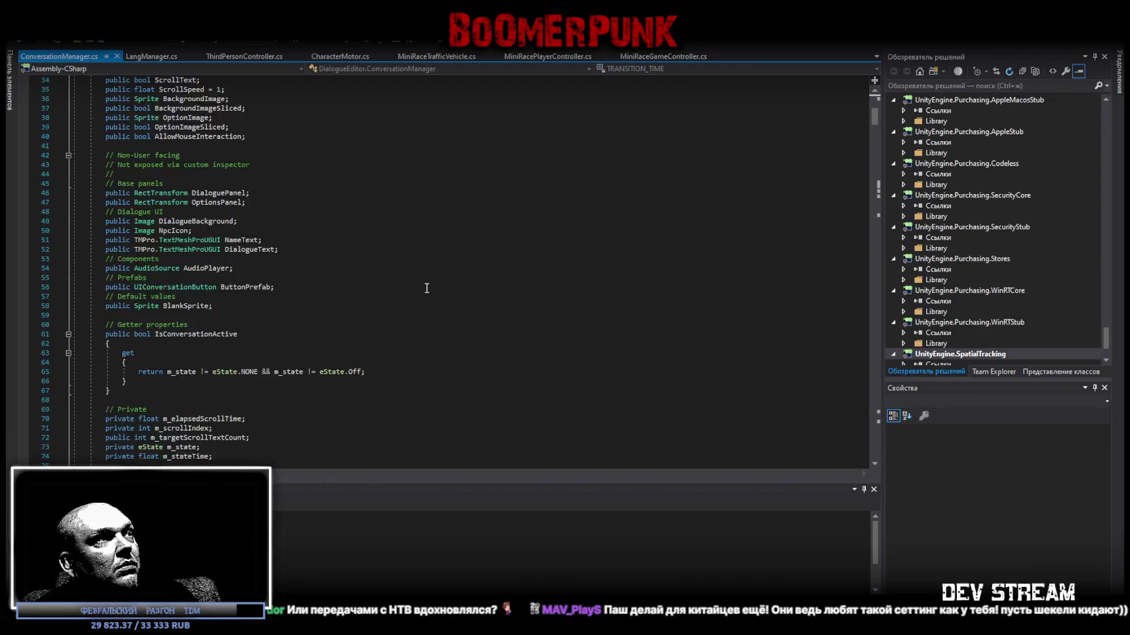
{"action": "scroll", "coordinate": [427, 288], "scroll_direction": "down", "scroll_amount": 13}
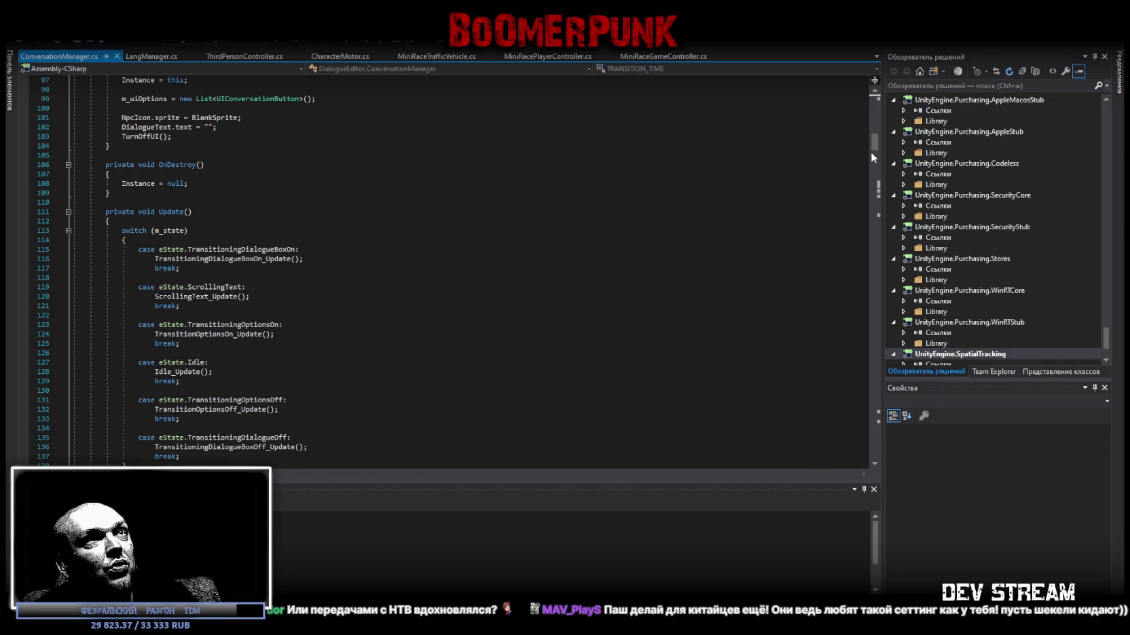
{"action": "mouse_move", "coordinate": [876, 148]}
{"action": "left_mouse_down"}
{"action": "mouse_move", "coordinate": [896, 453]}
{"action": "mouse_move", "coordinate": [856, 145]}
{"action": "left_mouse_up"}
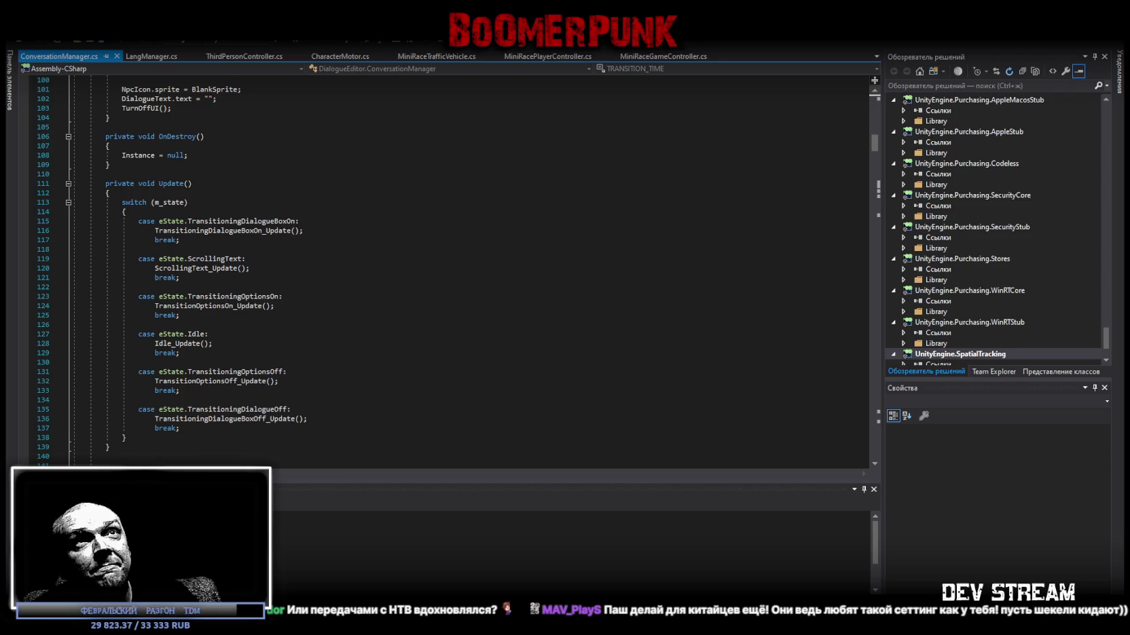
{"action": "key", "text": "alt+Tab"}
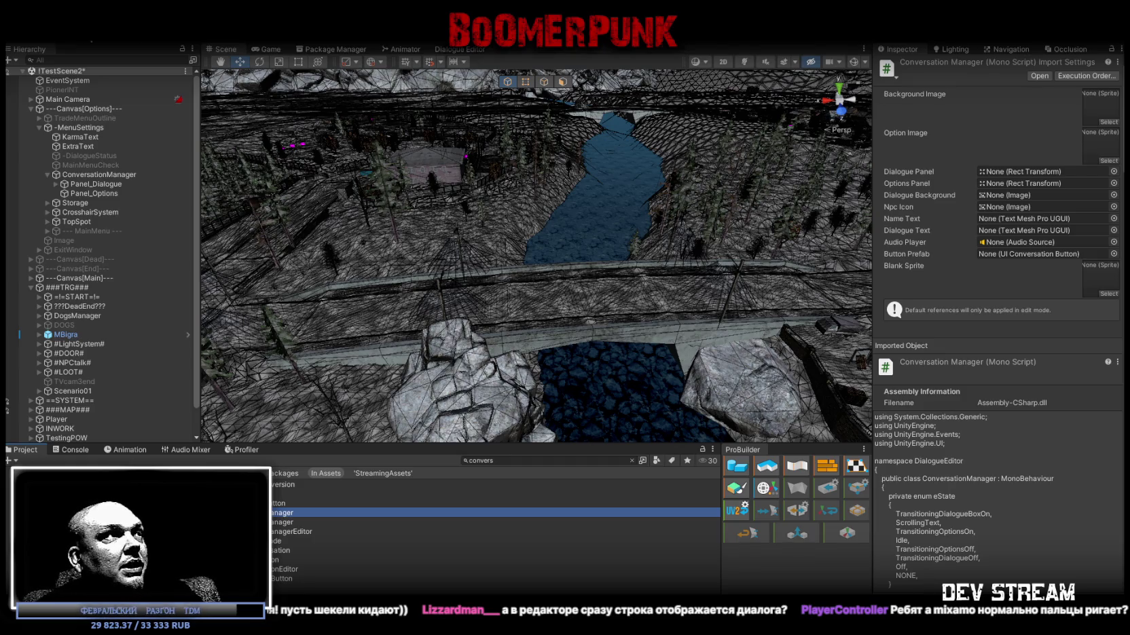
- Orbit the Scene view toward the train-station room where the woman NPC stands
{"action": "mouse_move", "coordinate": [487, 259]}
{"action": "left_mouse_down", "text": "alt"}
{"action": "mouse_move", "coordinate": [319, 192]}
{"action": "mouse_move", "coordinate": [407, 160]}
{"action": "mouse_move", "coordinate": [308, 181]}
{"action": "mouse_move", "coordinate": [187, 156]}
{"action": "mouse_move", "coordinate": [174, 188]}
{"action": "mouse_move", "coordinate": [610, 234]}
{"action": "mouse_move", "coordinate": [523, 199]}
{"action": "mouse_move", "coordinate": [574, 254]}
{"action": "left_mouse_up", "text": "alt"}
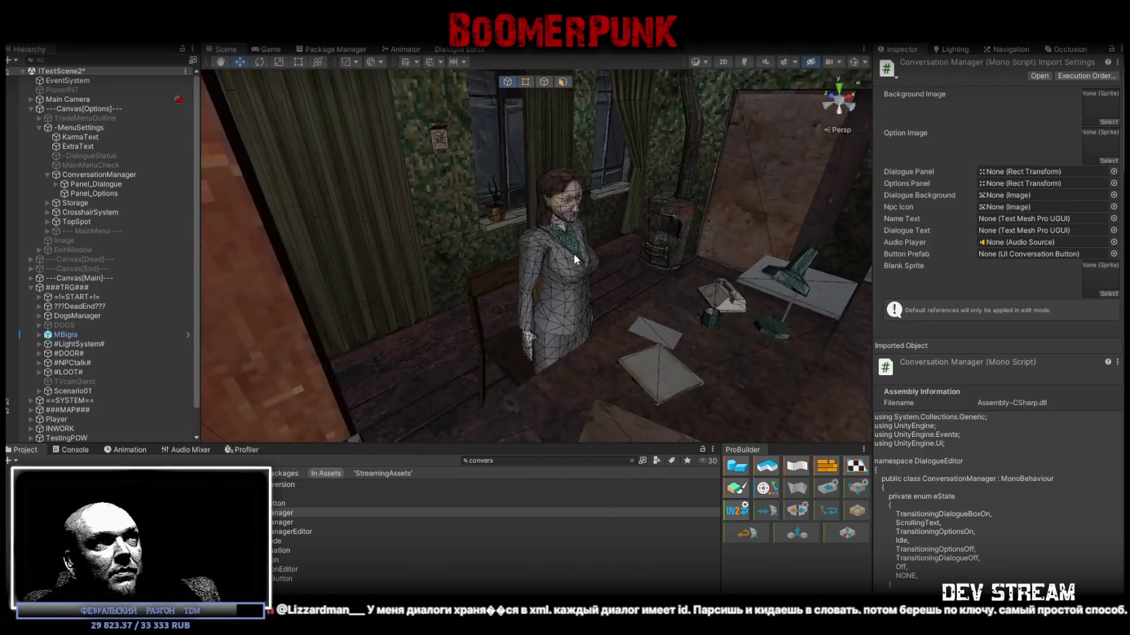
- Select the TDMstation NPC, expand TalkSystem and TrainStationTalk, and select TrainStationTalk1
{"action": "left_click", "coordinate": [571, 250]}
{"action": "scroll", "coordinate": [172, 312], "scroll_direction": "down", "scroll_amount": 2}
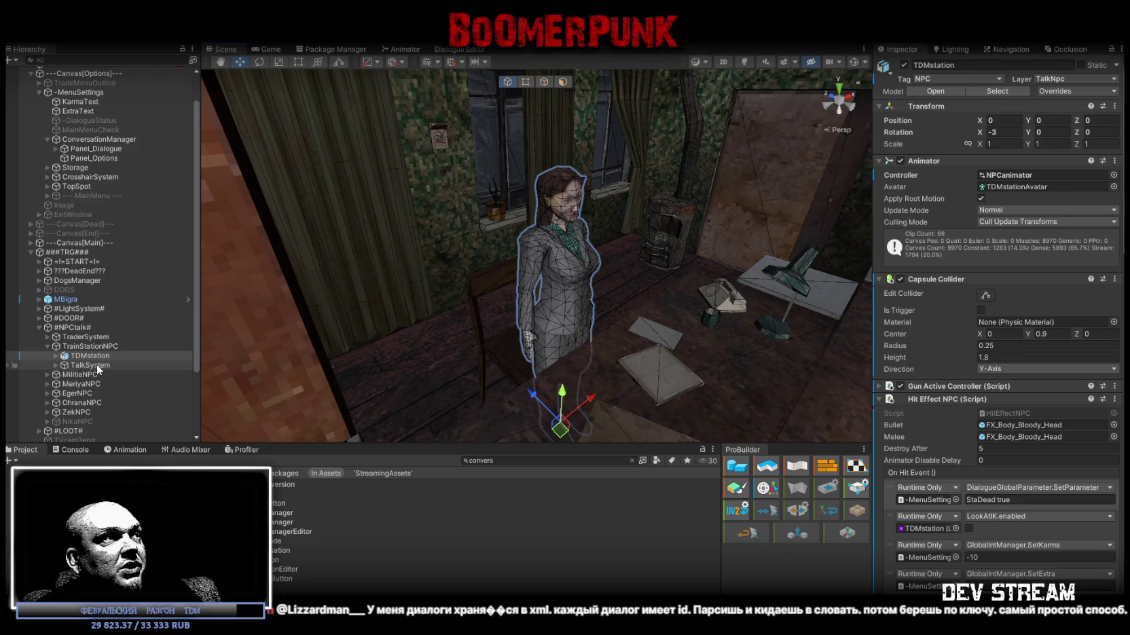
{"action": "left_click", "coordinate": [97, 365]}
{"action": "left_click", "coordinate": [56, 365]}
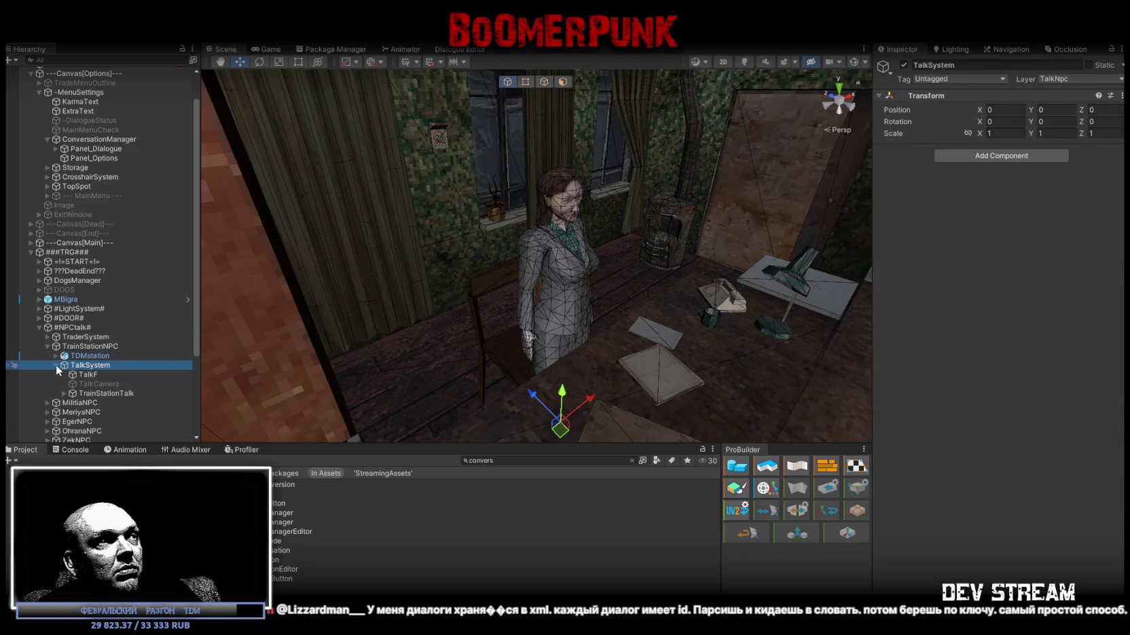
{"action": "left_click", "coordinate": [82, 394]}
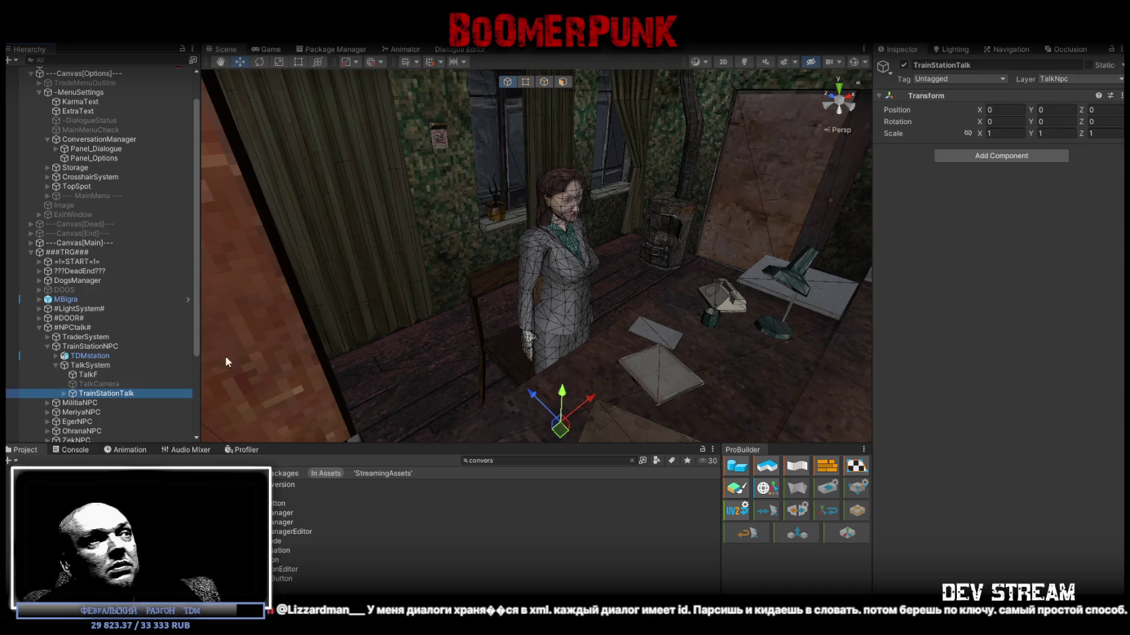
{"action": "left_click", "coordinate": [63, 394]}
{"action": "left_click", "coordinate": [110, 367]}
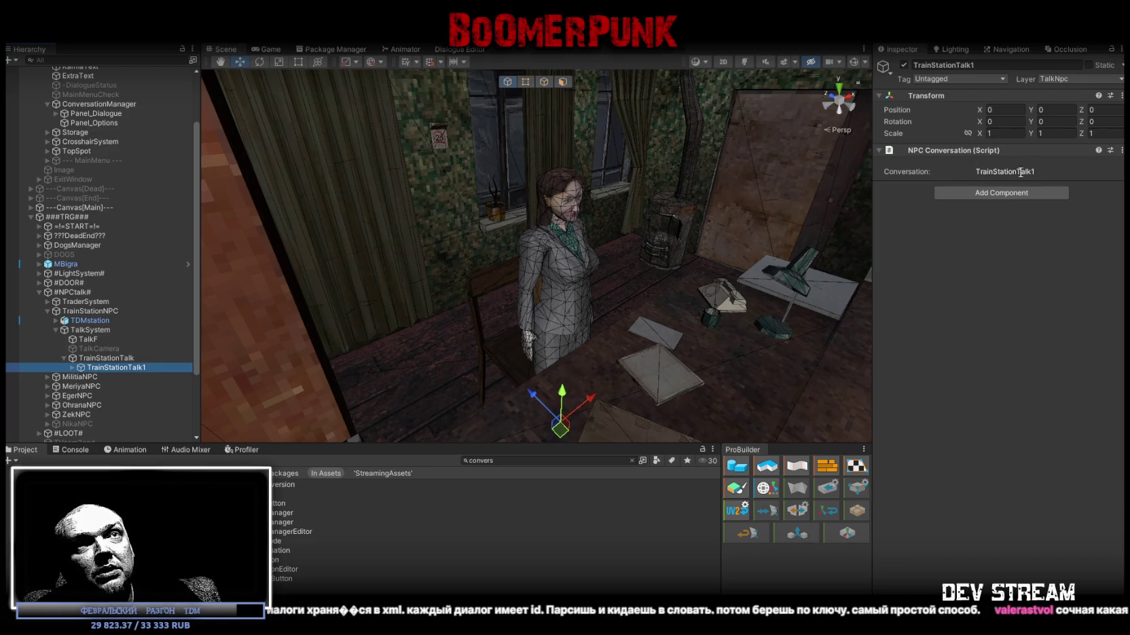
- Check TrainStationTalk1's Conversation field and compare it with its TrainStationTalk parent
{"action": "left_click", "coordinate": [944, 172]}
{"action": "left_click", "coordinate": [920, 273]}
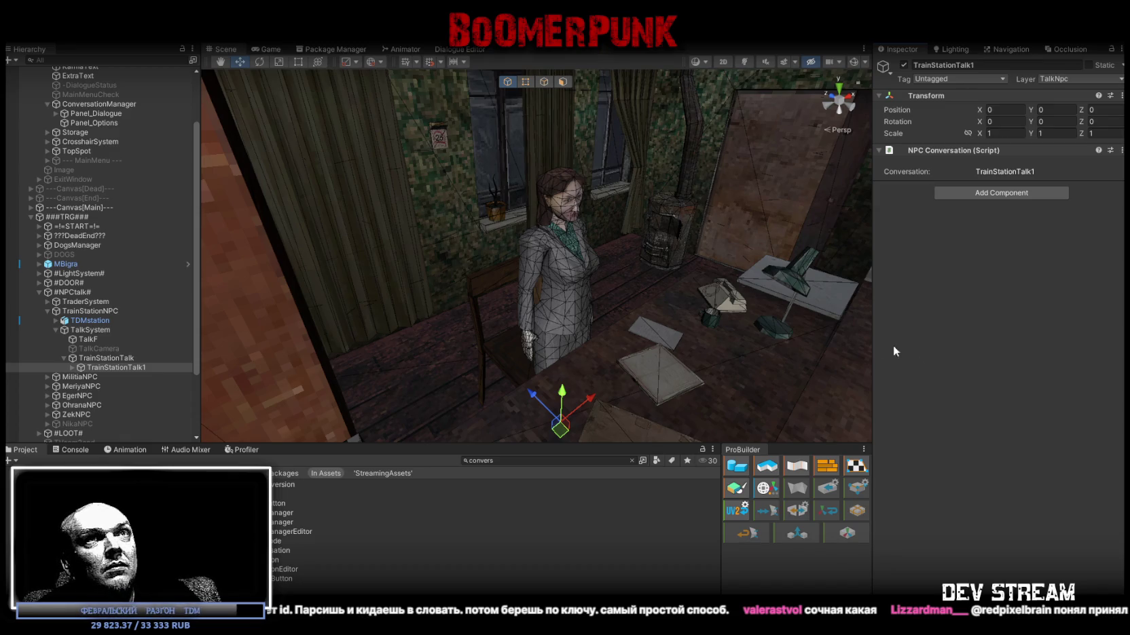
{"action": "left_click", "coordinate": [104, 358]}
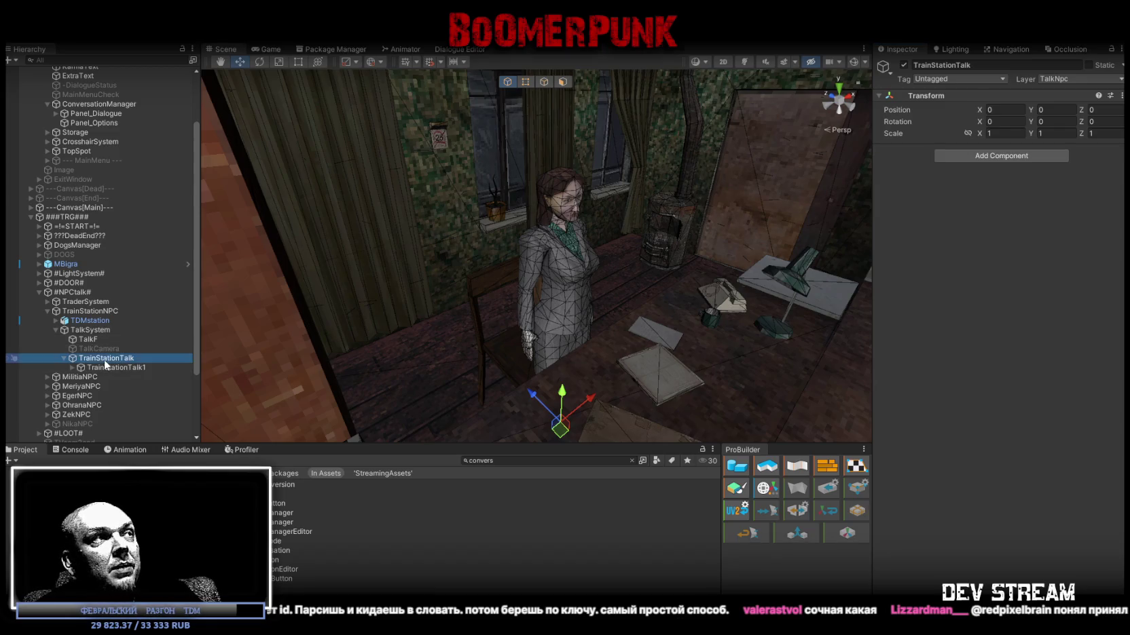
{"action": "left_click", "coordinate": [109, 368]}
{"action": "left_click", "coordinate": [109, 358]}
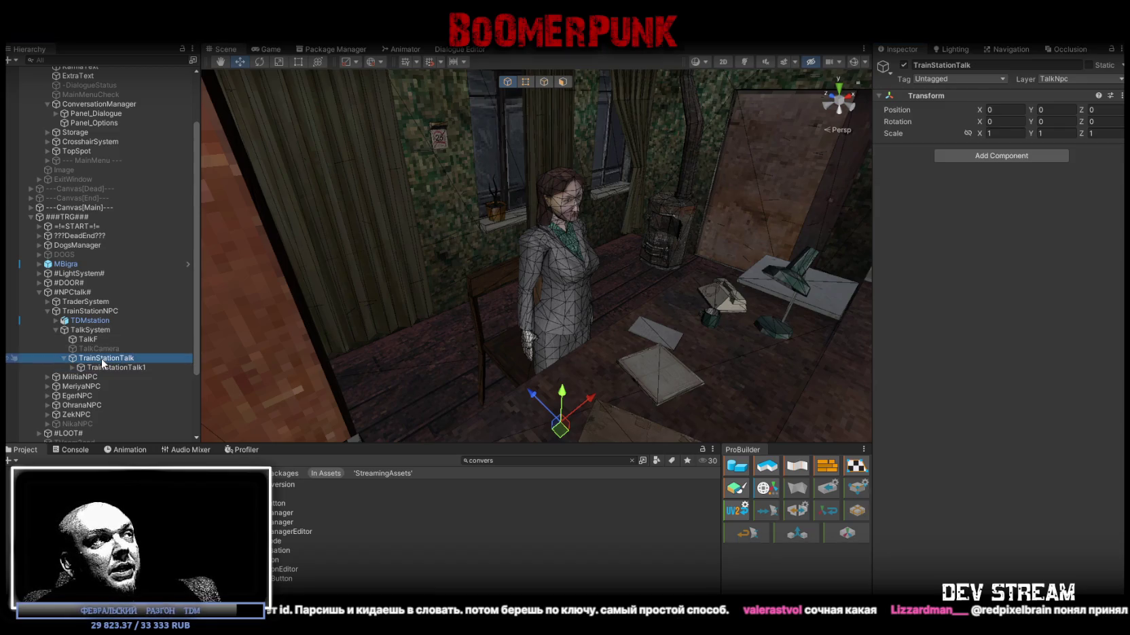
{"action": "left_click", "coordinate": [110, 368]}
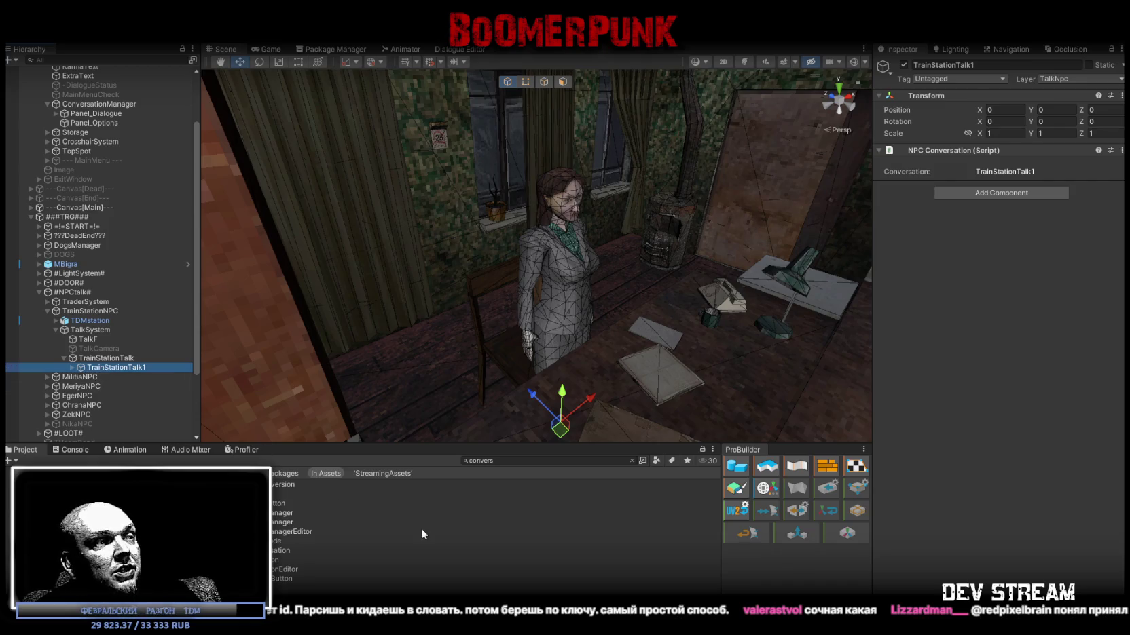
{"action": "key", "text": "alt+Tab"}
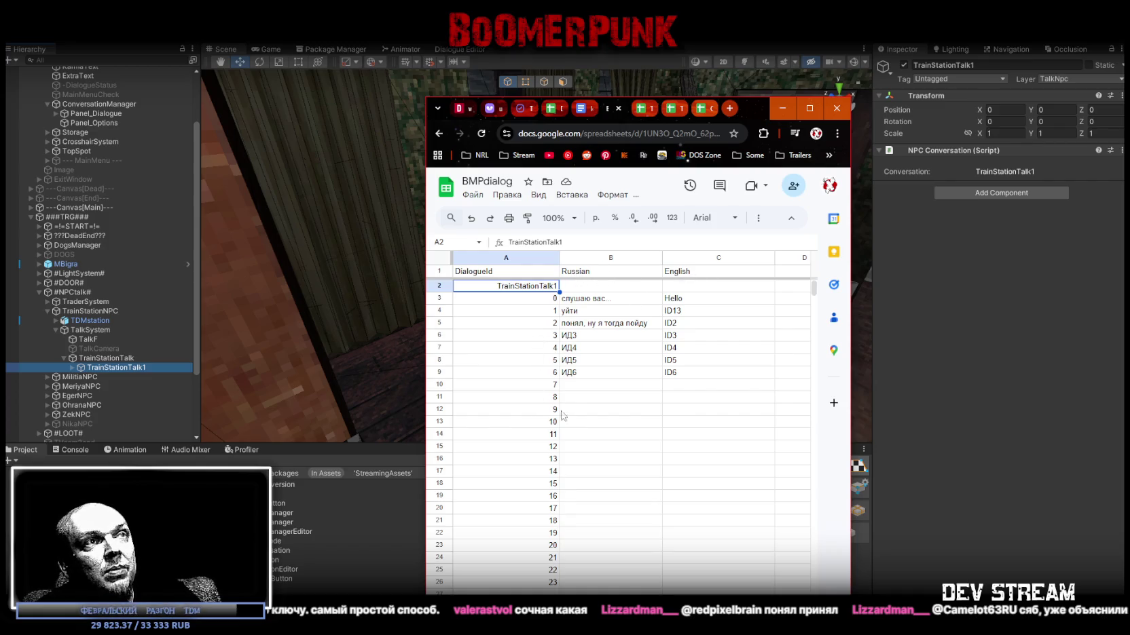
- Check the TrainStationTalk1 lines 0–6 in BMPdialog, then minimise the browser
{"action": "left_click_drag", "start_coordinate": [756, 108], "coordinate": [739, 109]}
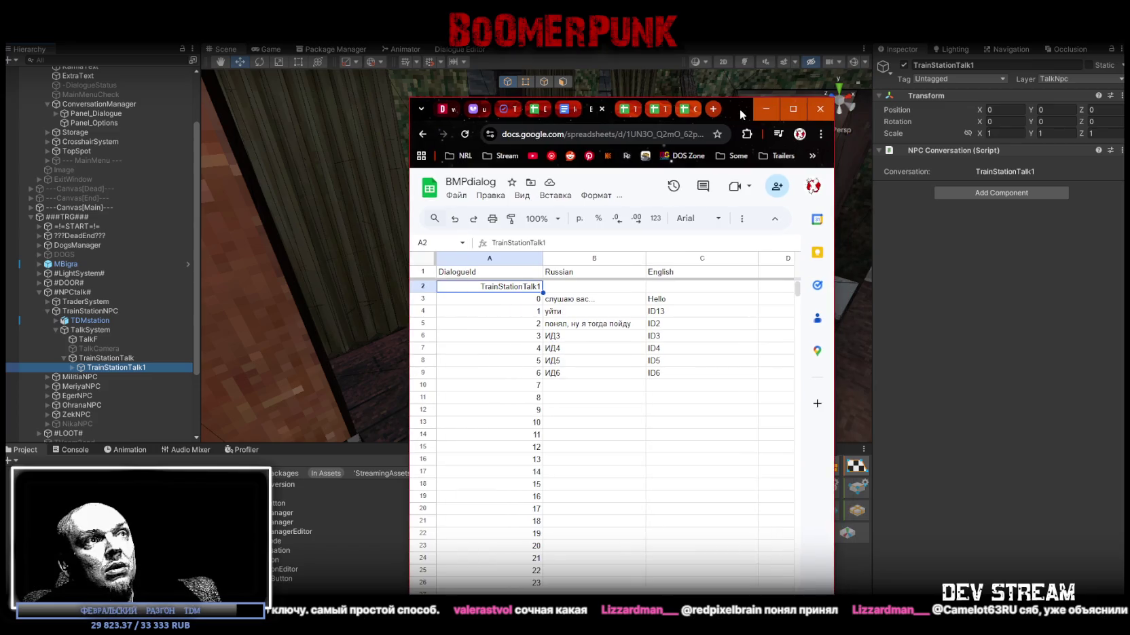
{"action": "left_click", "coordinate": [766, 108]}
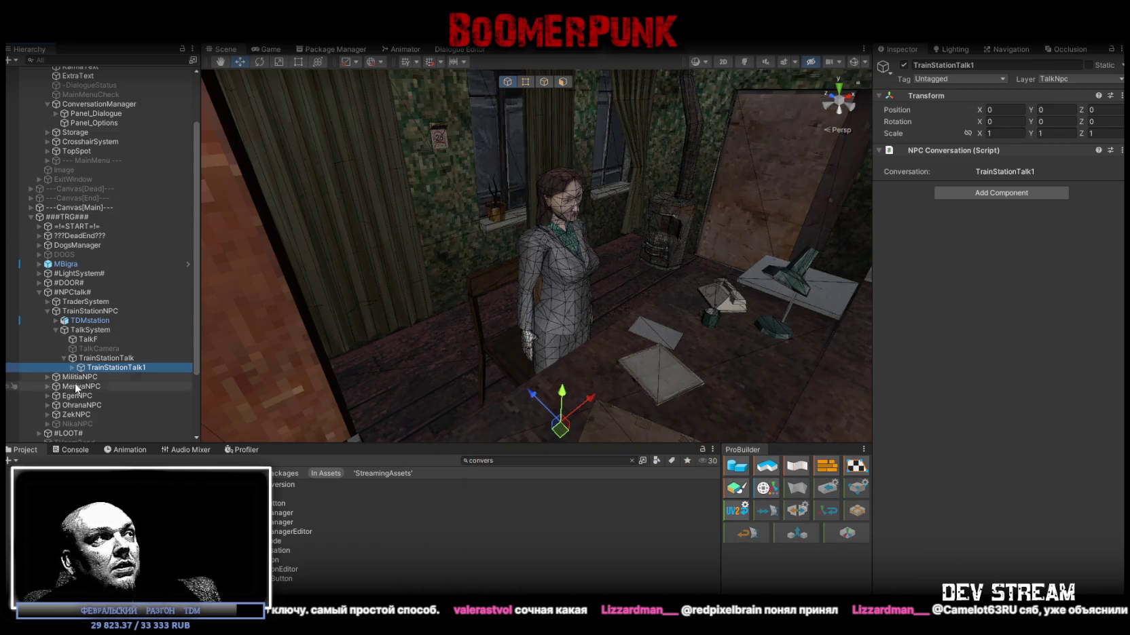
- Open the Dialogue Editor, pan across the TrainStationTalk1 graph, and select Speech node #35
{"action": "left_click", "coordinate": [462, 50]}
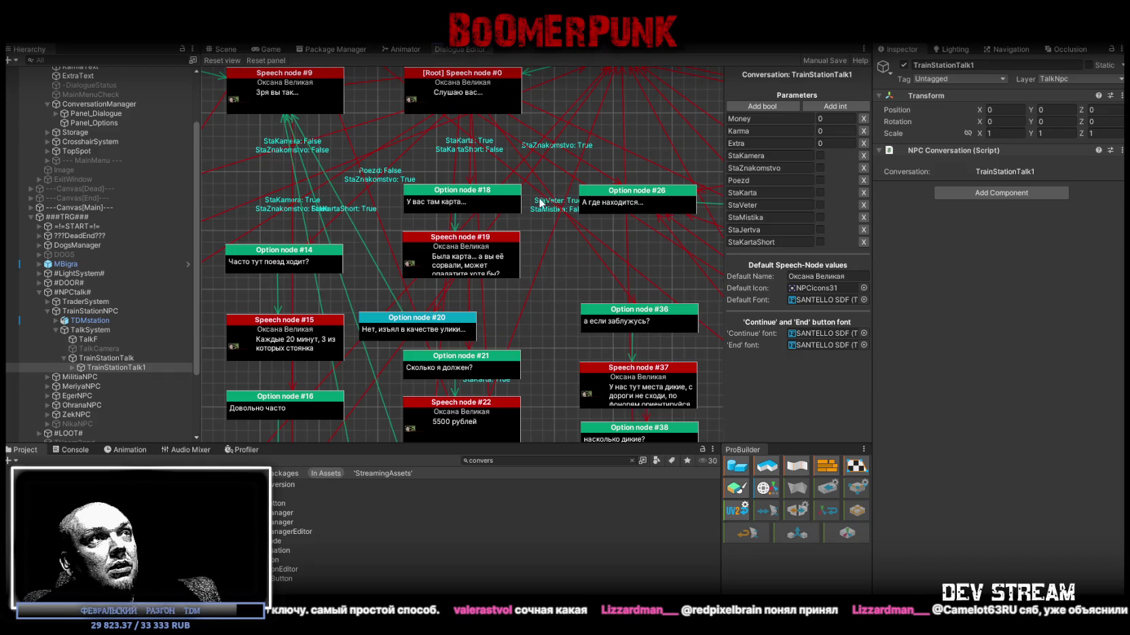
{"action": "mouse_move", "coordinate": [458, 163]}
{"action": "left_mouse_down"}
{"action": "mouse_move", "coordinate": [468, 323]}
{"action": "mouse_move", "coordinate": [436, 346]}
{"action": "left_mouse_up"}
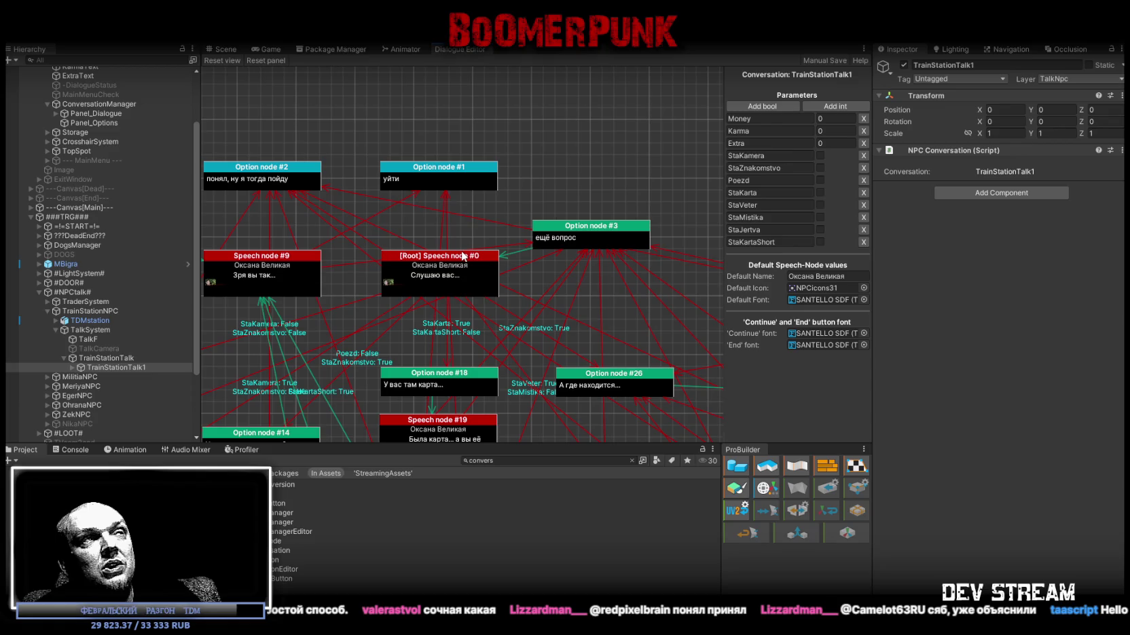
{"action": "left_click_drag", "start_coordinate": [518, 333], "coordinate": [504, 247]}
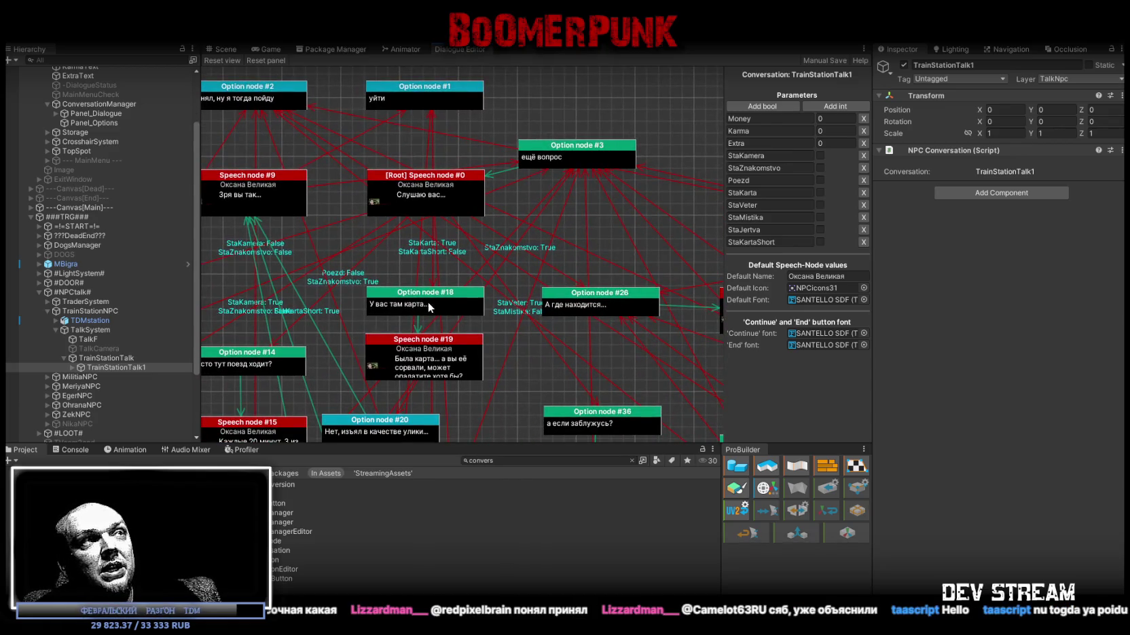
{"action": "scroll", "coordinate": [445, 353], "scroll_direction": "down", "scroll_amount": 3}
{"action": "scroll", "coordinate": [490, 349], "scroll_direction": "down", "scroll_amount": 3}
{"action": "scroll", "coordinate": [474, 260], "scroll_direction": "down", "scroll_amount": 3}
{"action": "scroll", "coordinate": [467, 343], "scroll_direction": "down", "scroll_amount": 4}
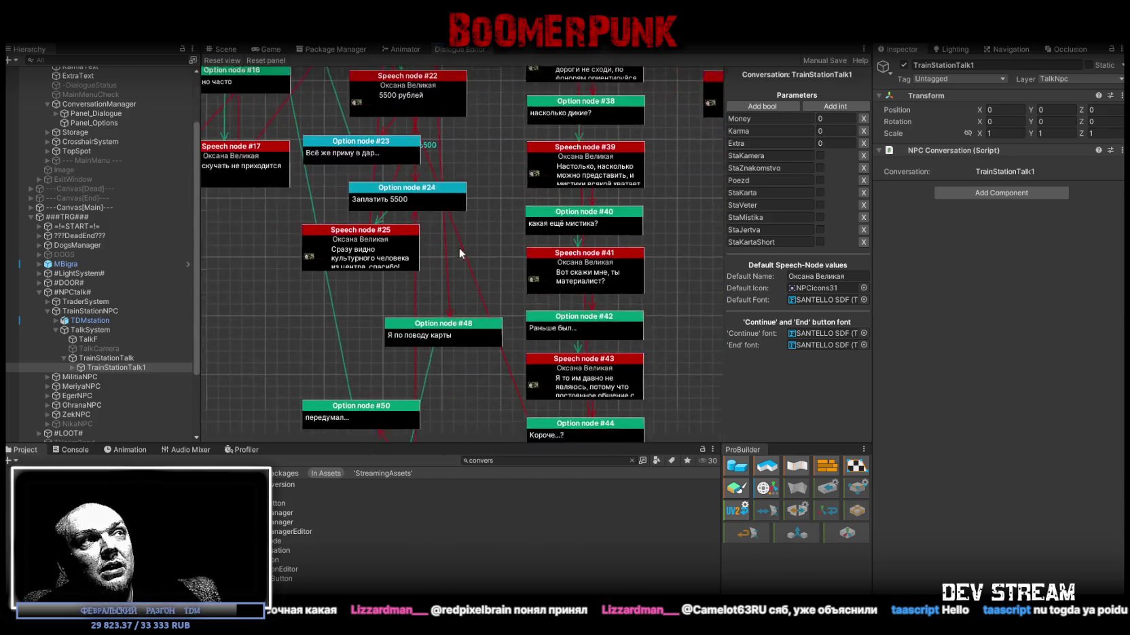
{"action": "scroll", "coordinate": [573, 251], "scroll_direction": "down", "scroll_amount": 3}
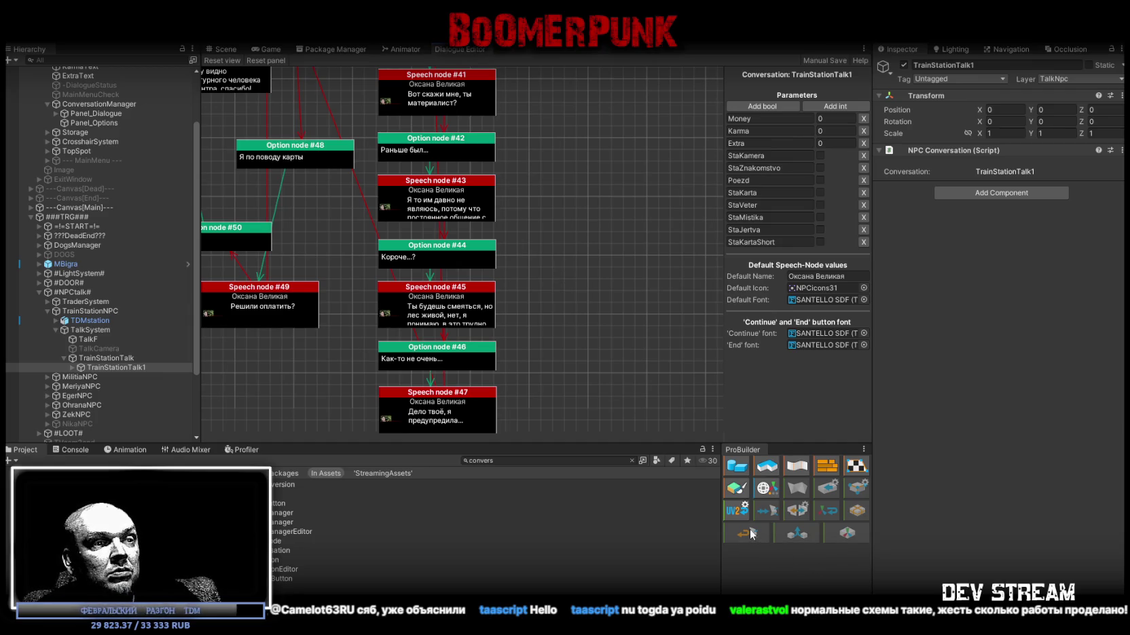
{"action": "scroll", "coordinate": [568, 217], "scroll_direction": "up", "scroll_amount": 5}
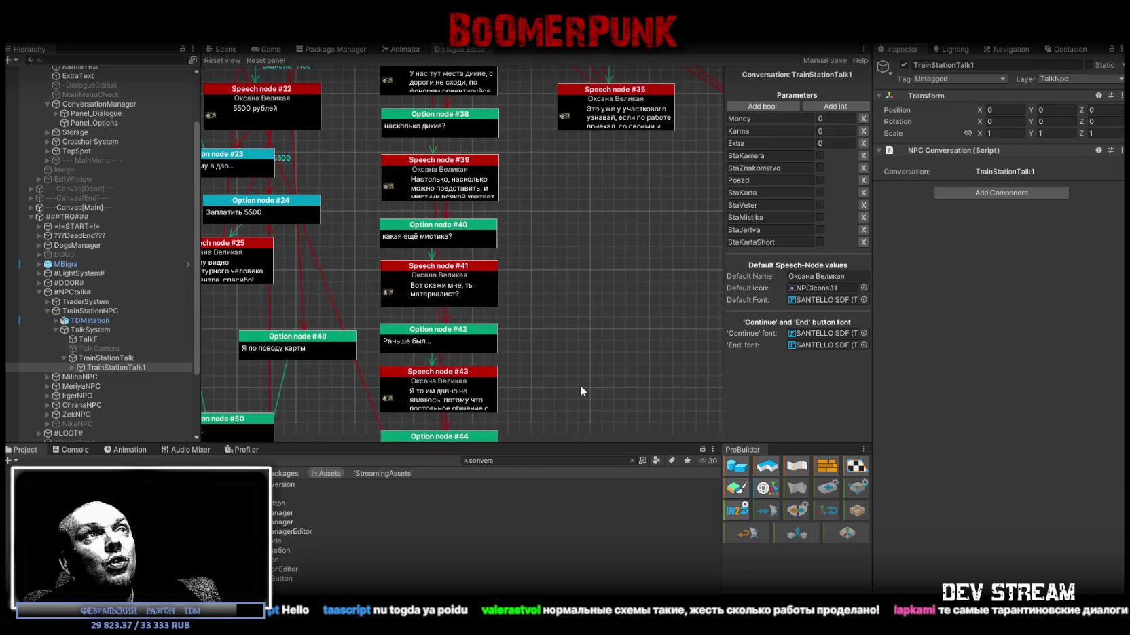
{"action": "scroll", "coordinate": [569, 204], "scroll_direction": "up", "scroll_amount": 5}
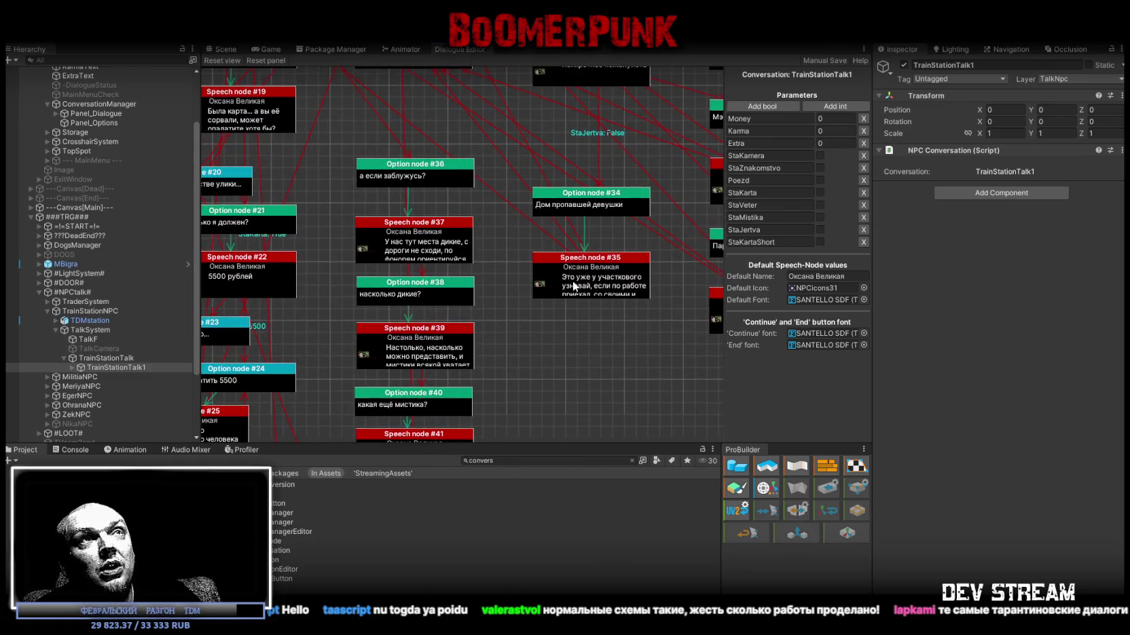
{"action": "left_click", "coordinate": [575, 285]}
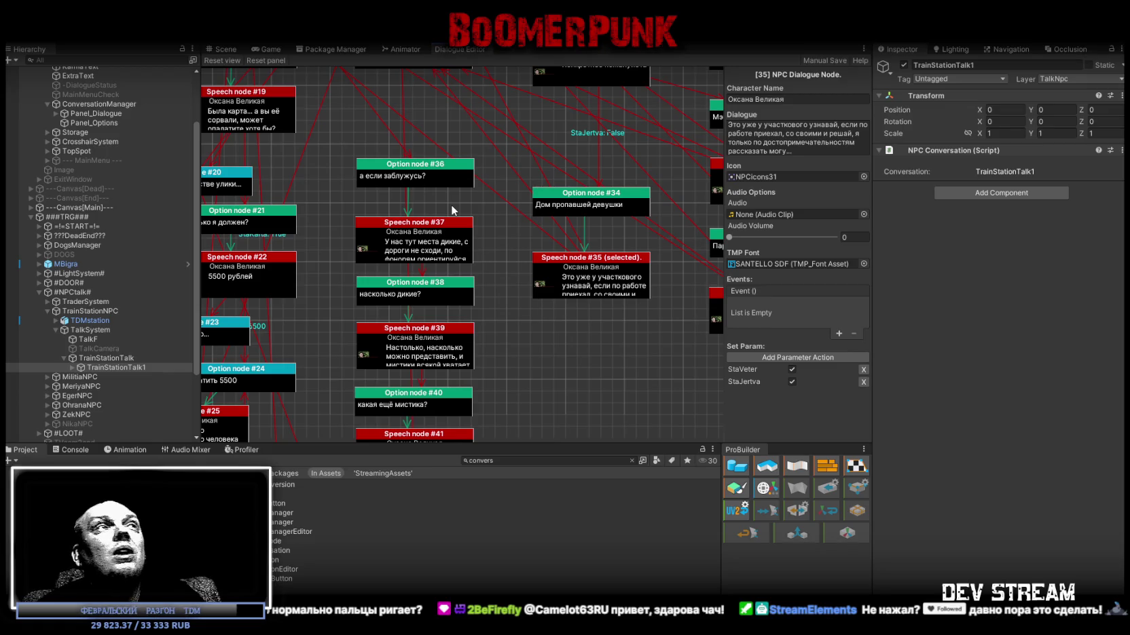
- Glance at the Game view, then switch to the Scene view of the room with the NPC
{"action": "left_click", "coordinate": [266, 49]}
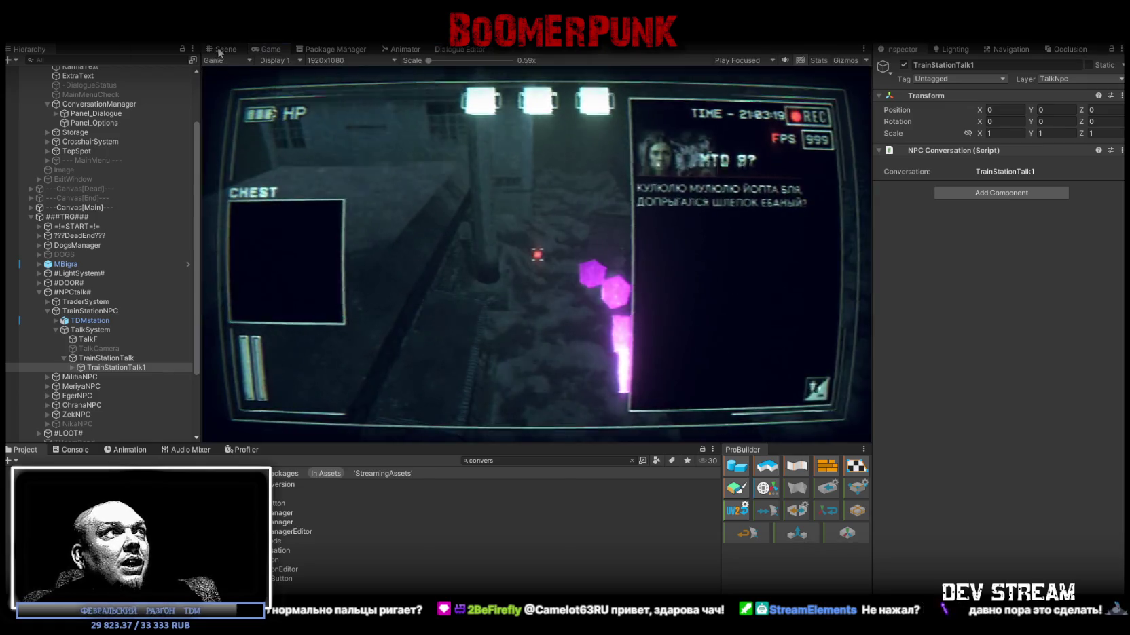
{"action": "left_click", "coordinate": [219, 51]}
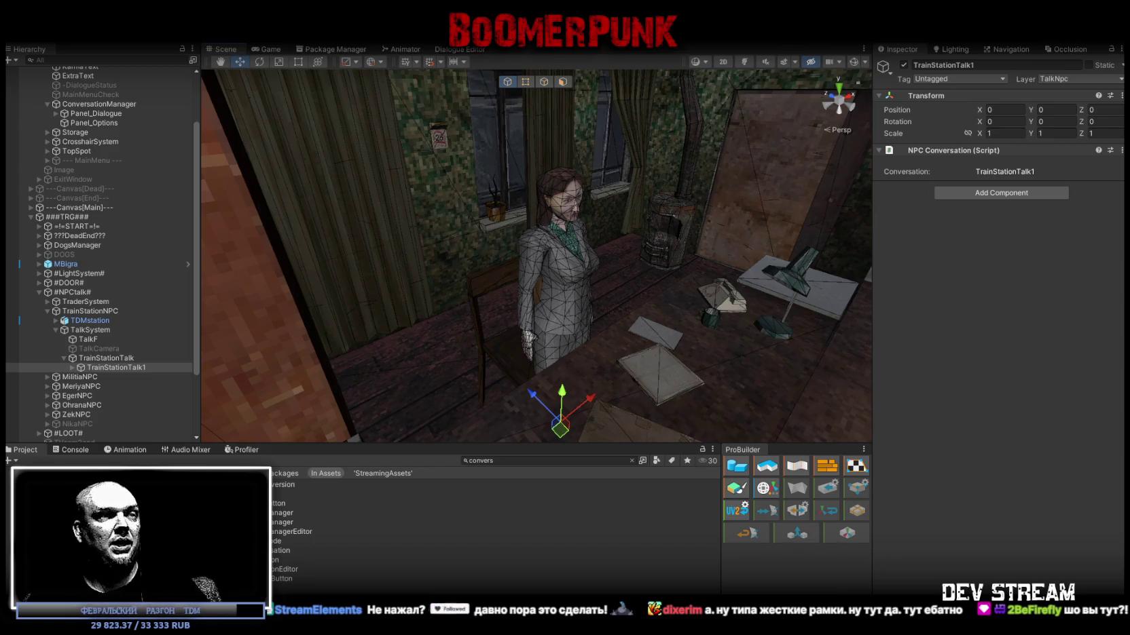
- Turn the Scene camera toward a wall and switch over to the Photoshop texture atlas
{"action": "mouse_move", "coordinate": [625, 214]}
{"action": "left_mouse_down"}
{"action": "mouse_move", "coordinate": [340, 181]}
{"action": "mouse_move", "coordinate": [403, 179]}
{"action": "left_mouse_up"}
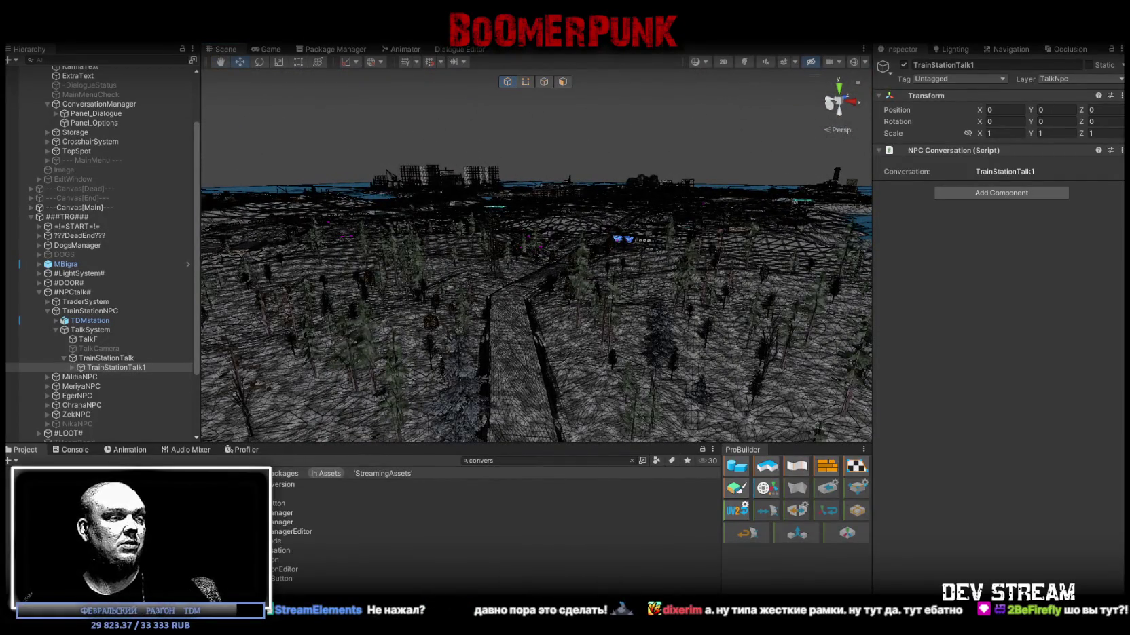
{"action": "key", "text": "alt+Tab"}
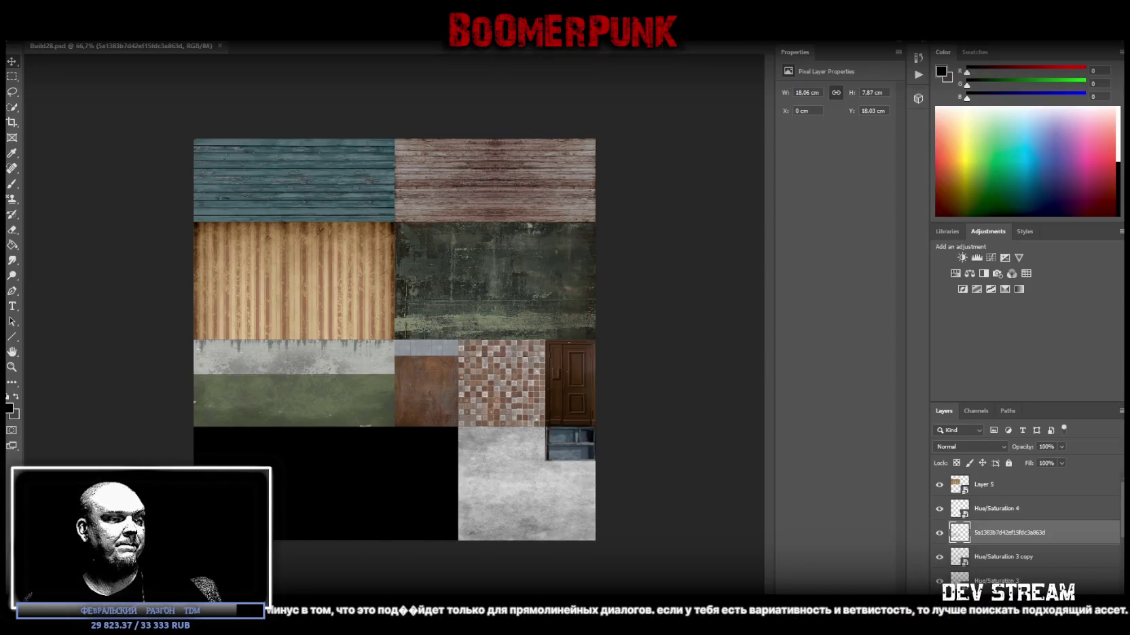
- Return to Unity, orbit the camera to the arcade machine, and select the Build08 cabinet
{"action": "key", "text": "alt+Tab"}
{"action": "mouse_move", "coordinate": [673, 371]}
{"action": "left_mouse_down"}
{"action": "mouse_move", "coordinate": [550, 307]}
{"action": "mouse_move", "coordinate": [587, 292]}
{"action": "mouse_move", "coordinate": [581, 252]}
{"action": "mouse_move", "coordinate": [621, 270]}
{"action": "mouse_move", "coordinate": [631, 318]}
{"action": "mouse_move", "coordinate": [675, 356]}
{"action": "mouse_move", "coordinate": [639, 341]}
{"action": "mouse_move", "coordinate": [722, 333]}
{"action": "mouse_move", "coordinate": [657, 267]}
{"action": "left_mouse_up"}
{"action": "left_click", "coordinate": [657, 267]}
- Trace the cabinet's Build08_MB material to its Build08_MR texture and open the atlas in Photoshop
{"action": "key", "text": "f"}
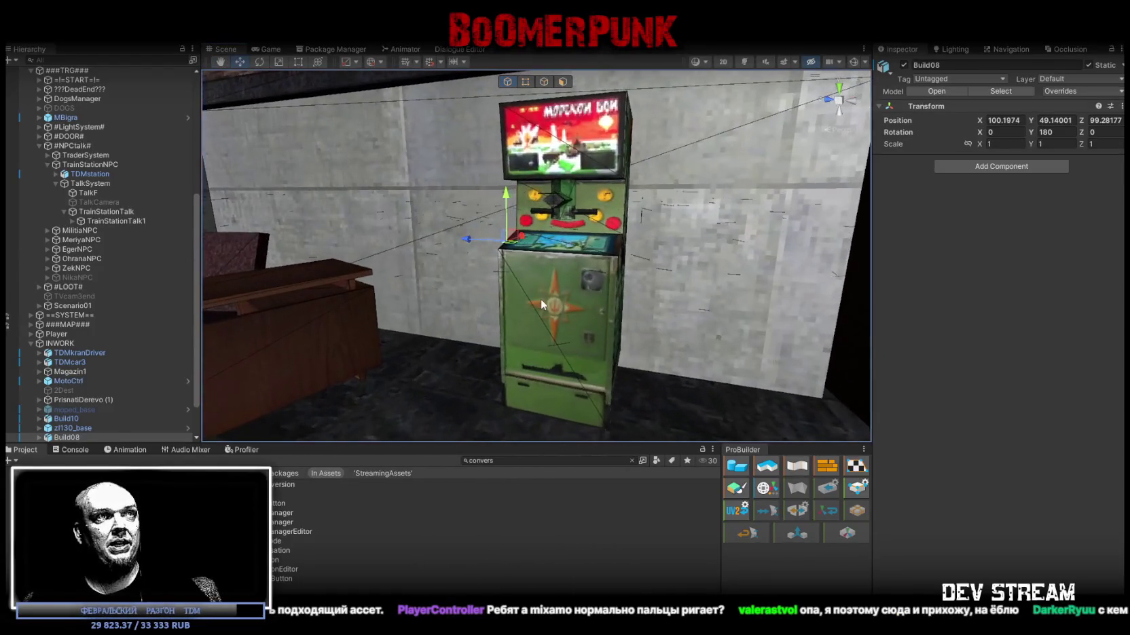
{"action": "left_click", "coordinate": [541, 299]}
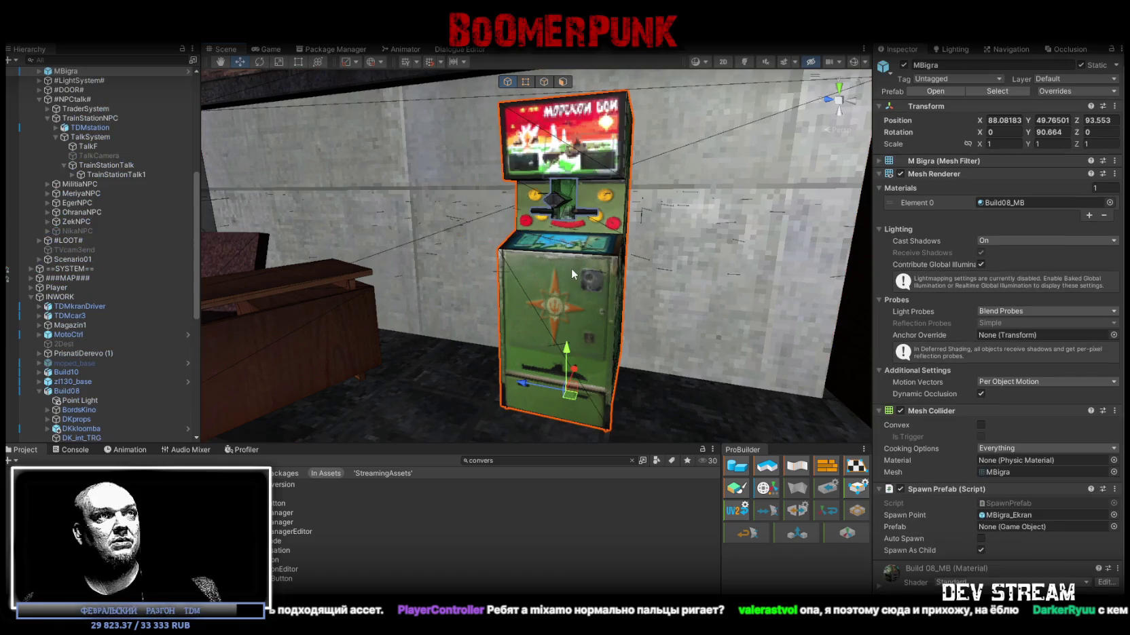
{"action": "left_click", "coordinate": [1012, 203]}
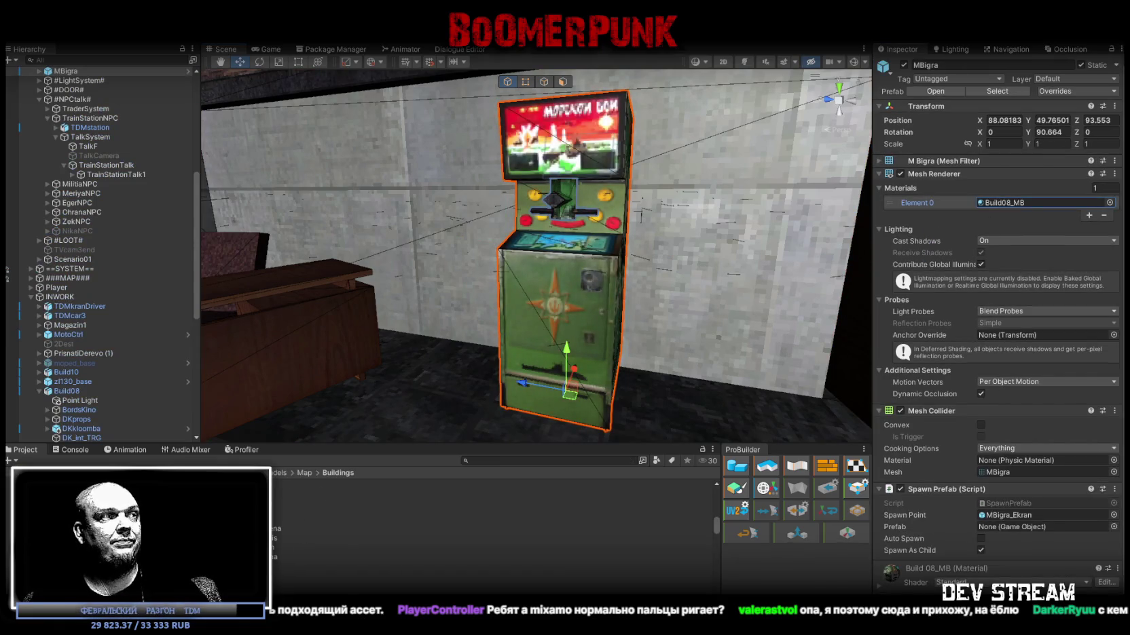
{"action": "left_click", "coordinate": [408, 575]}
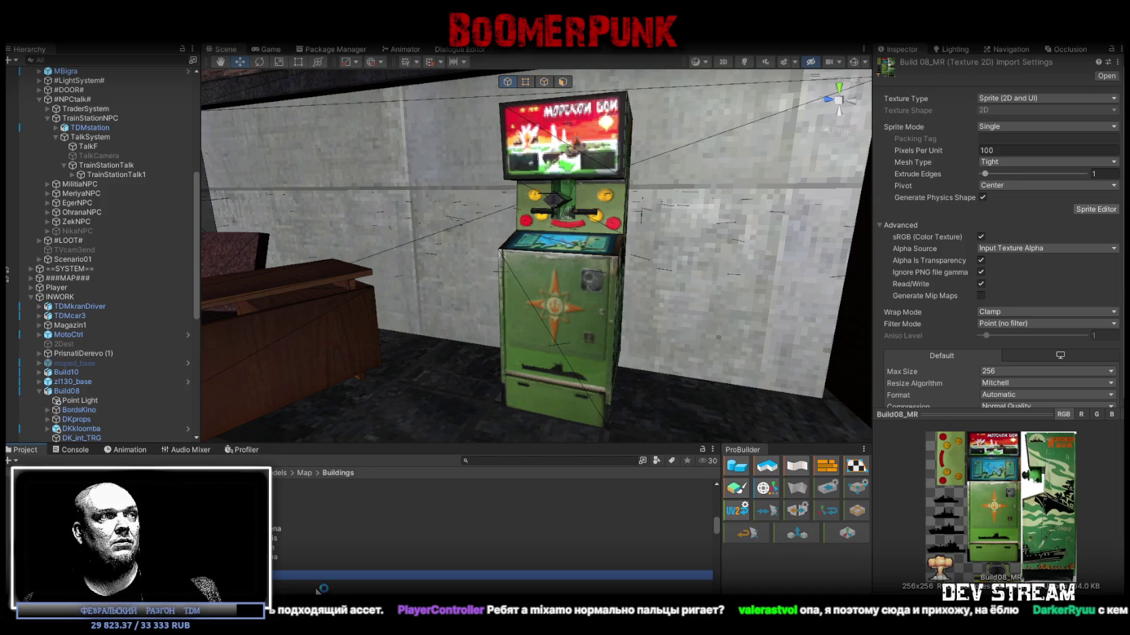
{"action": "scroll", "coordinate": [488, 537], "scroll_direction": "up", "scroll_amount": 1}
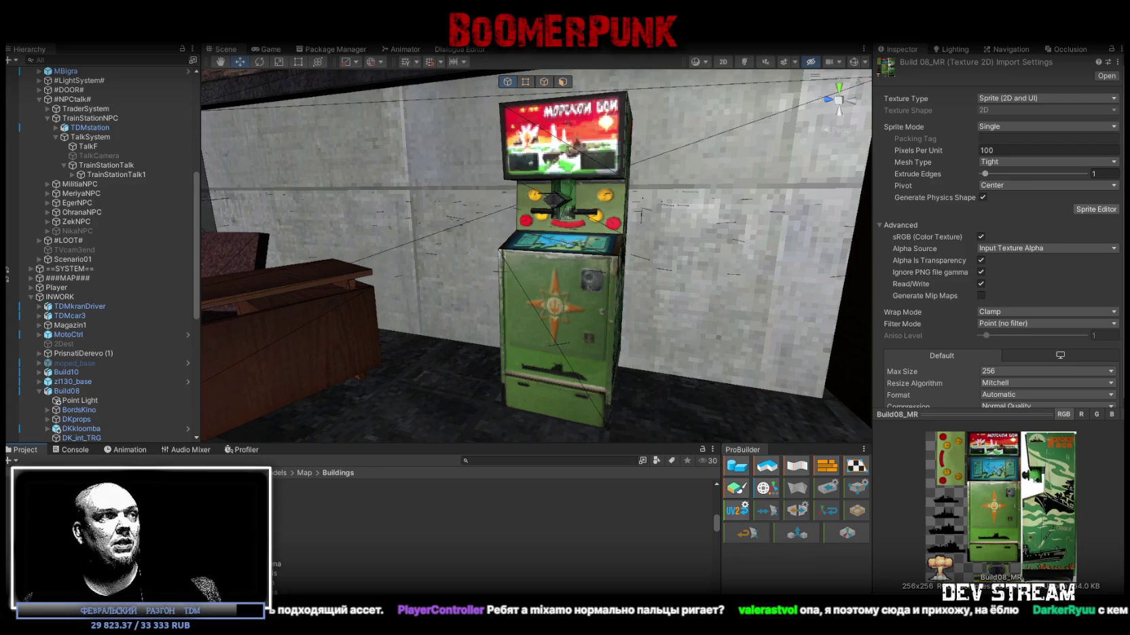
{"action": "double_click", "coordinate": [408, 535]}
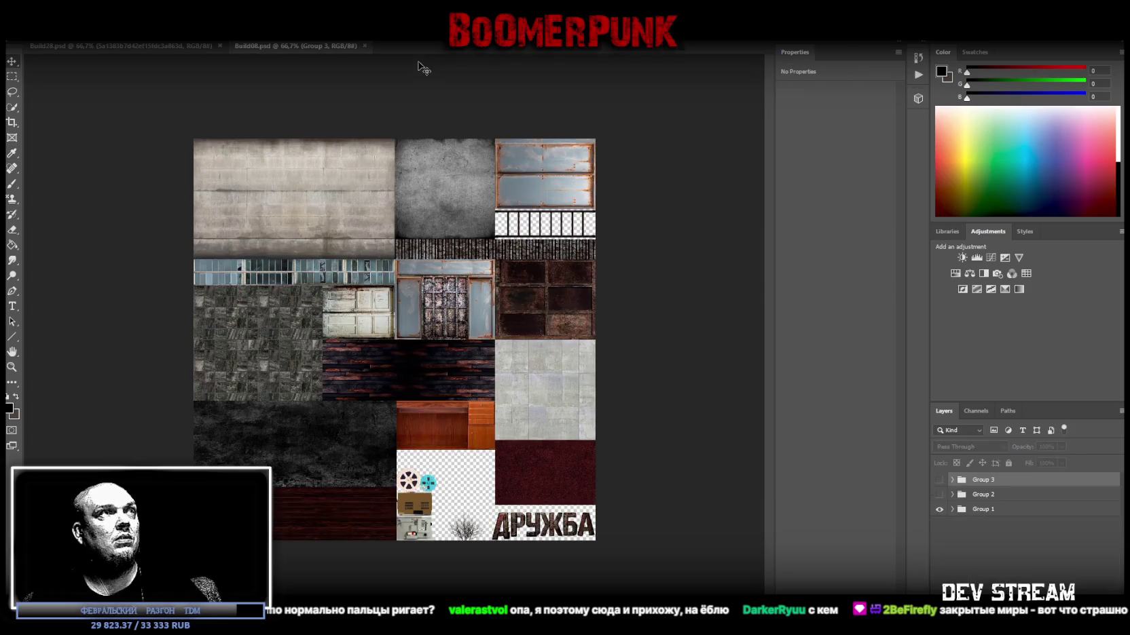
- Switch back to Unity to see Build08's Sprite, Clamp and Point filter import settings
{"action": "key", "text": "alt+Tab"}
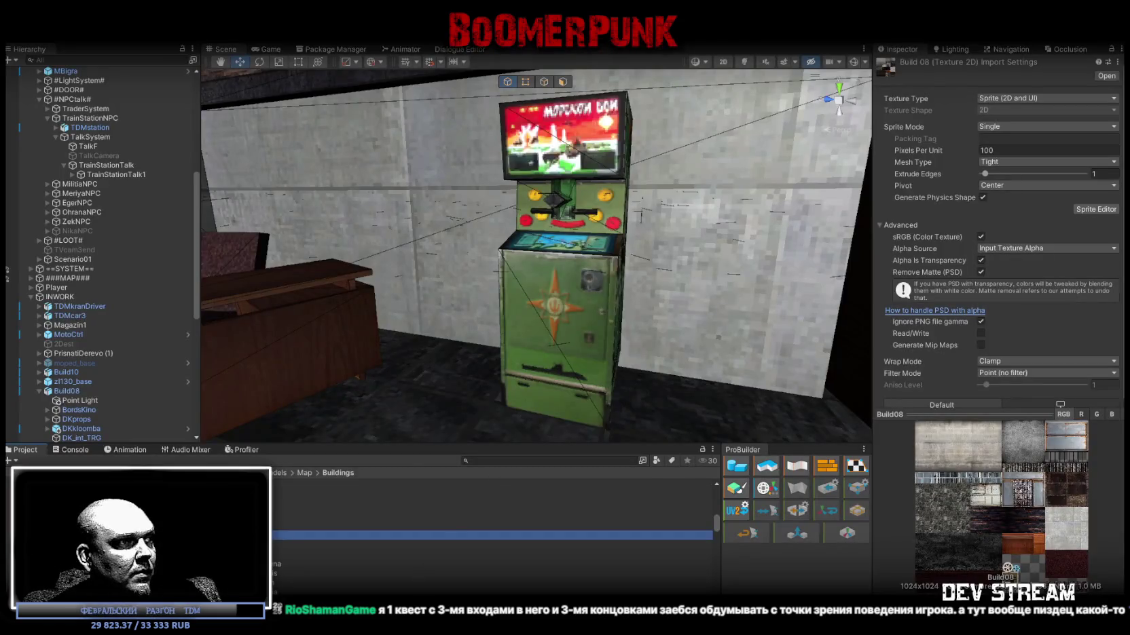
{"action": "key", "text": "alt+Tab"}
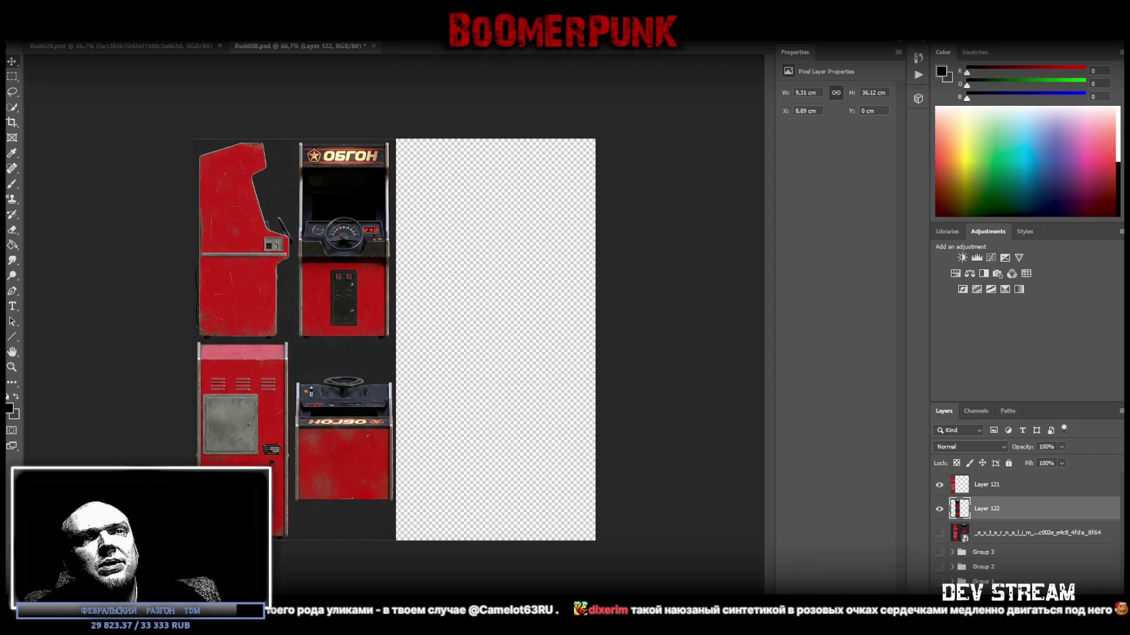
- Marquee the lower steering-cabinet piece and dismiss the context menu without changes
{"action": "left_click", "coordinate": [11, 62]}
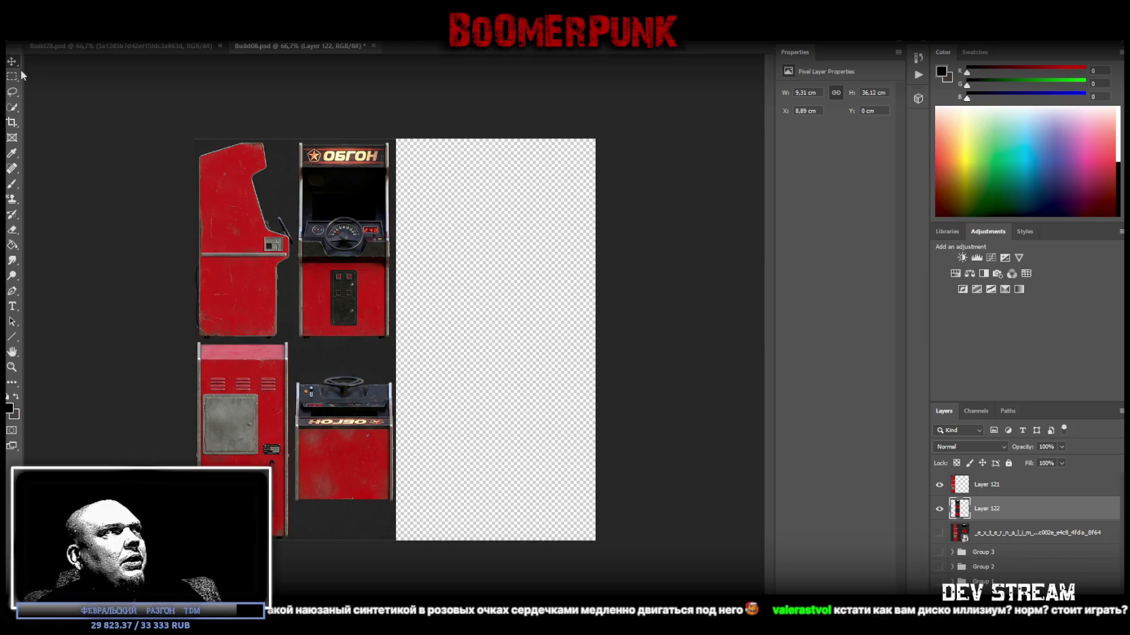
{"action": "left_click", "coordinate": [11, 76]}
{"action": "mouse_move", "coordinate": [404, 374]}
{"action": "left_mouse_down"}
{"action": "mouse_move", "coordinate": [302, 461]}
{"action": "mouse_move", "coordinate": [291, 510]}
{"action": "left_mouse_up"}
{"action": "right_click", "coordinate": [322, 452]}
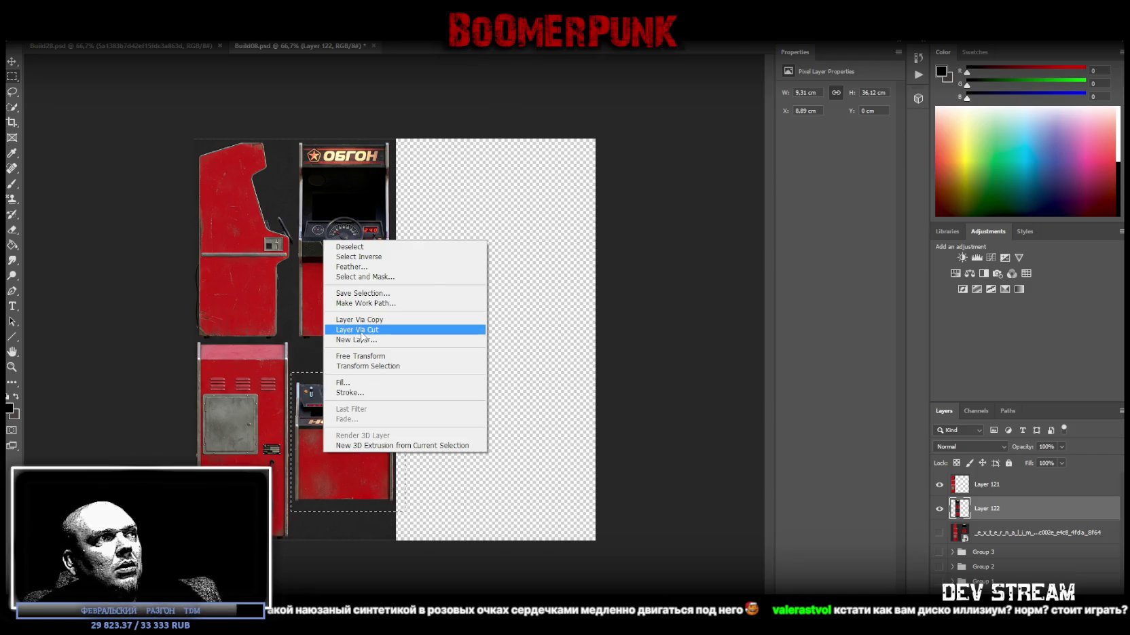
{"action": "left_click", "coordinate": [601, 386]}
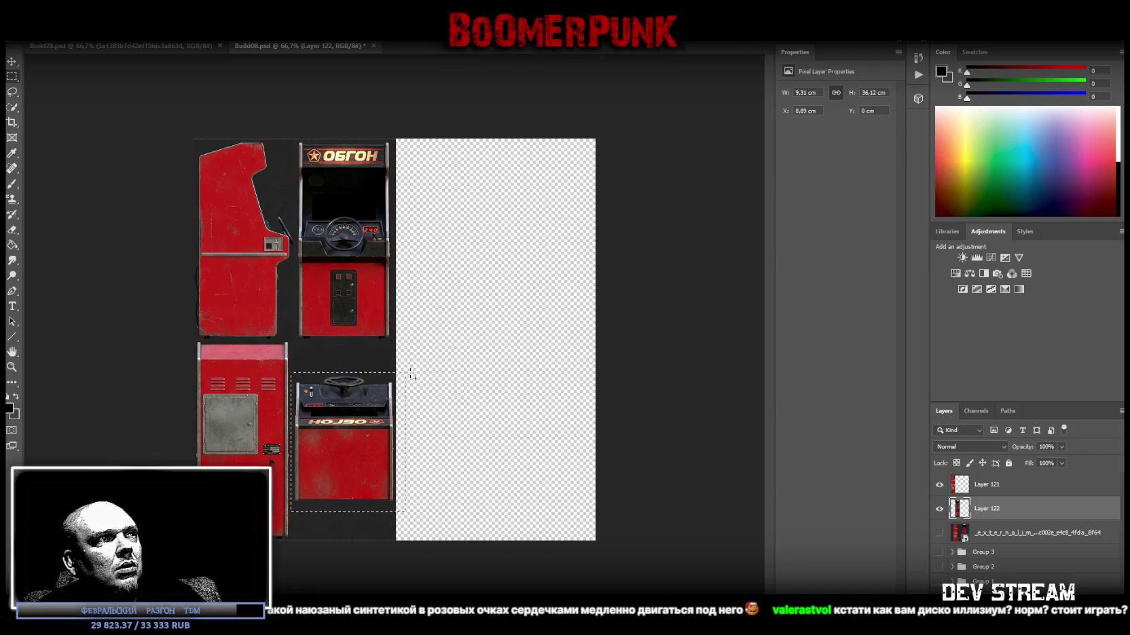
- Refine the cabinet selection, cut it to its own layer, and move it up about 3.18 cm
{"action": "mouse_move", "coordinate": [410, 373]}
{"action": "left_mouse_down"}
{"action": "mouse_move", "coordinate": [207, 472]}
{"action": "mouse_move", "coordinate": [217, 510]}
{"action": "left_mouse_up"}
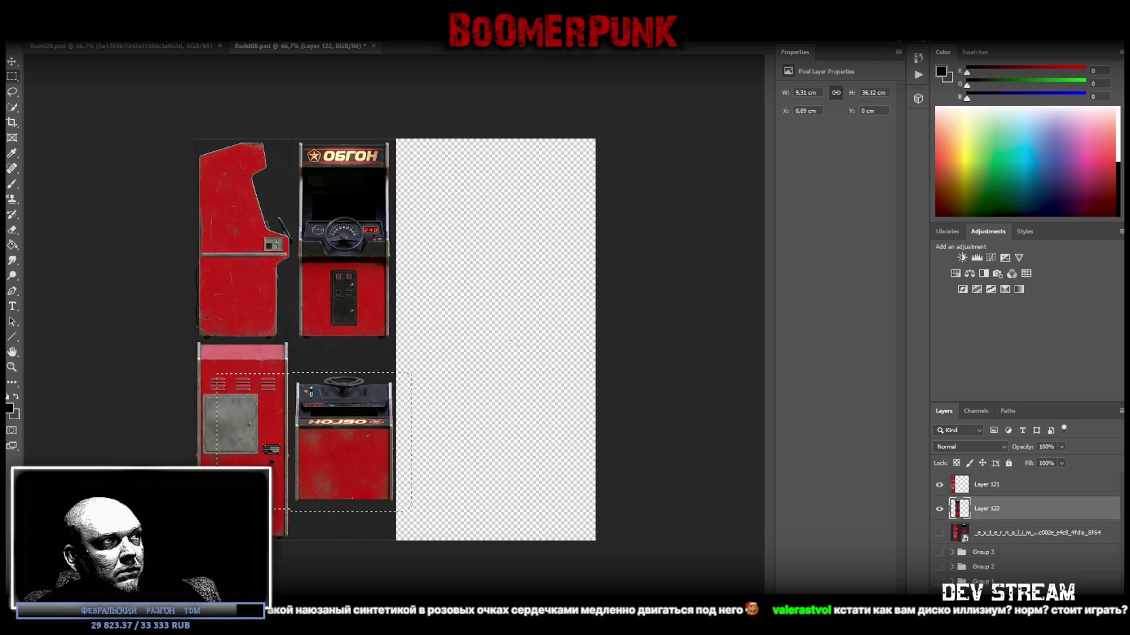
{"action": "left_click_drag", "start_coordinate": [473, 340], "coordinate": [199, 378]}
{"action": "left_click_drag", "start_coordinate": [194, 507], "coordinate": [467, 514]}
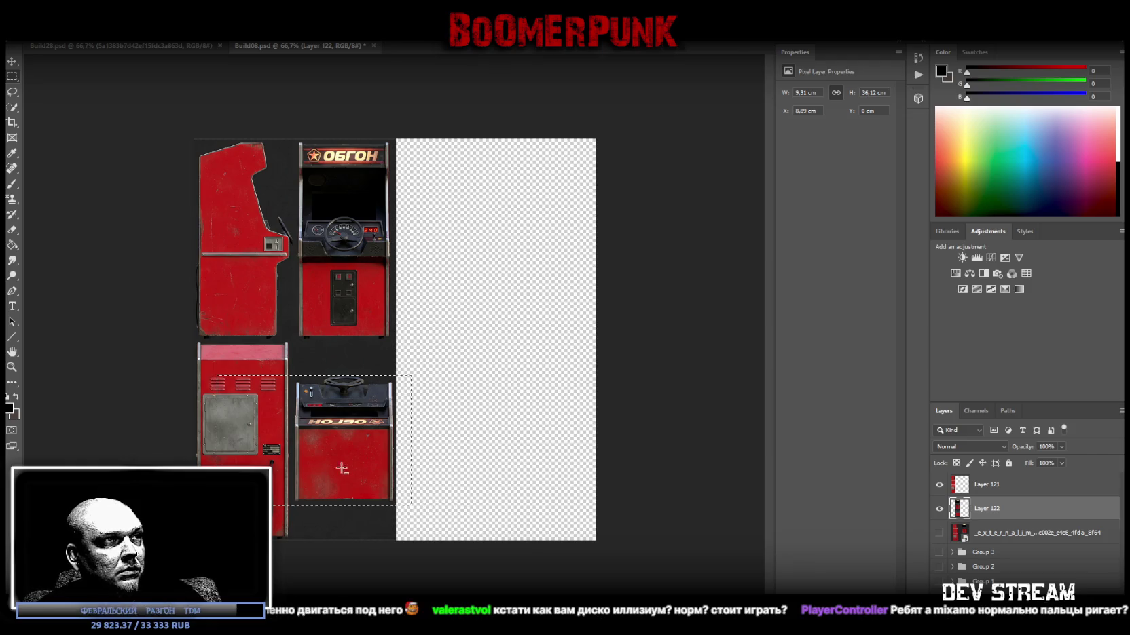
{"action": "right_click", "coordinate": [338, 428]}
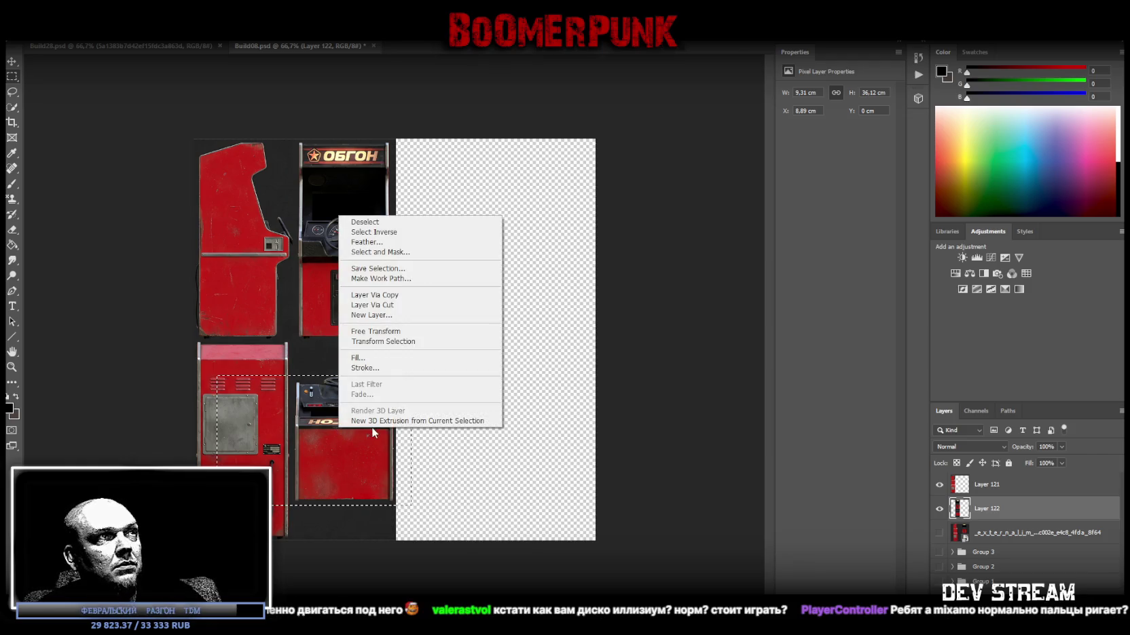
{"action": "left_click", "coordinate": [398, 307]}
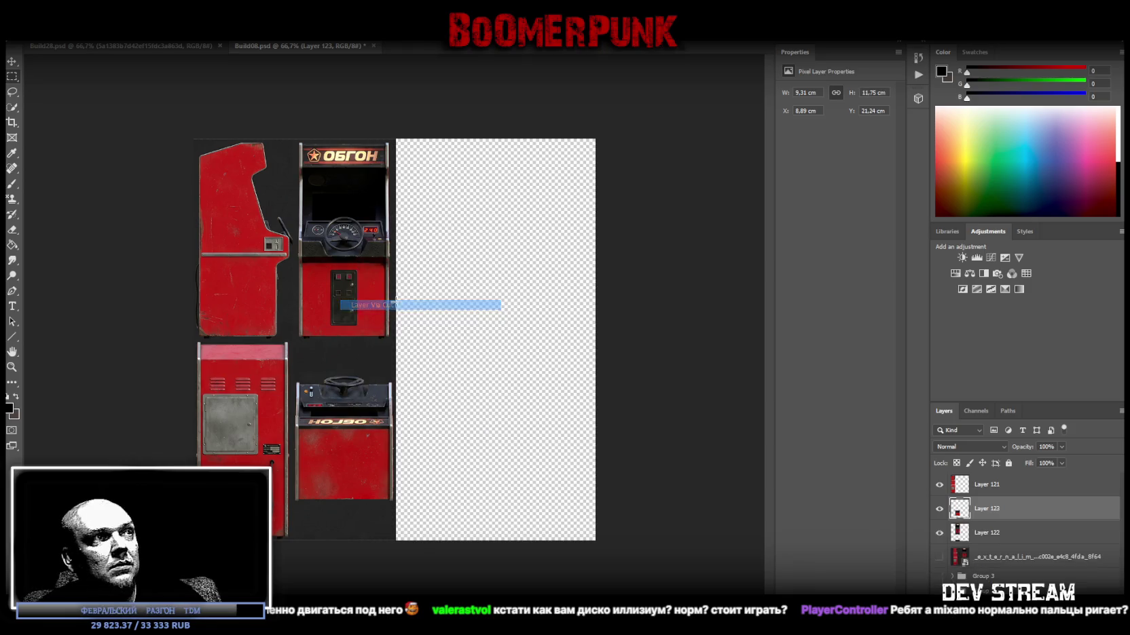
{"action": "key", "text": "v"}
{"action": "left_click_drag", "start_coordinate": [354, 460], "coordinate": [351, 426]}
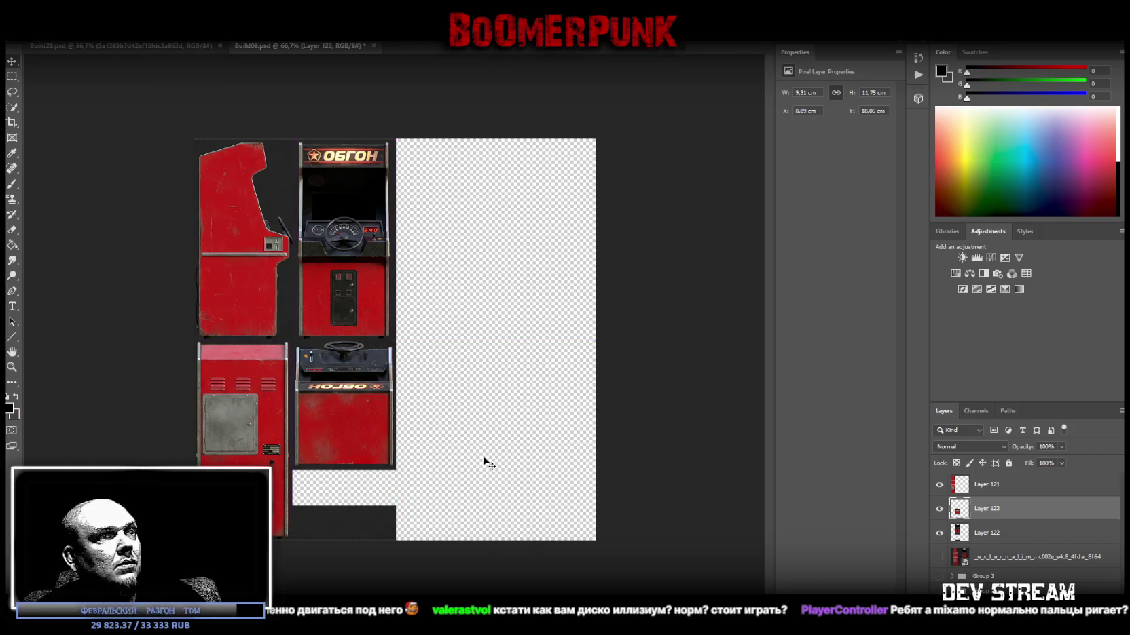
- On Layer 122, select and delete the leftover white block below the cabinet
{"action": "left_click", "coordinate": [969, 537]}
{"action": "left_click", "coordinate": [12, 76]}
{"action": "left_click_drag", "start_coordinate": [481, 442], "coordinate": [183, 549]}
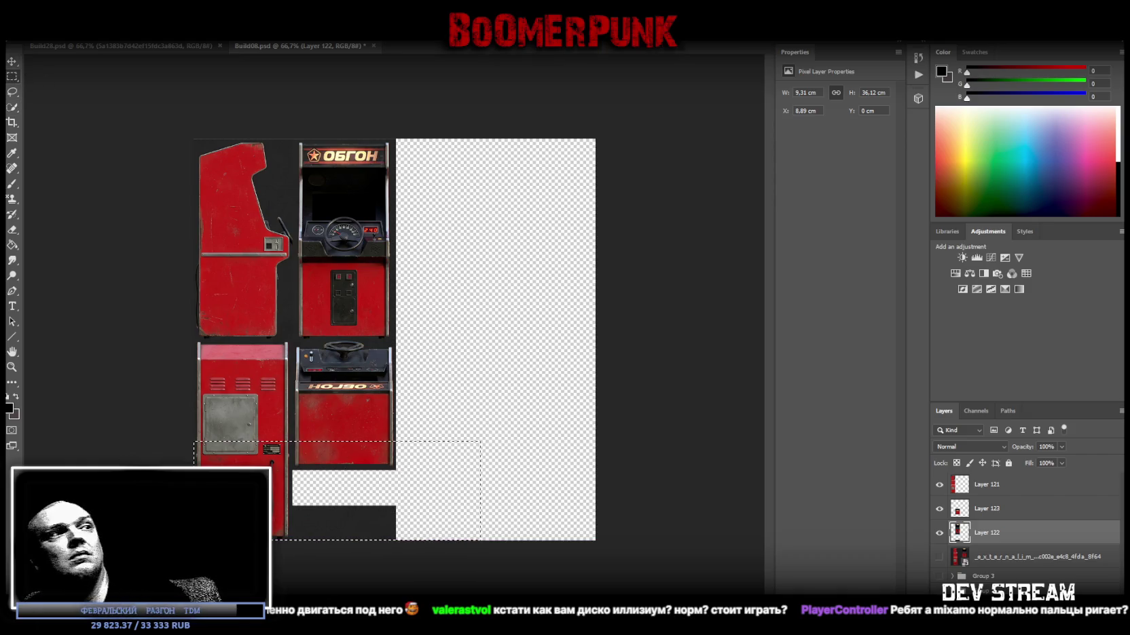
{"action": "key", "text": "Delete"}
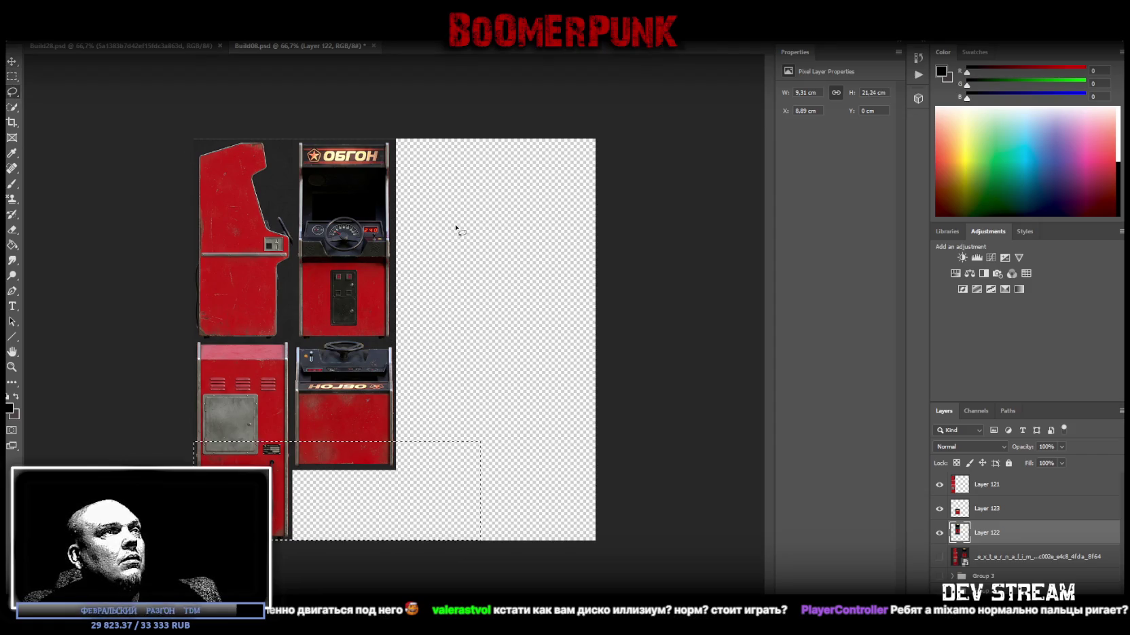
- Undo that deletion, deselect, and marquee the dark block at the lower left
{"action": "key", "text": "ctrl+z"}
{"action": "key", "text": "ctrl+d"}
{"action": "key", "text": "m"}
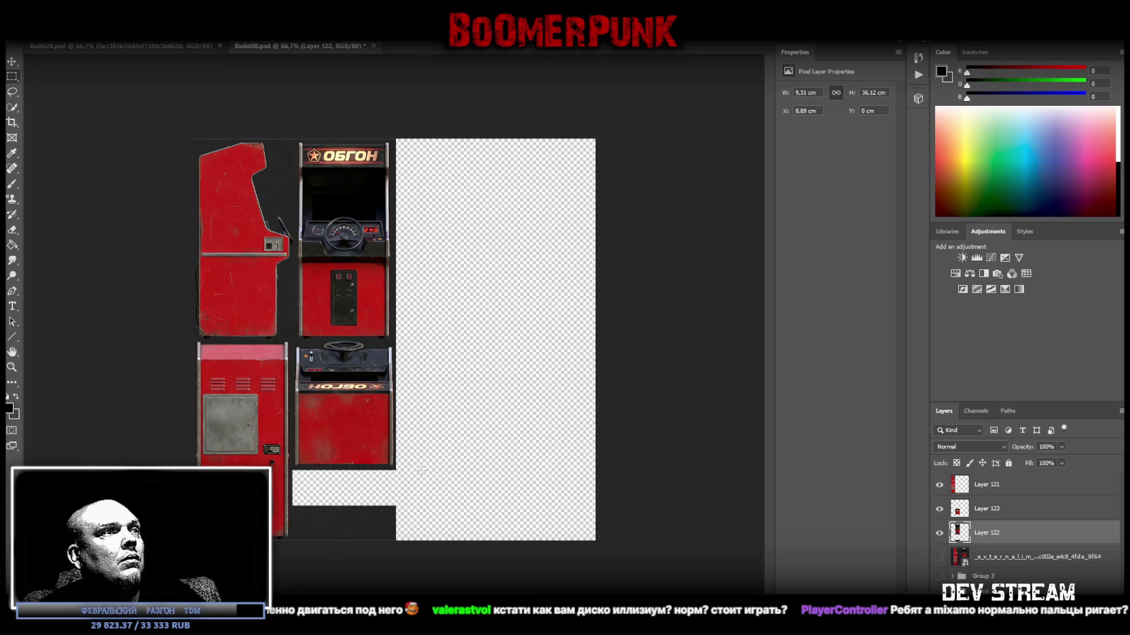
{"action": "left_click_drag", "start_coordinate": [421, 488], "coordinate": [197, 541]}
- Copy the dark strip to a new layer below Layer 122 and stretch it across the canvas
{"action": "right_click", "coordinate": [364, 513]}
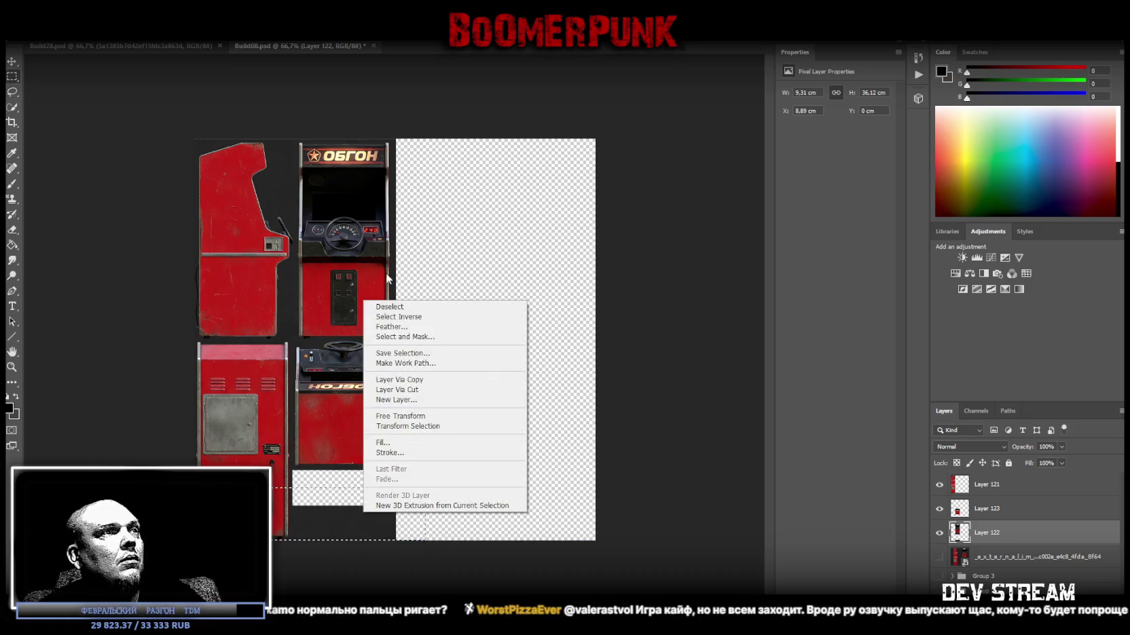
{"action": "left_click", "coordinate": [414, 380]}
{"action": "left_click_drag", "start_coordinate": [1003, 537], "coordinate": [974, 569]}
{"action": "key", "text": "ctrl+t"}
{"action": "left_click_drag", "start_coordinate": [293, 507], "coordinate": [173, 121]}
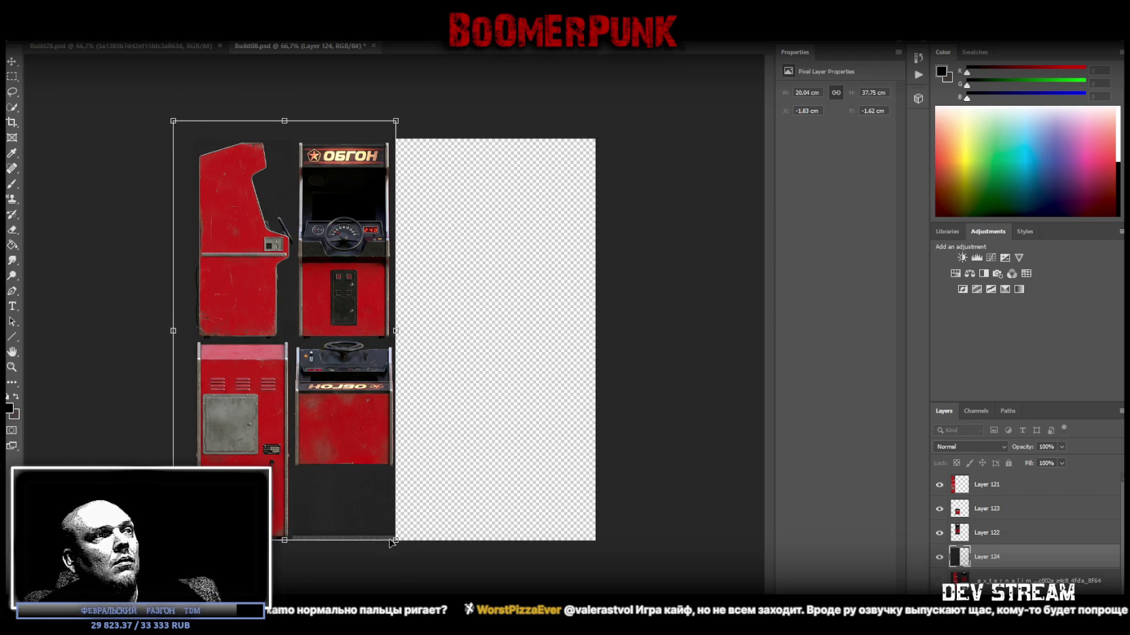
{"action": "mouse_move", "coordinate": [395, 541]}
{"action": "left_mouse_down"}
{"action": "mouse_move", "coordinate": [589, 550]}
{"action": "mouse_move", "coordinate": [659, 570]}
{"action": "left_mouse_up"}
{"action": "mouse_move", "coordinate": [517, 384]}
{"action": "left_mouse_down"}
{"action": "mouse_move", "coordinate": [512, 366]}
{"action": "mouse_move", "coordinate": [510, 384]}
{"action": "left_mouse_up"}
- Commit the transform, select the whole dark backdrop, and apply Layer Via Cut
{"action": "left_click", "coordinate": [11, 76]}
{"action": "left_click_drag", "start_coordinate": [194, 139], "coordinate": [665, 569]}
{"action": "right_click", "coordinate": [467, 399]}
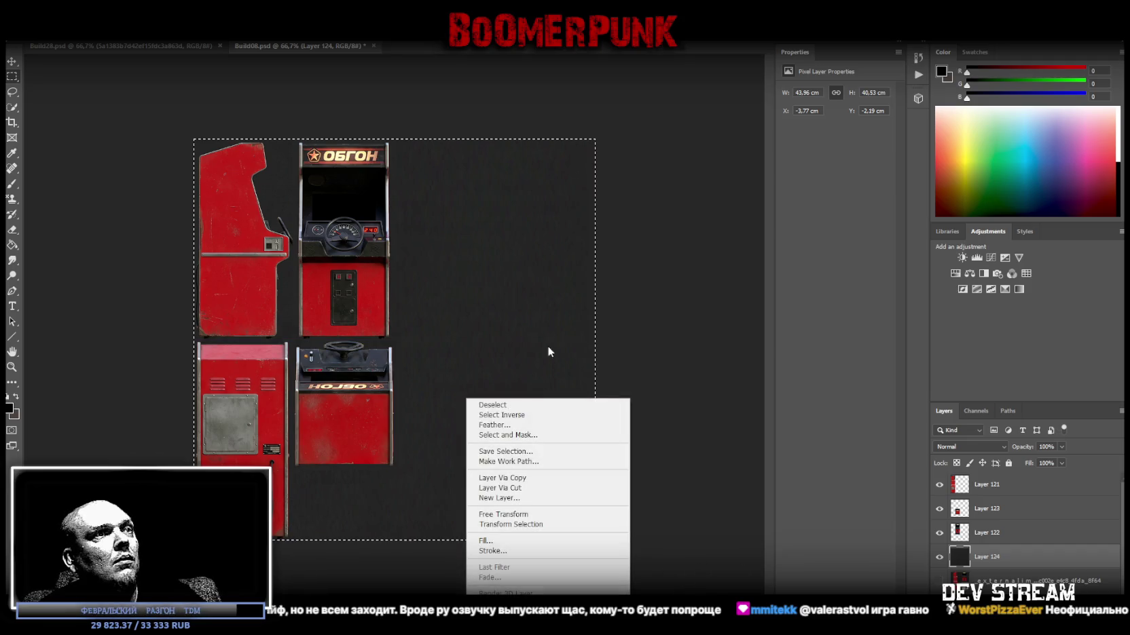
{"action": "left_click", "coordinate": [537, 488]}
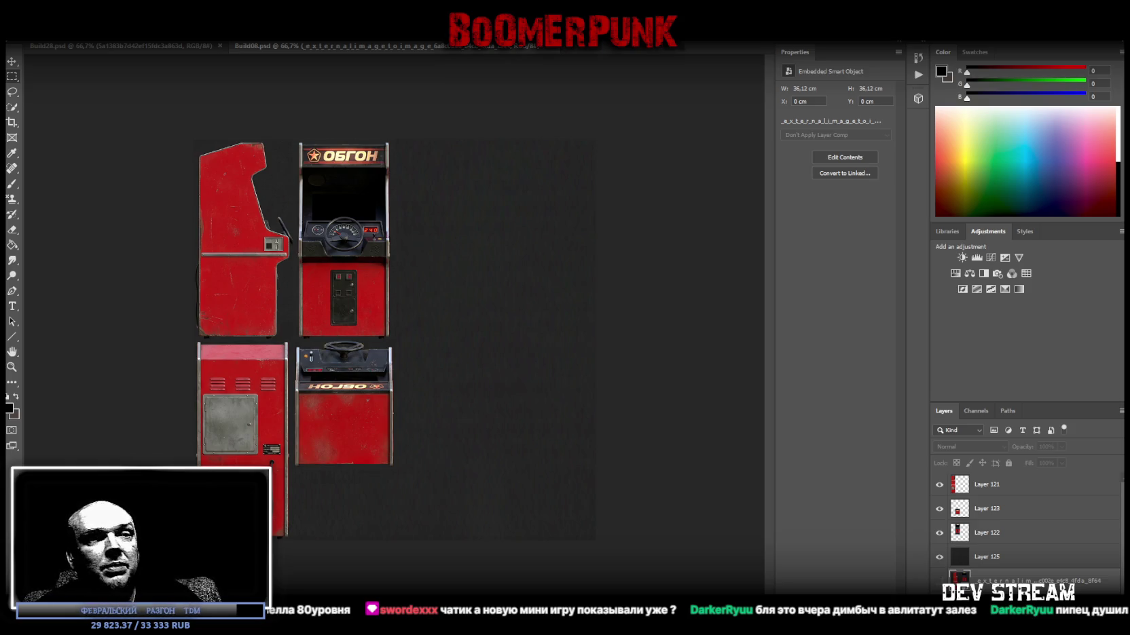
{"action": "left_click_drag", "start_coordinate": [558, 258], "coordinate": [666, 100]}
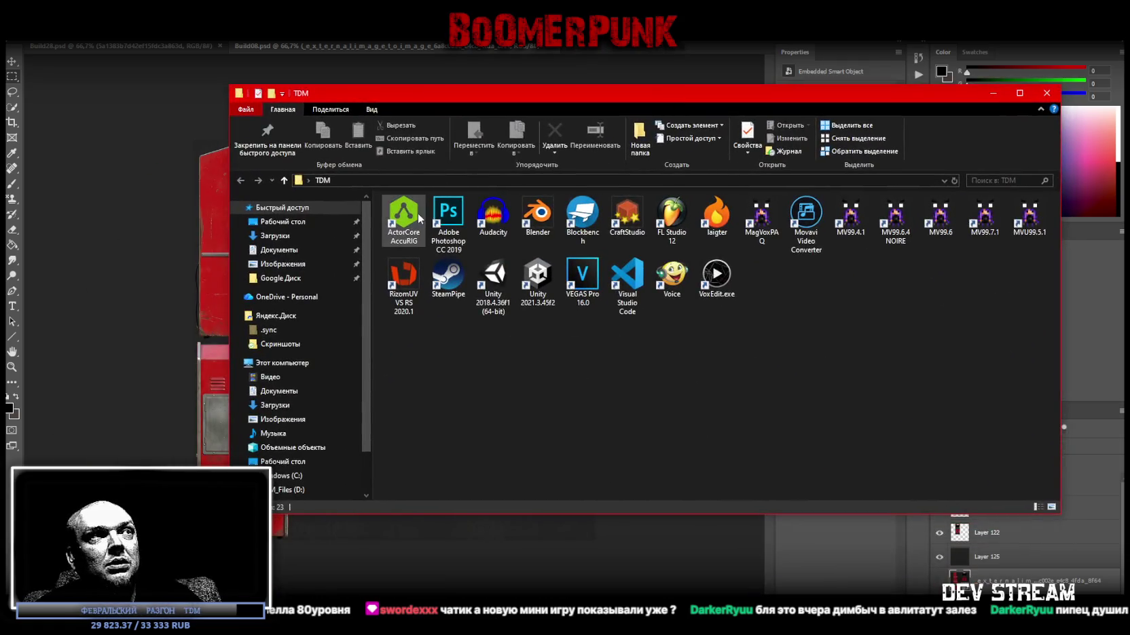
{"action": "left_click", "coordinate": [402, 205]}
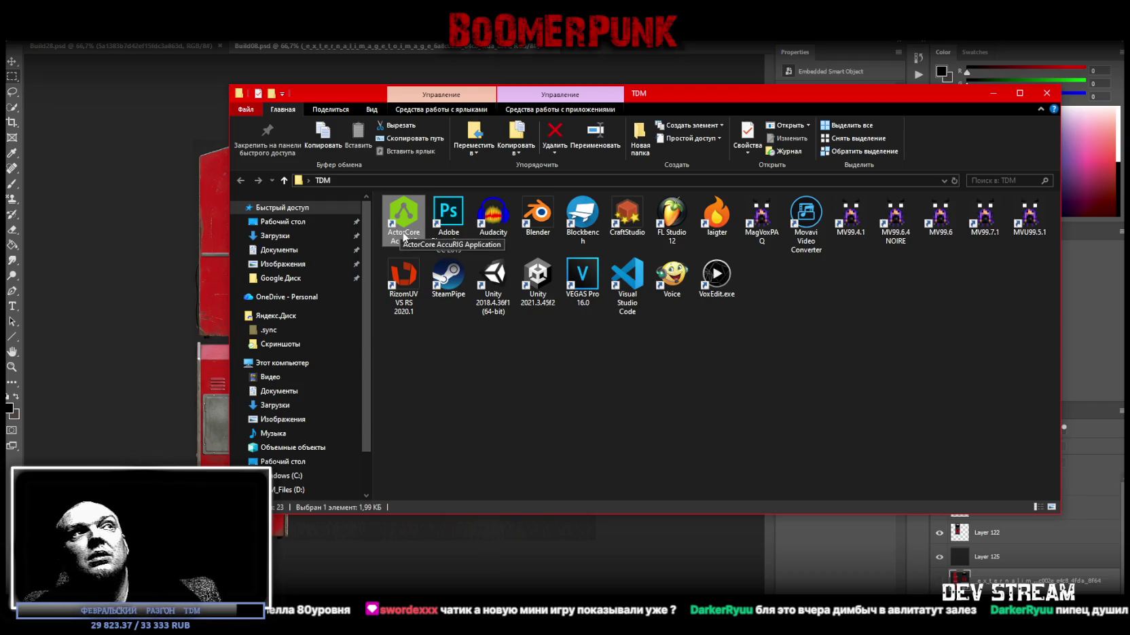
{"action": "left_click", "coordinate": [457, 386]}
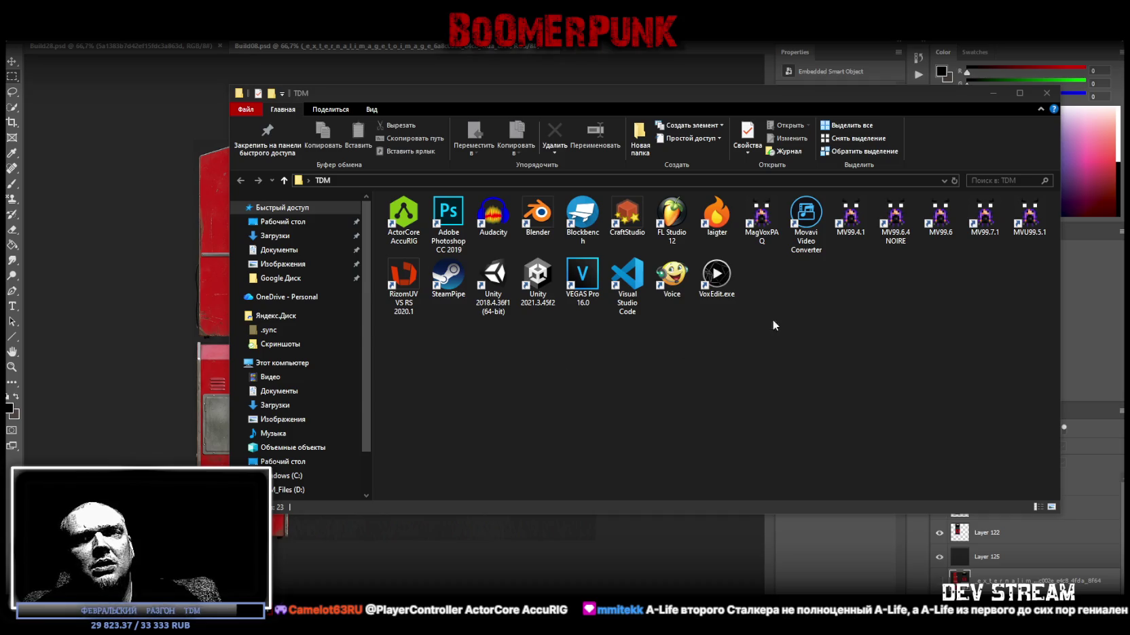
{"action": "left_click", "coordinate": [993, 93]}
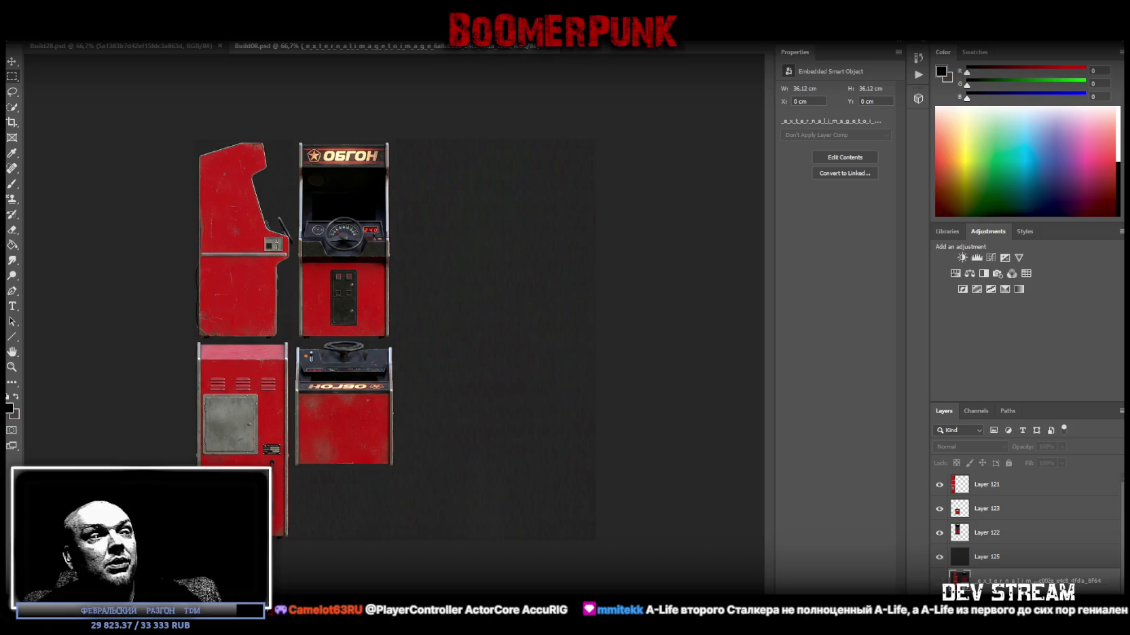
- Back in Unity, select the Player, frame it with F, and fly the camera down to it
{"action": "key", "text": "alt+Tab"}
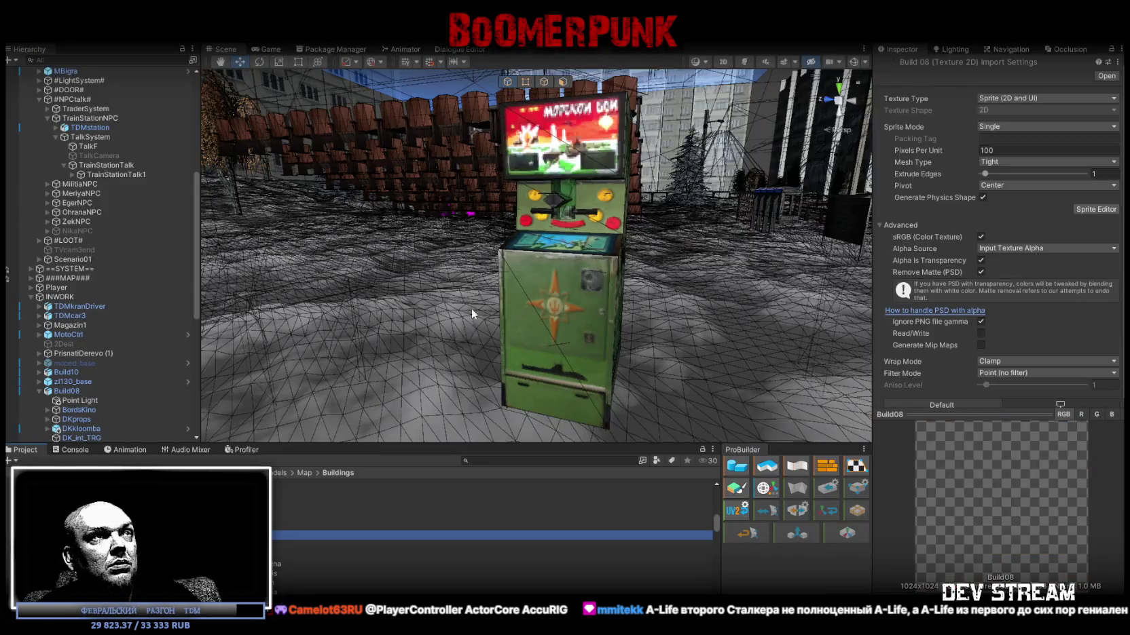
{"action": "mouse_move", "coordinate": [212, 233]}
{"action": "left_mouse_down"}
{"action": "mouse_move", "coordinate": [286, 243]}
{"action": "mouse_move", "coordinate": [123, 236]}
{"action": "mouse_move", "coordinate": [132, 241]}
{"action": "mouse_move", "coordinate": [95, 258]}
{"action": "left_mouse_up"}
{"action": "left_click", "coordinate": [48, 288]}
{"action": "key", "text": "f"}
{"action": "mouse_move", "coordinate": [611, 340]}
{"action": "left_mouse_down"}
{"action": "mouse_move", "coordinate": [731, 397]}
{"action": "mouse_move", "coordinate": [722, 136]}
{"action": "left_mouse_up"}
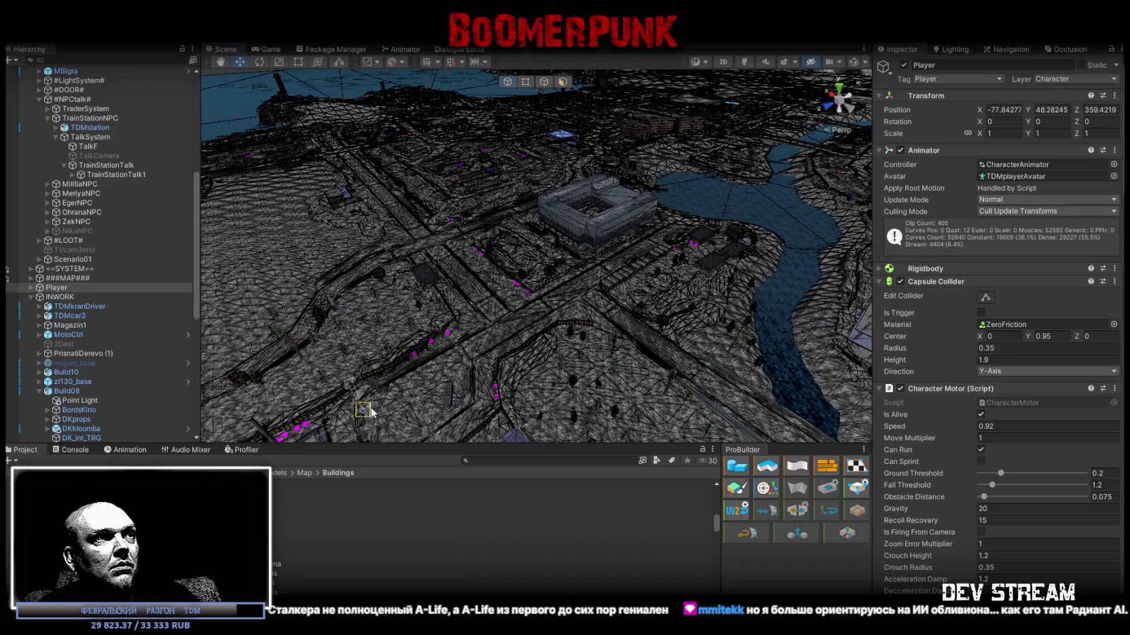
{"action": "key", "text": "f"}
{"action": "mouse_move", "coordinate": [330, 392]}
{"action": "left_mouse_down"}
{"action": "mouse_move", "coordinate": [353, 245]}
{"action": "mouse_move", "coordinate": [476, 224]}
{"action": "left_mouse_up"}
{"action": "mouse_move", "coordinate": [644, 199]}
{"action": "left_mouse_down"}
{"action": "mouse_move", "coordinate": [711, 110]}
{"action": "mouse_move", "coordinate": [696, 148]}
{"action": "left_mouse_up"}
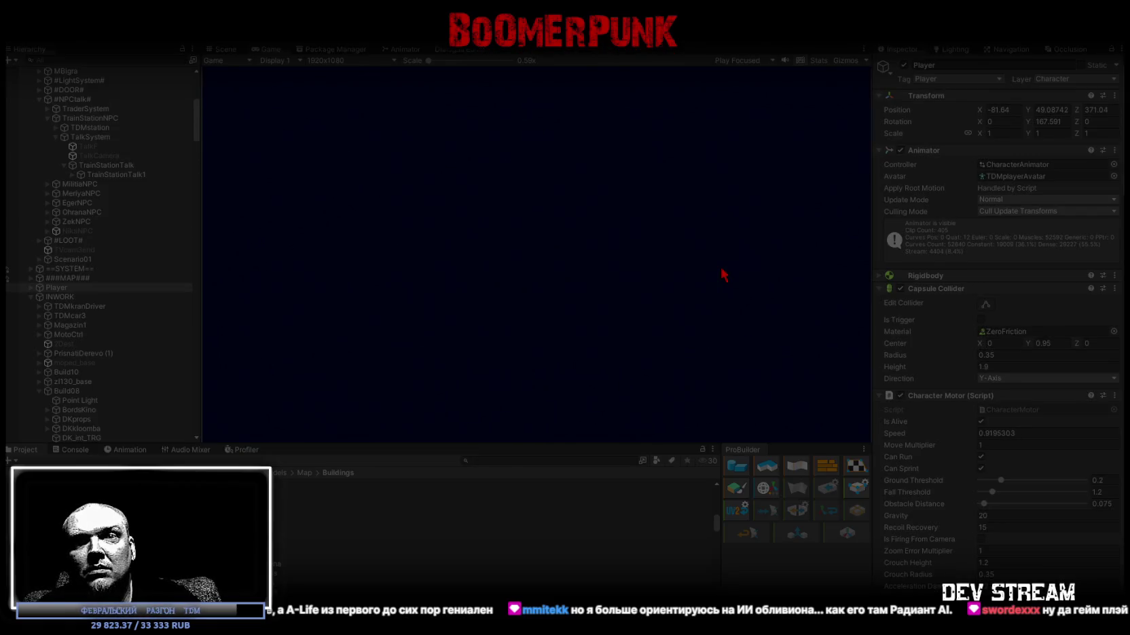
- Maximise the Game view so the running game fills the whole Unity editor
{"action": "double_click", "coordinate": [269, 50]}
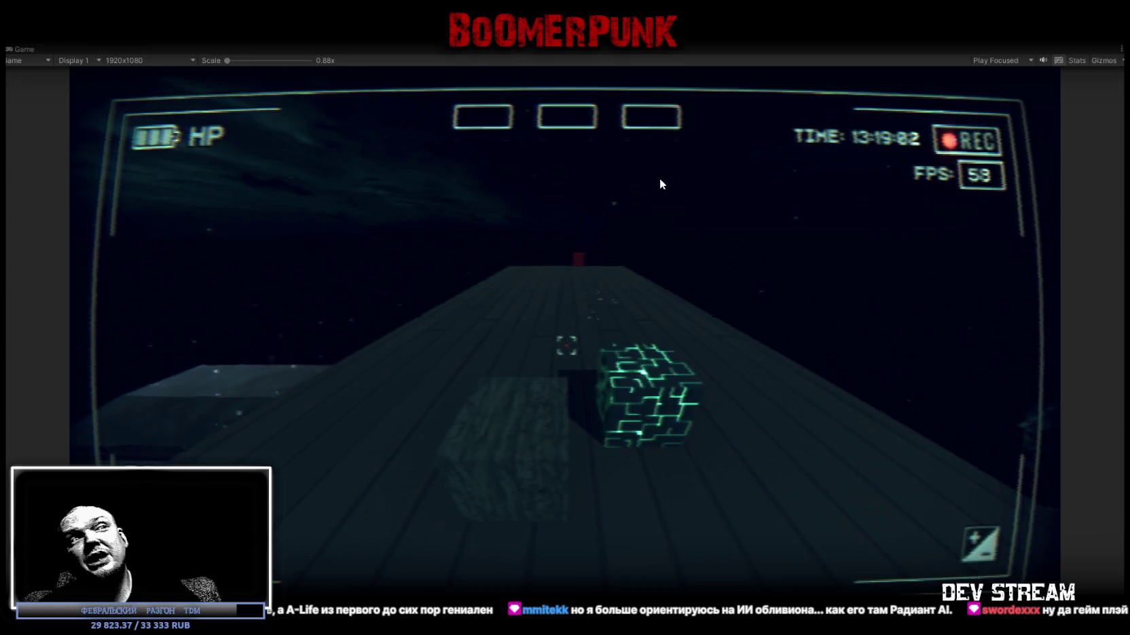
- Exit Play mode with Ctrl+P to return to the Scene view
{"action": "key", "text": "ctrl+p"}
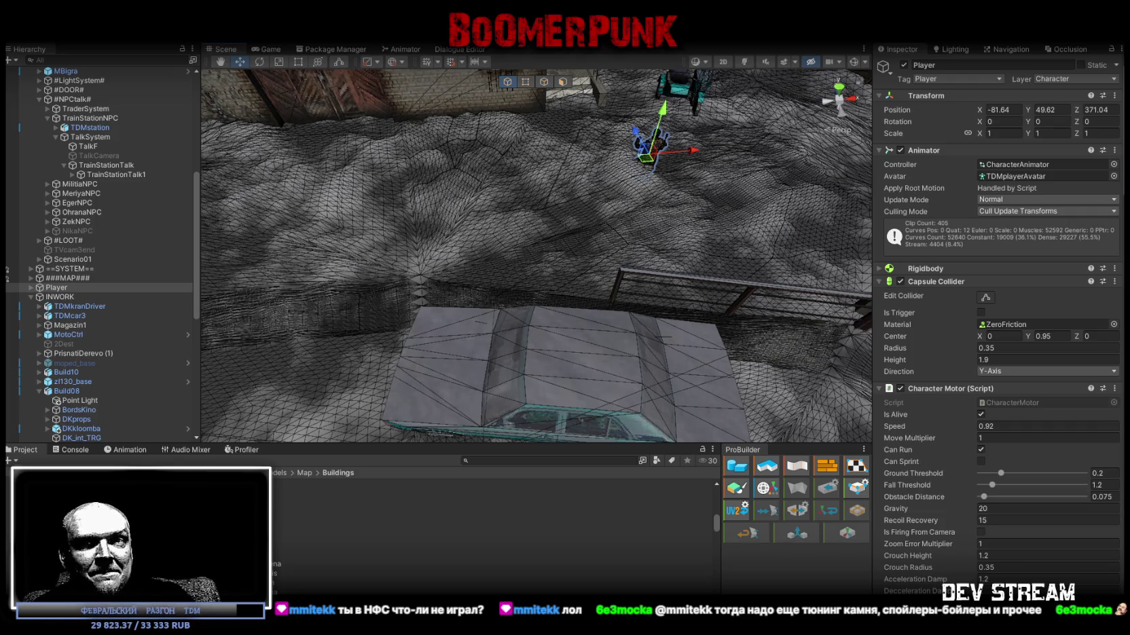
- Switch from Unity back to Build08.psd in Photoshop
{"action": "key", "text": "alt+Tab"}
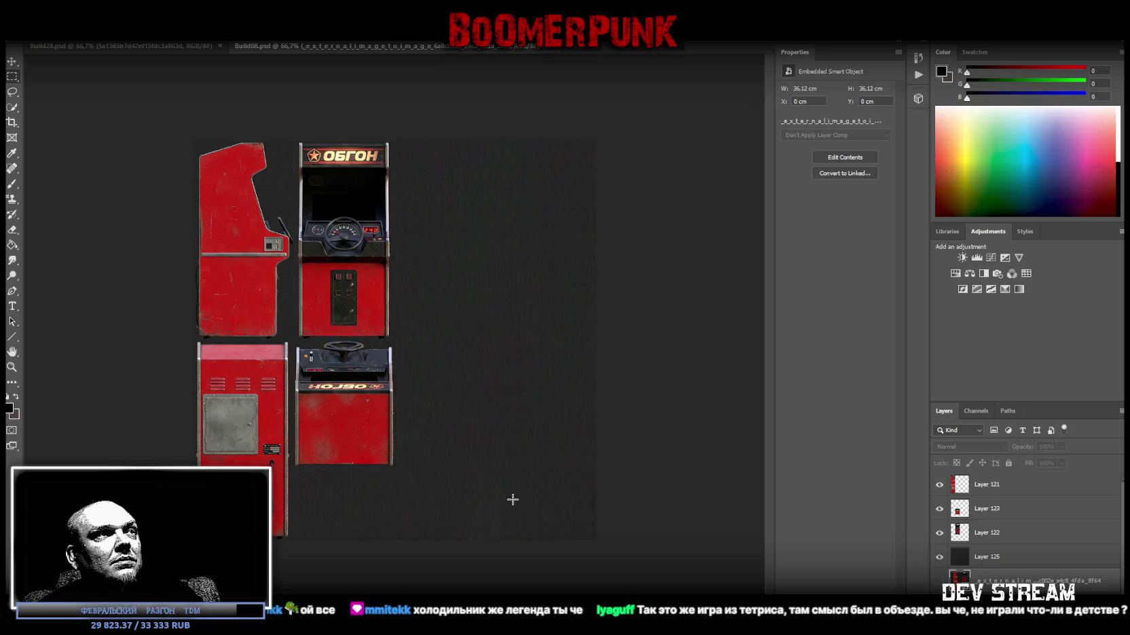
- Flip the lower-right cabinet piece horizontally with Free Transform
{"action": "left_click", "coordinate": [985, 510]}
{"action": "key", "text": "ctrl+t"}
{"action": "right_click", "coordinate": [346, 428]}
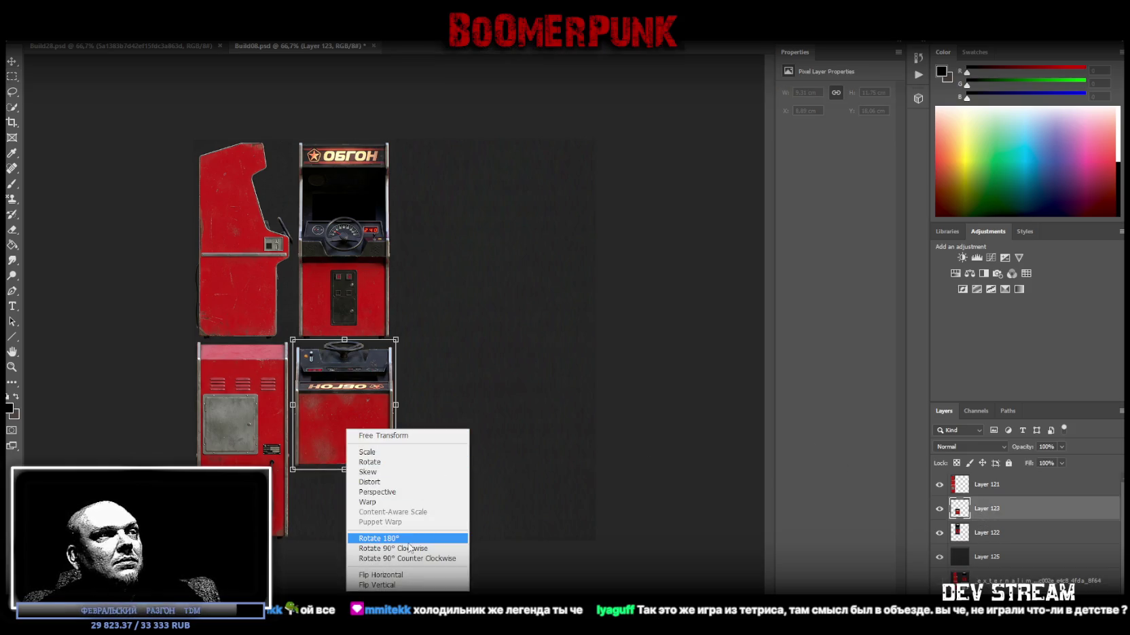
{"action": "left_click", "coordinate": [396, 575]}
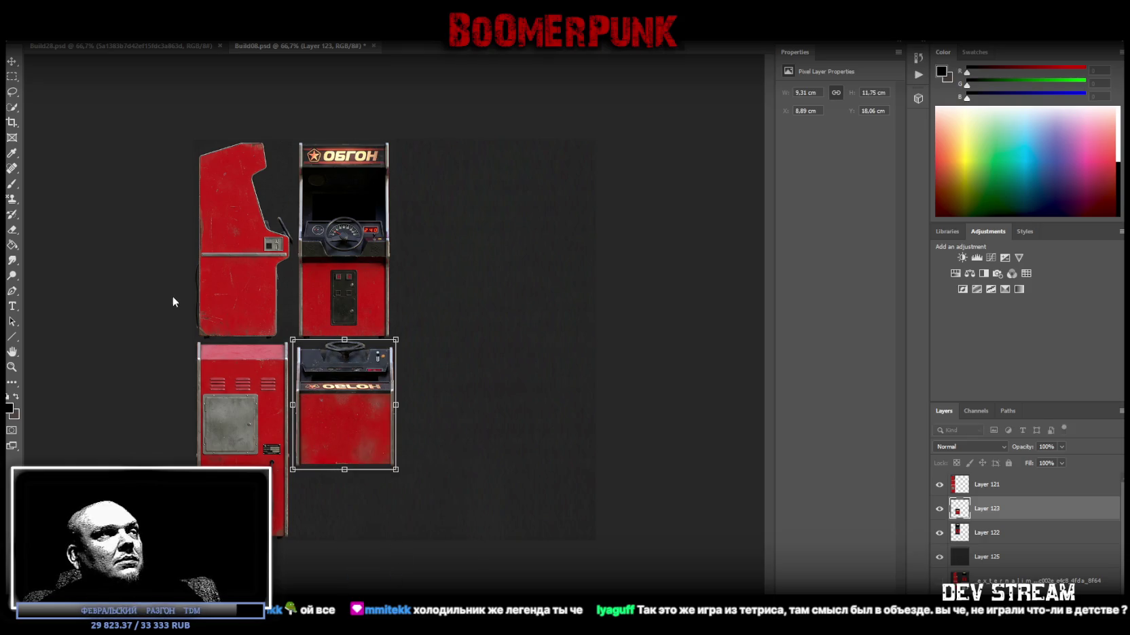
{"action": "key", "text": "Return"}
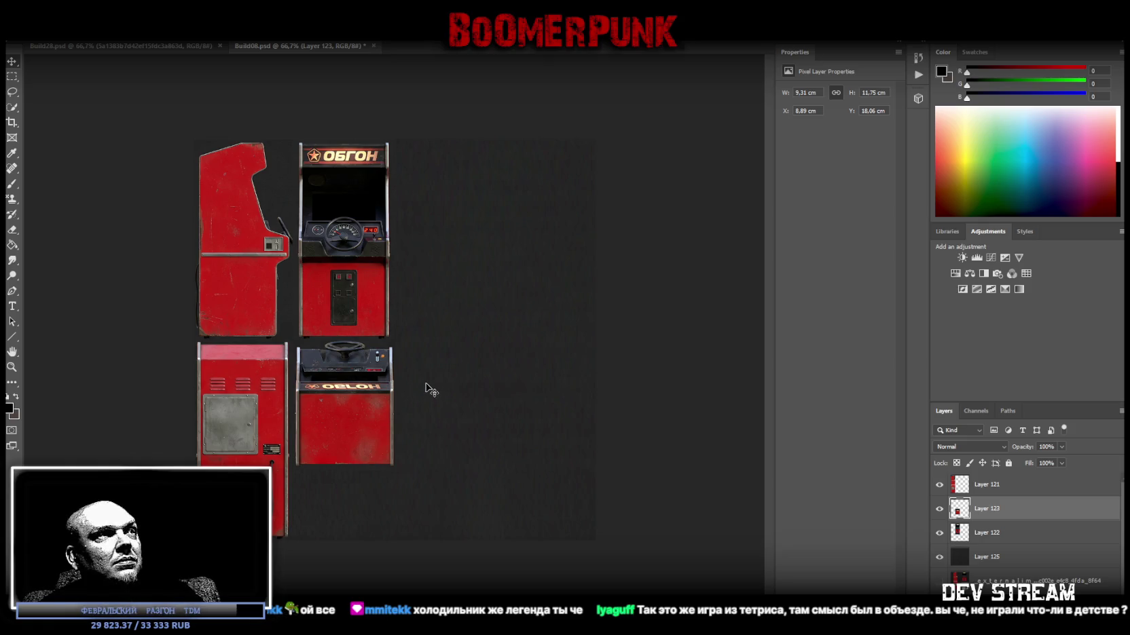
- Zoom in on the upper cabinet's dashboard, then back out to all four pieces
{"action": "left_click", "coordinate": [11, 366]}
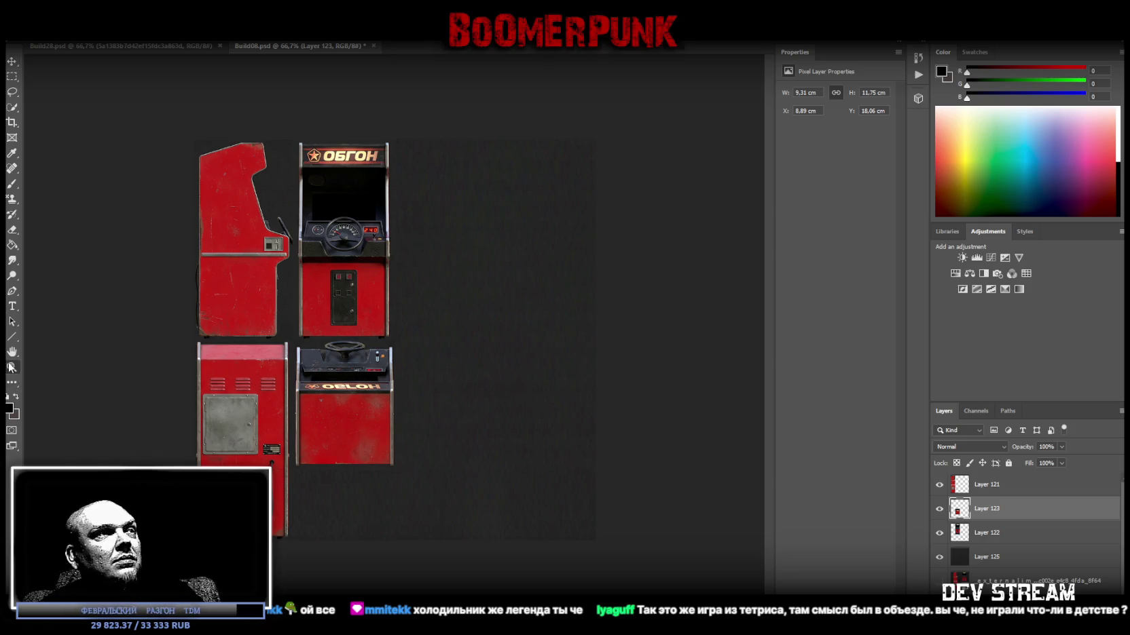
{"action": "mouse_move", "coordinate": [382, 250]}
{"action": "left_mouse_down"}
{"action": "mouse_move", "coordinate": [446, 235]}
{"action": "mouse_move", "coordinate": [402, 232]}
{"action": "left_mouse_up"}
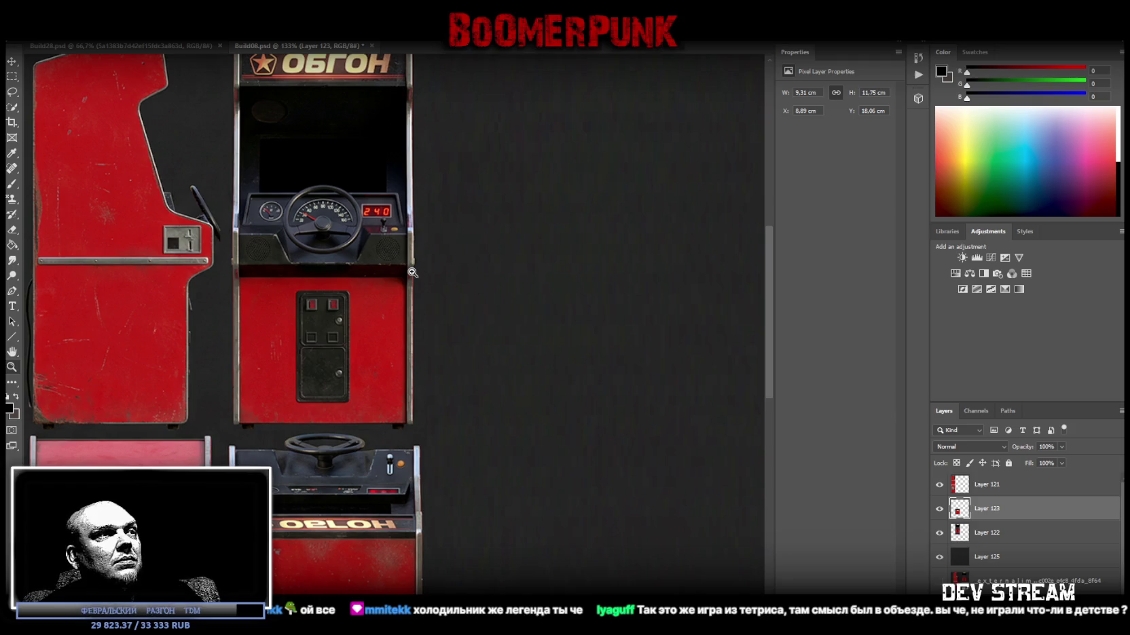
{"action": "mouse_move", "coordinate": [412, 272]}
{"action": "left_mouse_down"}
{"action": "mouse_move", "coordinate": [371, 305]}
{"action": "mouse_move", "coordinate": [386, 307]}
{"action": "left_mouse_up"}
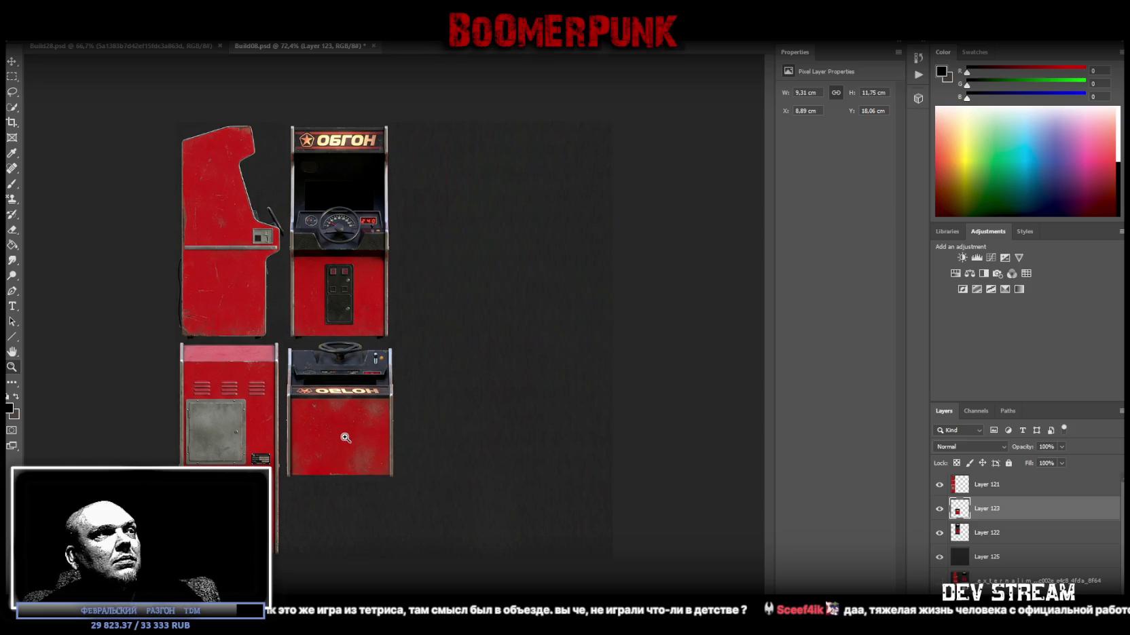
- Rotate the lower-right cabinet piece (Layer 123) 180°, then zoom out to the whole atlas
{"action": "mouse_move", "coordinate": [345, 434]}
{"action": "left_mouse_down"}
{"action": "mouse_move", "coordinate": [368, 427]}
{"action": "mouse_move", "coordinate": [359, 427]}
{"action": "left_mouse_up"}
{"action": "key", "text": "ctrl+t"}
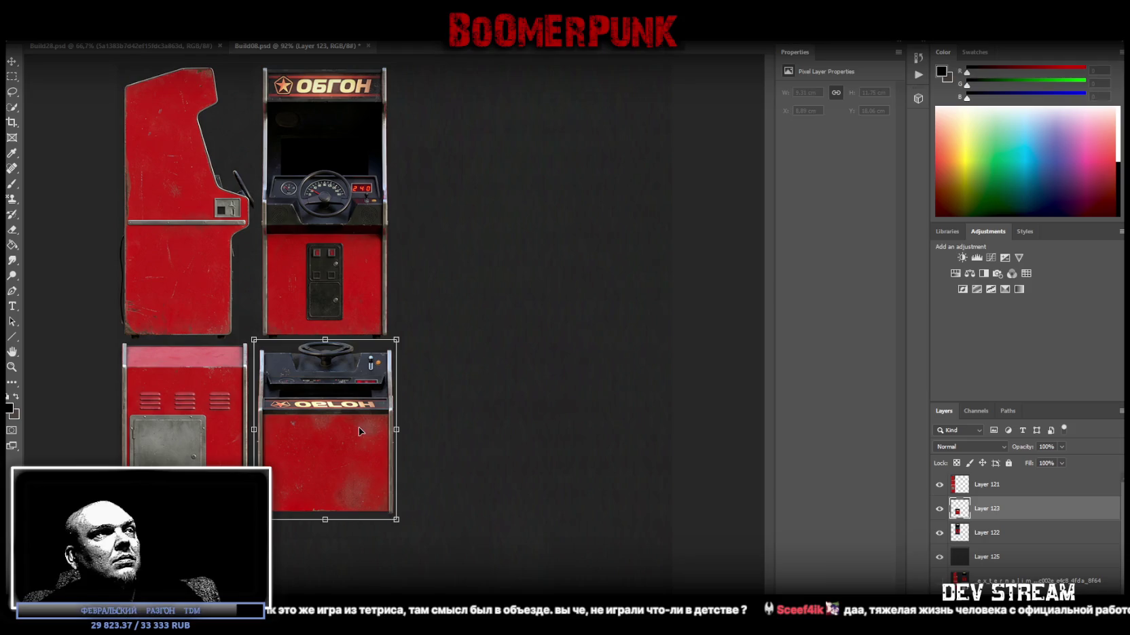
{"action": "right_click", "coordinate": [309, 445]}
{"action": "left_click", "coordinate": [370, 554]}
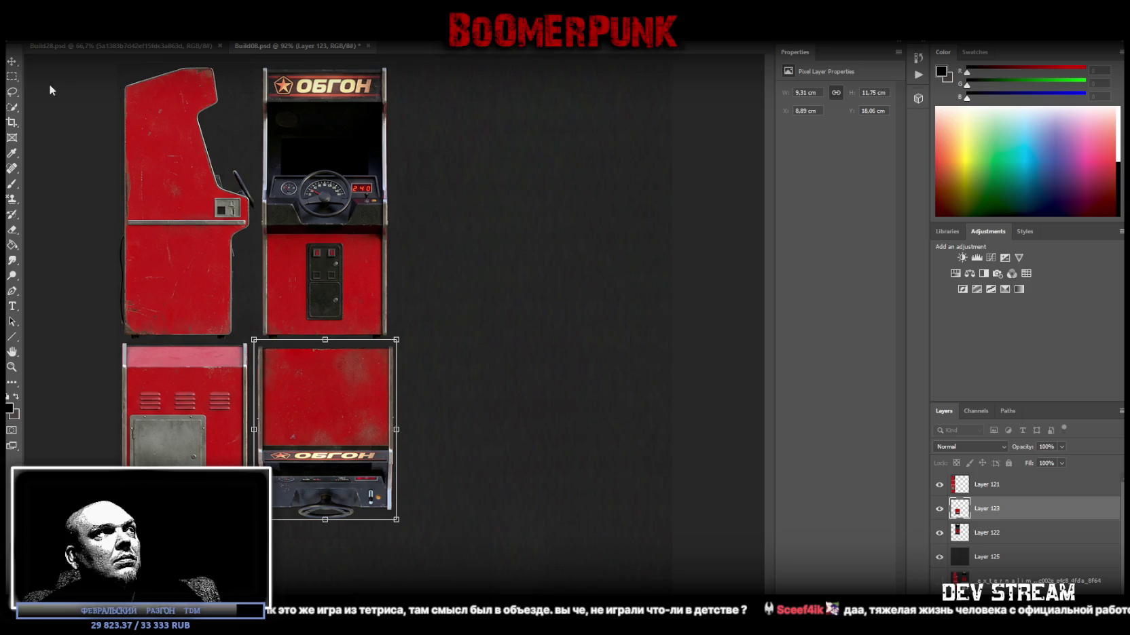
{"action": "key", "text": "Return"}
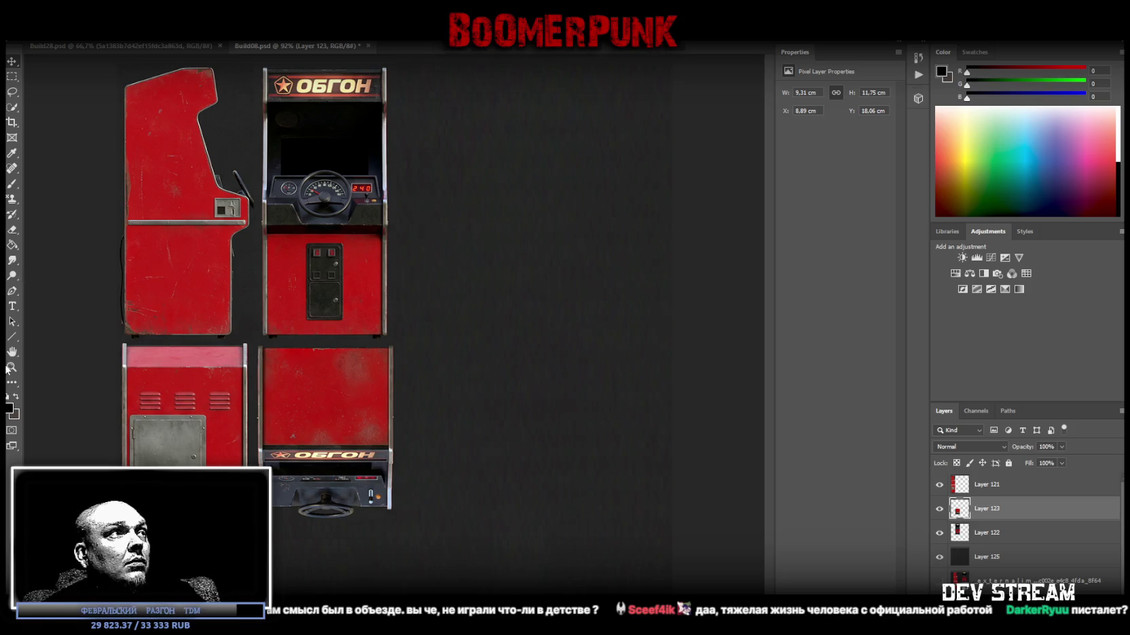
{"action": "mouse_move", "coordinate": [391, 383]}
{"action": "left_mouse_down"}
{"action": "mouse_move", "coordinate": [387, 441]}
{"action": "mouse_move", "coordinate": [393, 387]}
{"action": "left_mouse_up"}
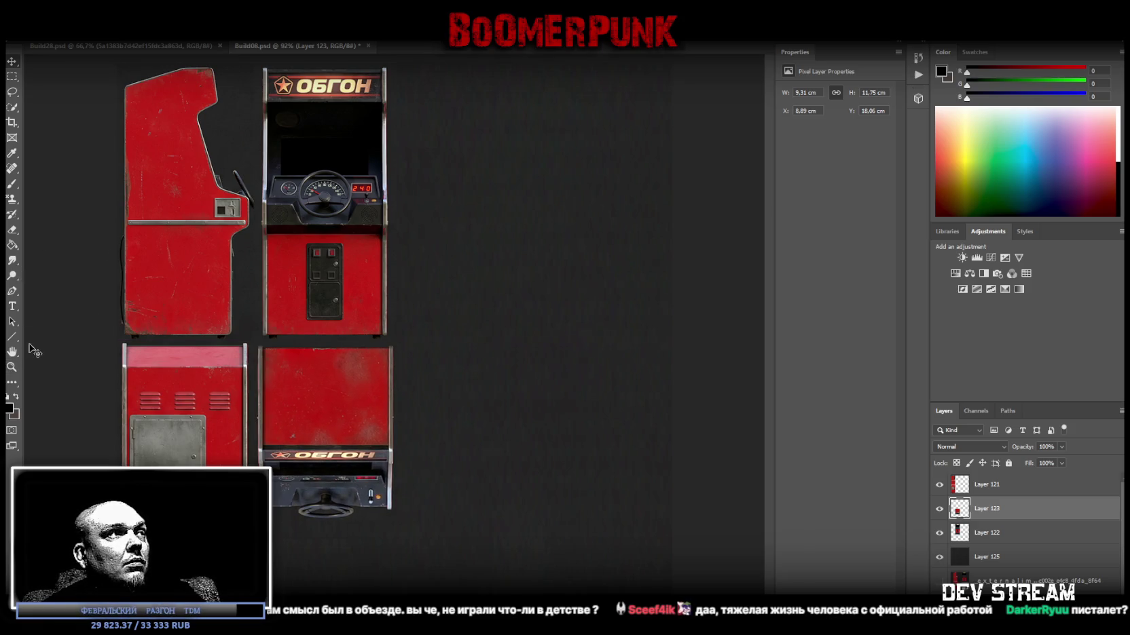
{"action": "key", "text": "z"}
{"action": "scroll", "coordinate": [488, 360], "scroll_direction": "down", "scroll_amount": 5}
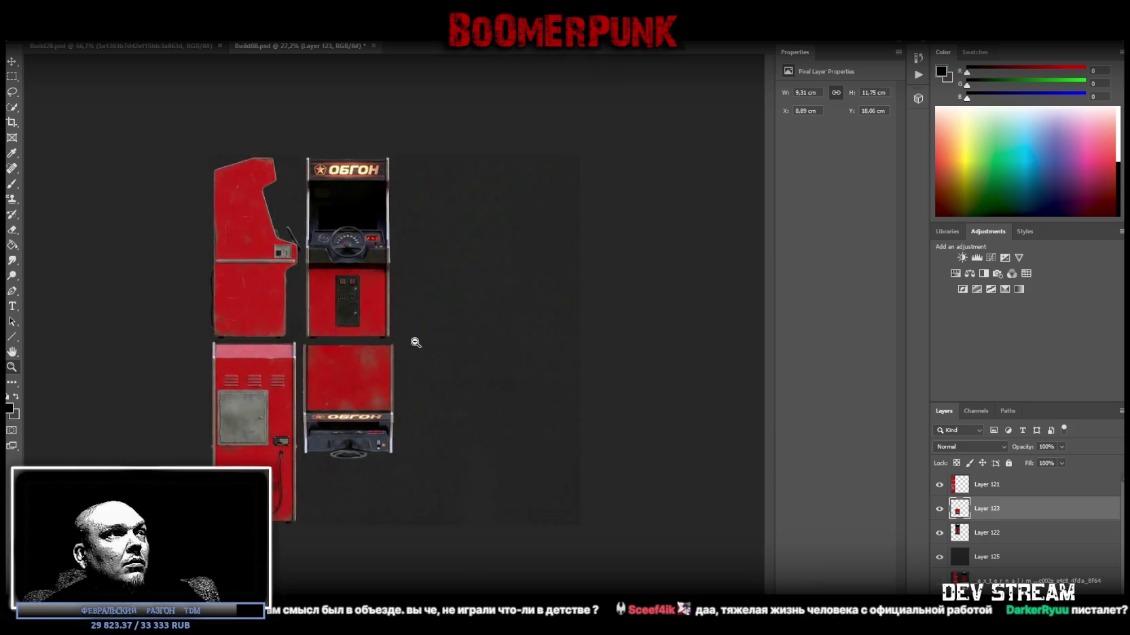
- Paste the control-panel photo, cut the CRT monitor onto its own layer, and delete the leftover photo
{"action": "key", "text": "ctrl+v"}
{"action": "scroll", "coordinate": [522, 337], "scroll_direction": "up", "scroll_amount": 4}
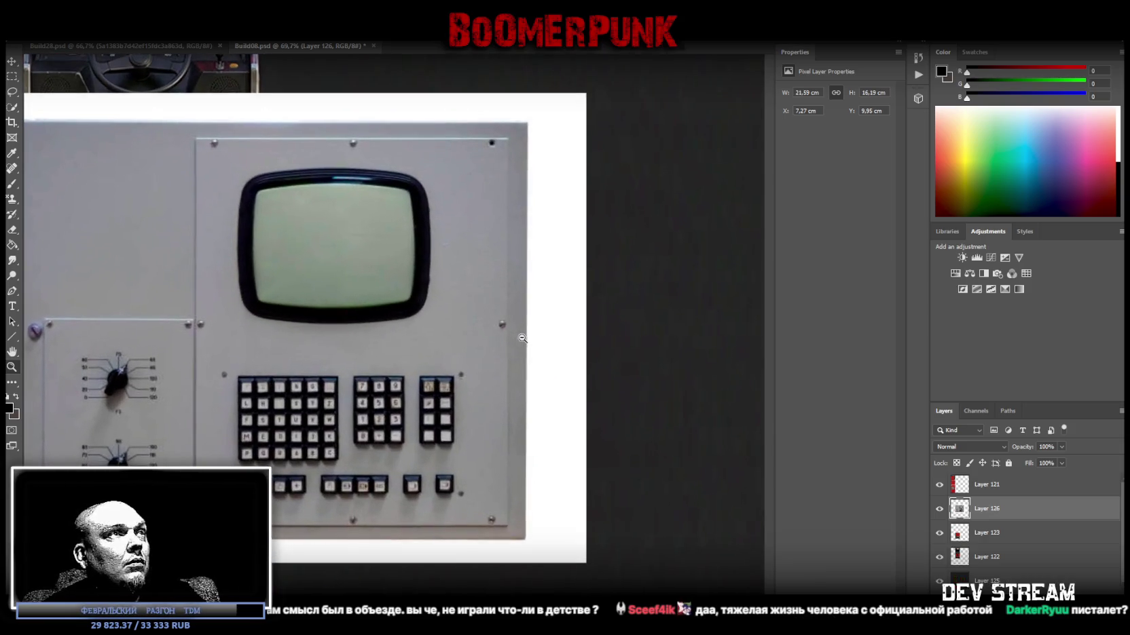
{"action": "scroll", "coordinate": [169, 292], "scroll_direction": "up", "scroll_amount": 1}
{"action": "left_click", "coordinate": [14, 79]}
{"action": "left_click_drag", "start_coordinate": [238, 149], "coordinate": [458, 332]}
{"action": "left_click_drag", "start_coordinate": [211, 117], "coordinate": [492, 158]}
{"action": "mouse_move", "coordinate": [192, 131]}
{"action": "left_mouse_down"}
{"action": "mouse_move", "coordinate": [203, 139]}
{"action": "mouse_move", "coordinate": [242, 346]}
{"action": "left_mouse_up"}
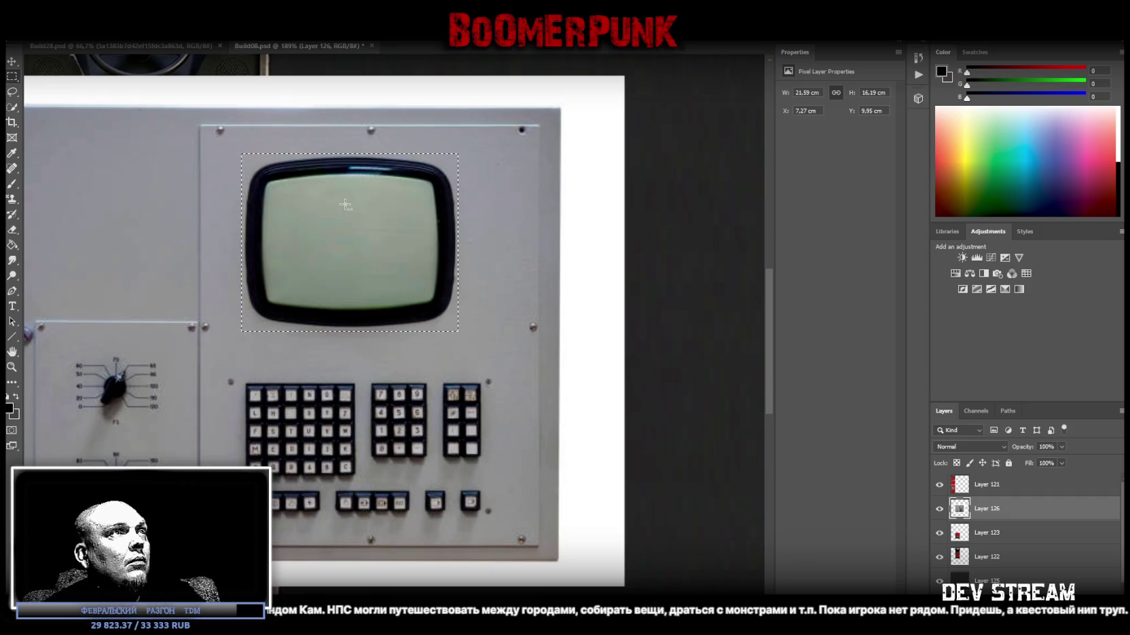
{"action": "right_click", "coordinate": [345, 205]}
{"action": "left_click", "coordinate": [432, 294]}
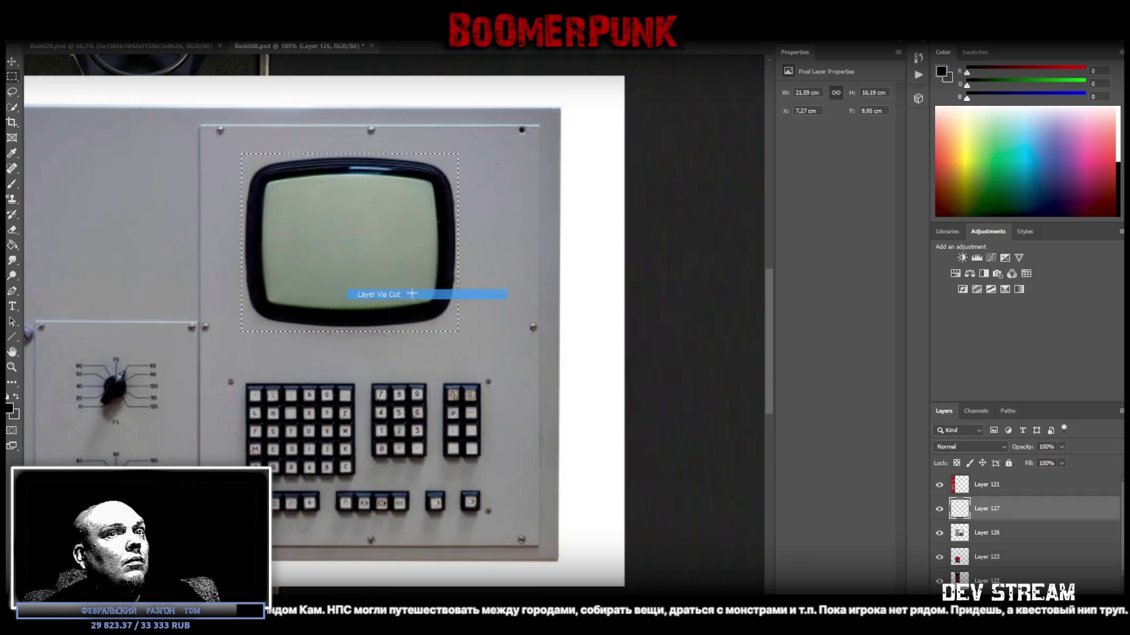
{"action": "left_click", "coordinate": [997, 538]}
{"action": "key", "text": "Delete"}
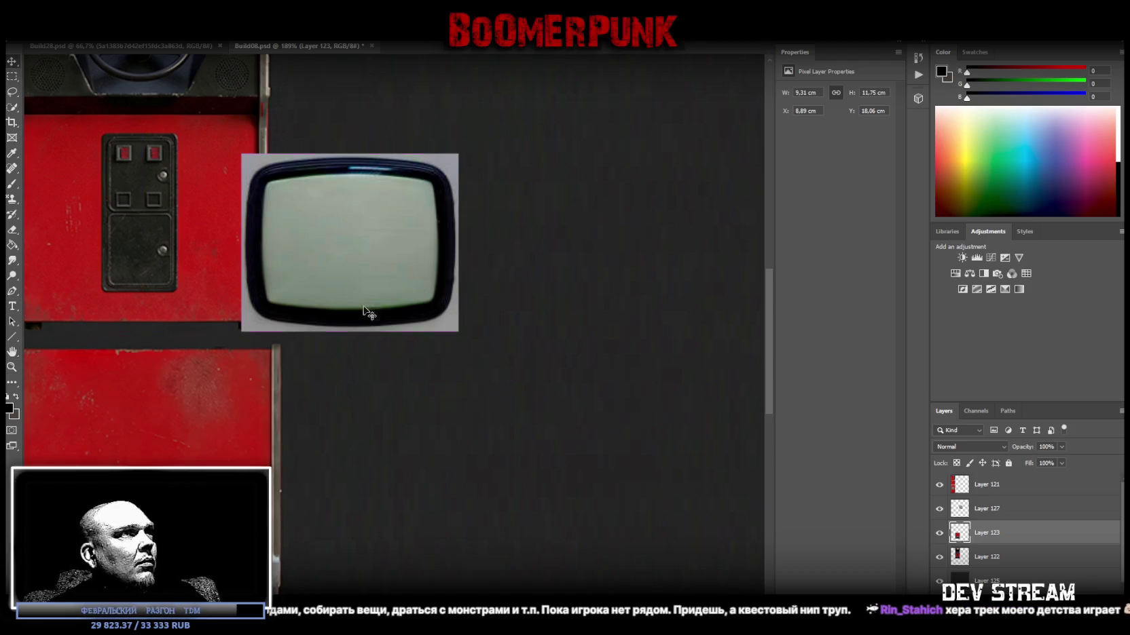
- Move monitor Layer 127 below the cabinet pieces and zoom to check its placement
{"action": "left_click", "coordinate": [981, 513]}
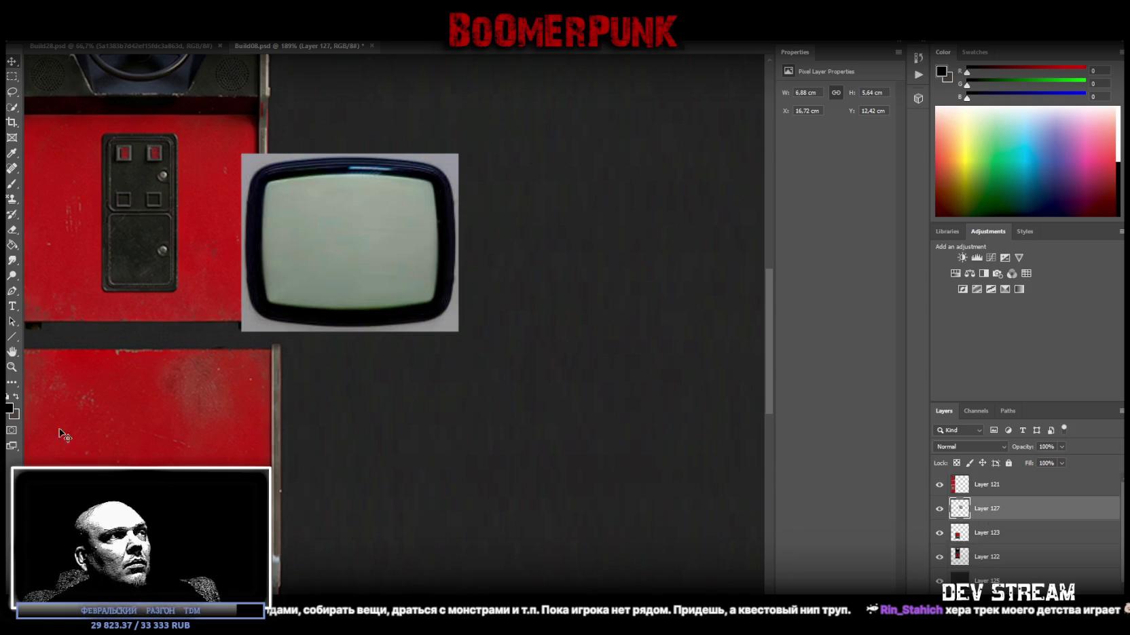
{"action": "scroll", "coordinate": [396, 433], "scroll_direction": "down", "scroll_amount": 5}
{"action": "scroll", "coordinate": [294, 518], "scroll_direction": "up", "scroll_amount": 2}
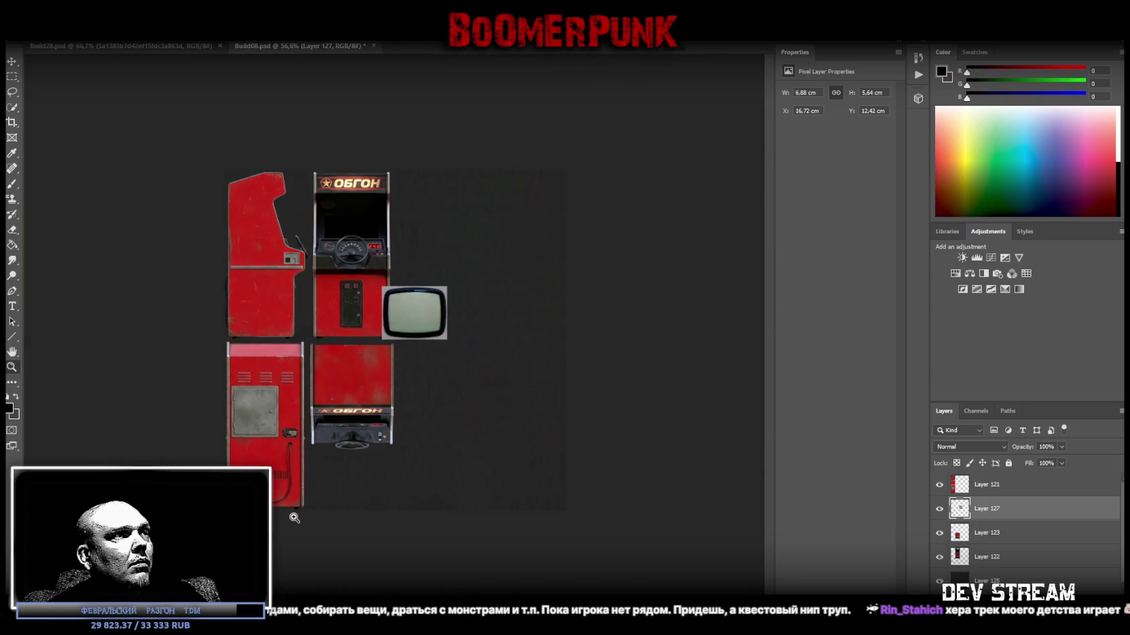
{"action": "scroll", "coordinate": [294, 518], "scroll_direction": "up", "scroll_amount": 2}
{"action": "key", "text": "ctrl+t"}
{"action": "mouse_move", "coordinate": [405, 299]}
{"action": "left_mouse_down"}
{"action": "mouse_move", "coordinate": [358, 526]}
{"action": "mouse_move", "coordinate": [315, 517]}
{"action": "left_mouse_up"}
{"action": "left_click", "coordinate": [12, 367]}
{"action": "left_click", "coordinate": [335, 564]}
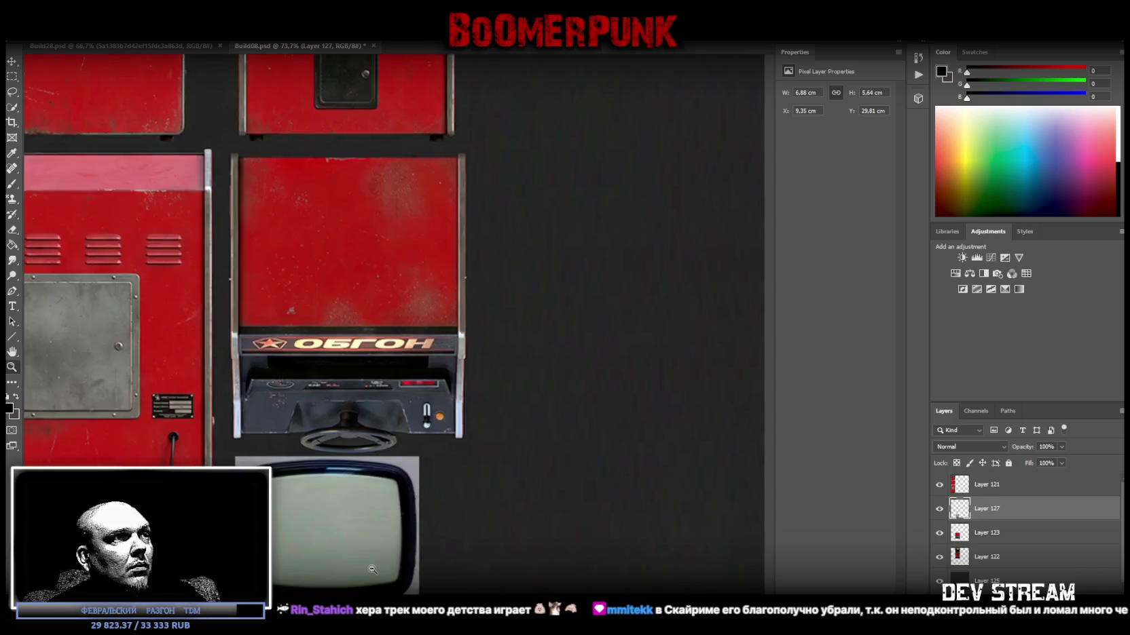
{"action": "left_click", "coordinate": [372, 570]}
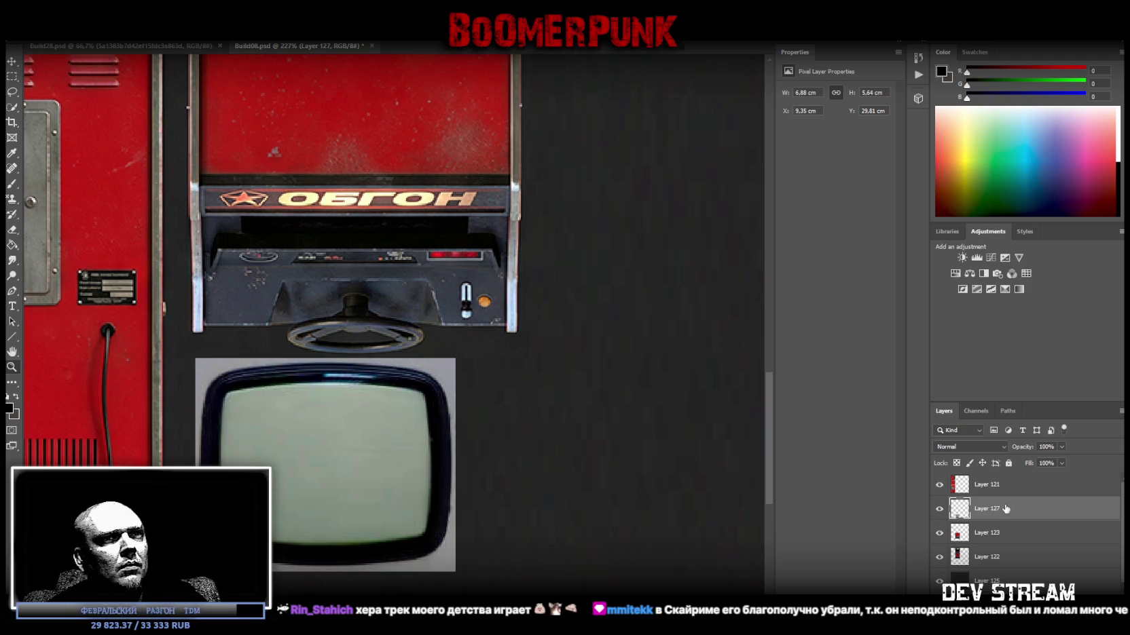
{"action": "right_click", "coordinate": [984, 512]}
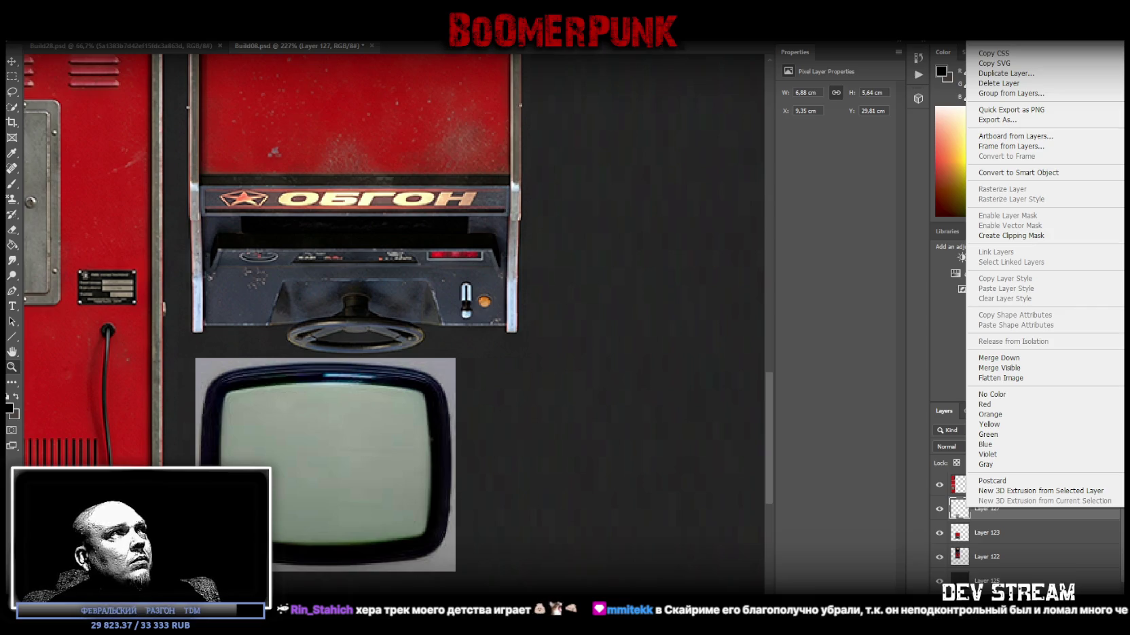
{"action": "left_click", "coordinate": [17, 68]}
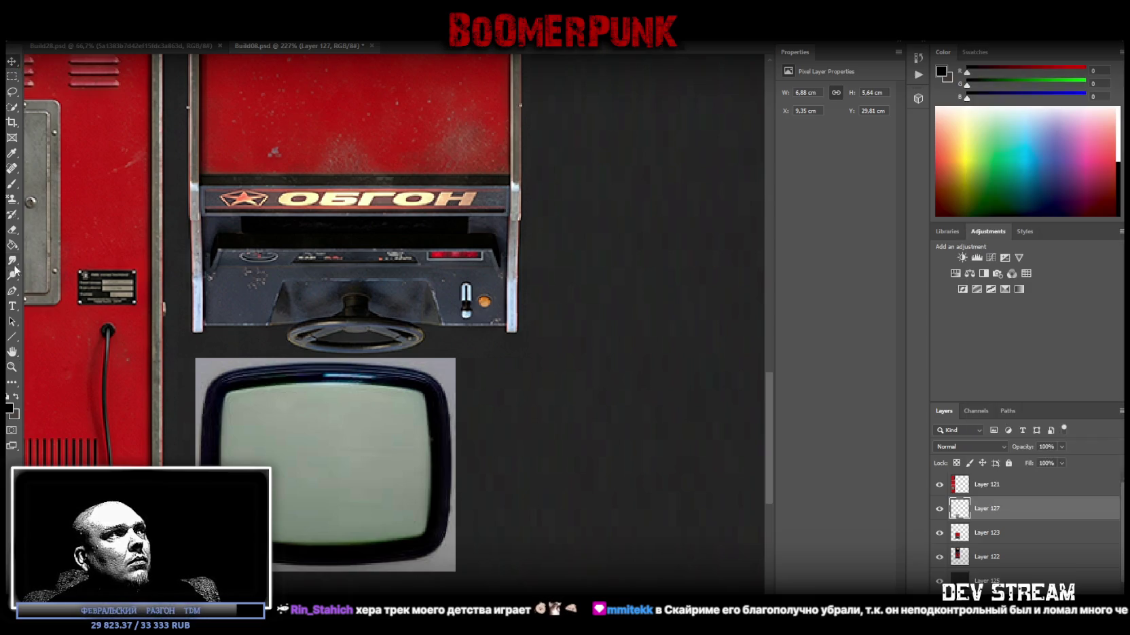
{"action": "left_click", "coordinate": [11, 367]}
{"action": "mouse_move", "coordinate": [372, 304]}
{"action": "left_mouse_down"}
{"action": "mouse_move", "coordinate": [333, 258]}
{"action": "mouse_move", "coordinate": [358, 221]}
{"action": "left_mouse_up"}
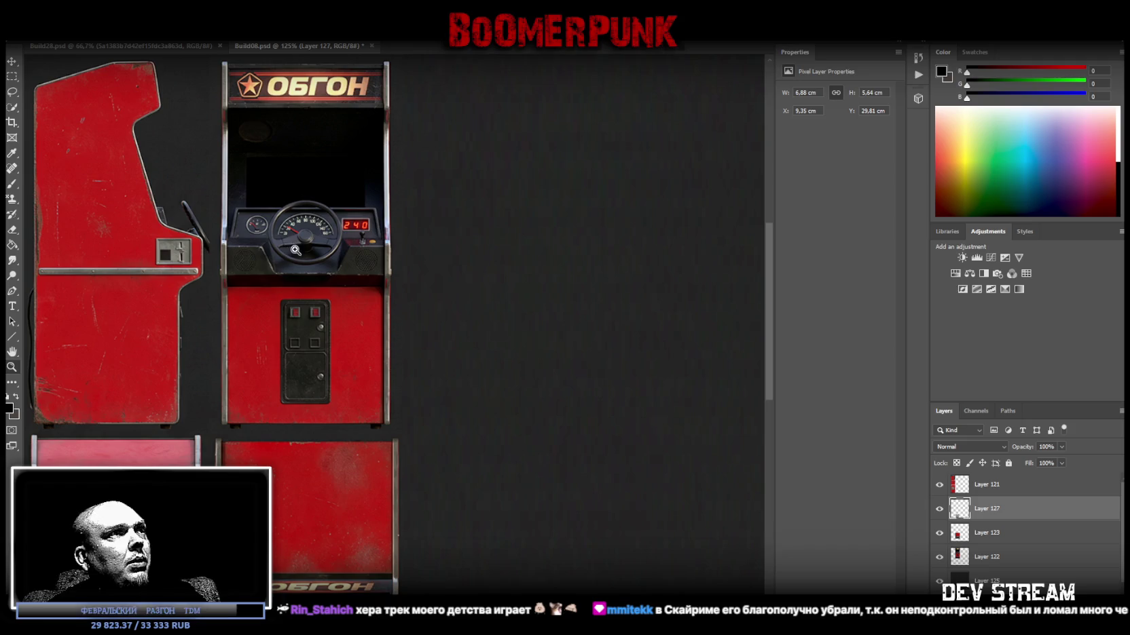
- Inspect the steering wheel close up and convert front cabinet Layer 122 into a smart object
{"action": "left_click_drag", "start_coordinate": [335, 470], "coordinate": [316, 490]}
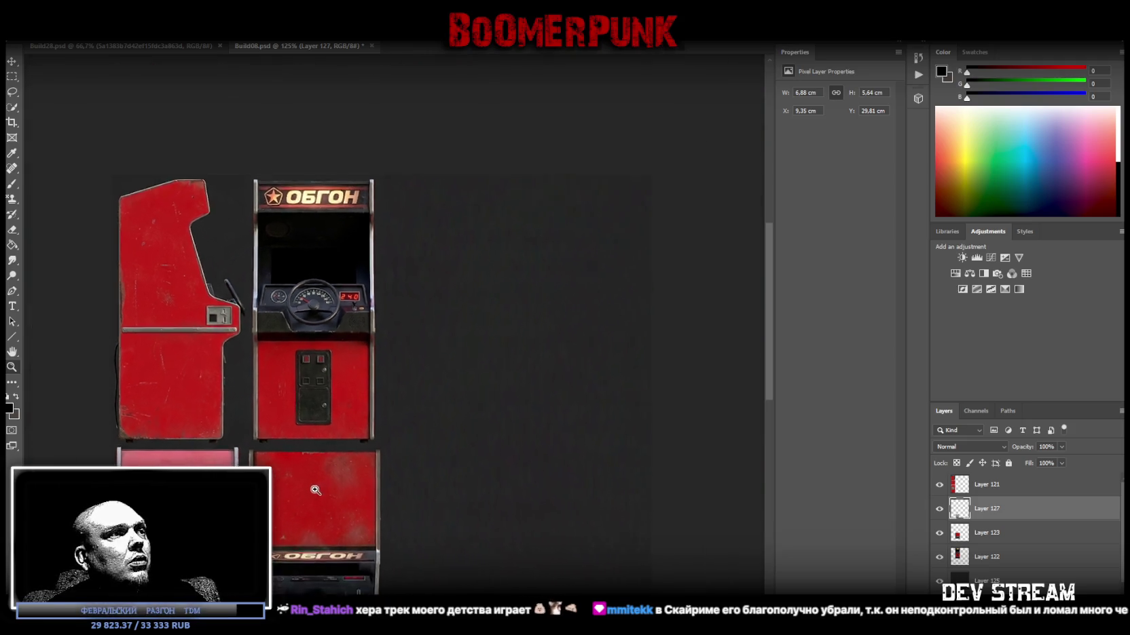
{"action": "scroll", "coordinate": [315, 491], "scroll_direction": "down", "scroll_amount": 3}
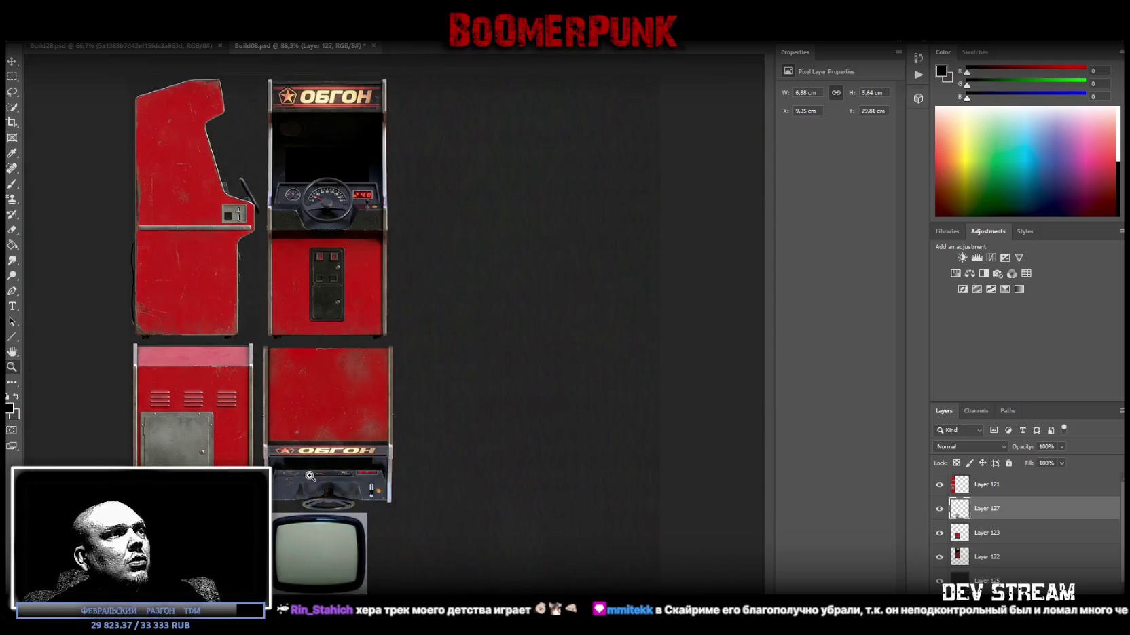
{"action": "left_click_drag", "start_coordinate": [321, 207], "coordinate": [376, 191]}
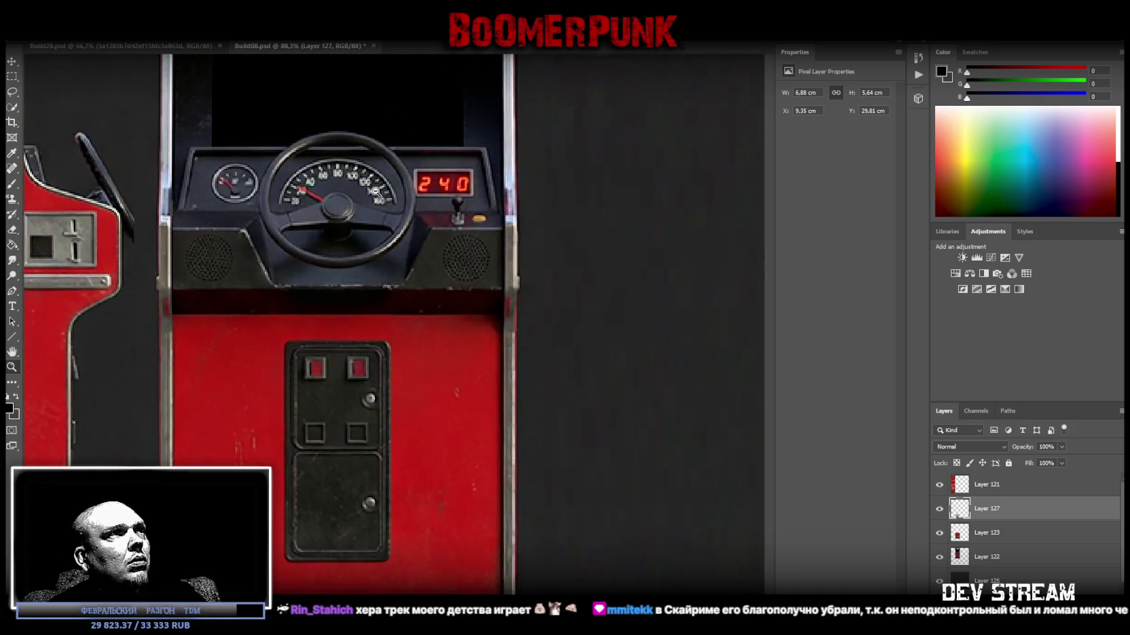
{"action": "left_click_drag", "start_coordinate": [338, 139], "coordinate": [360, 134]}
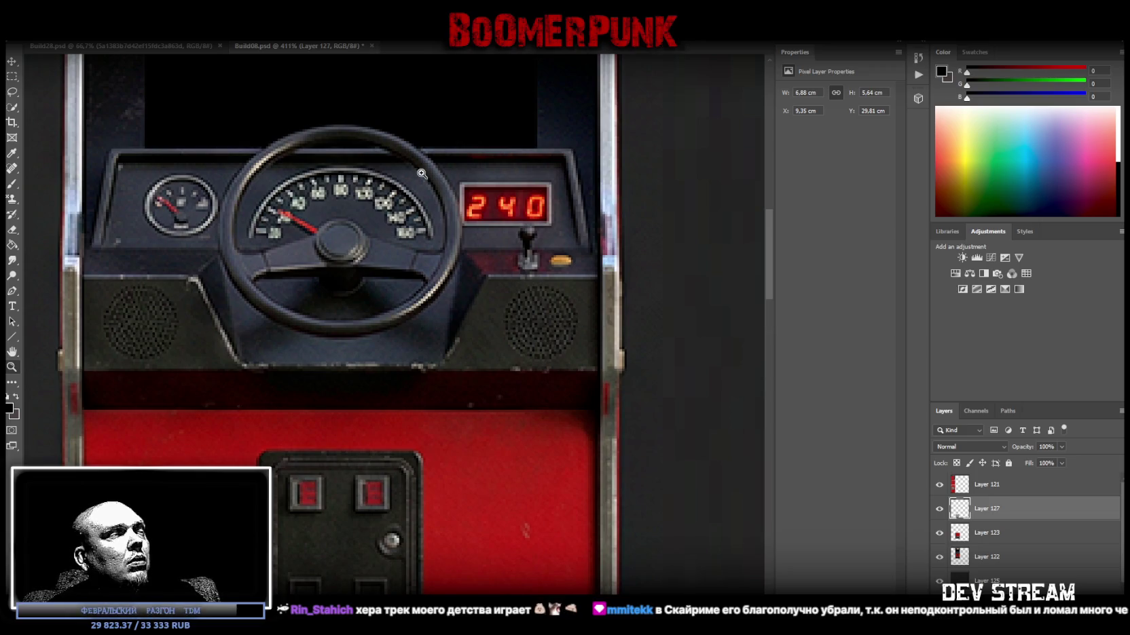
{"action": "left_click_drag", "start_coordinate": [423, 174], "coordinate": [406, 171]}
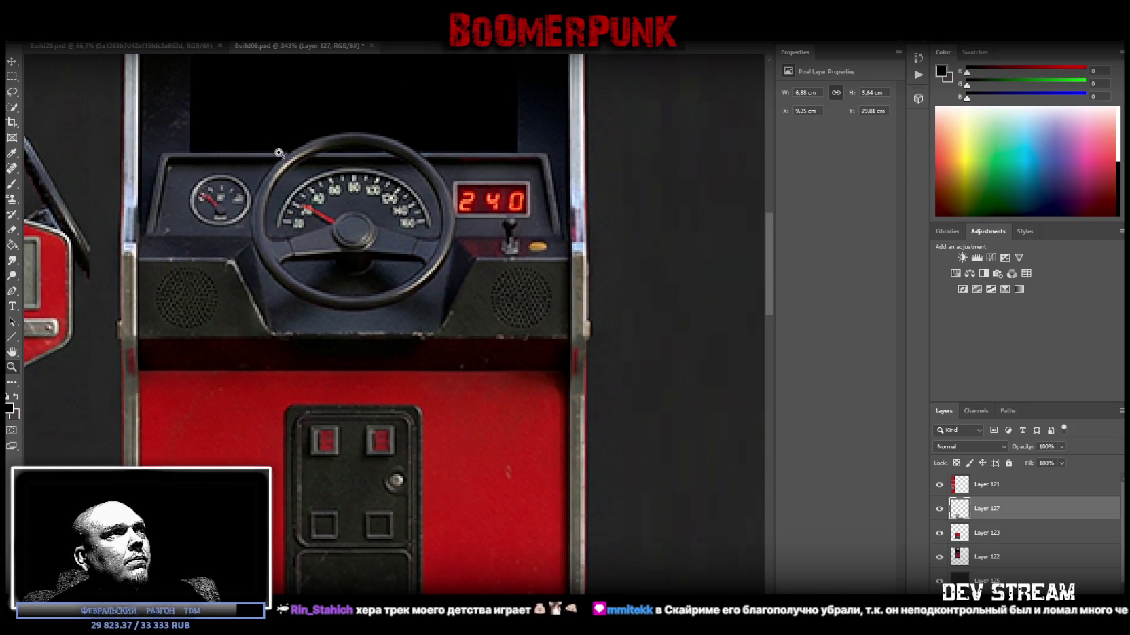
{"action": "left_click", "coordinate": [986, 558]}
{"action": "right_click", "coordinate": [985, 558]}
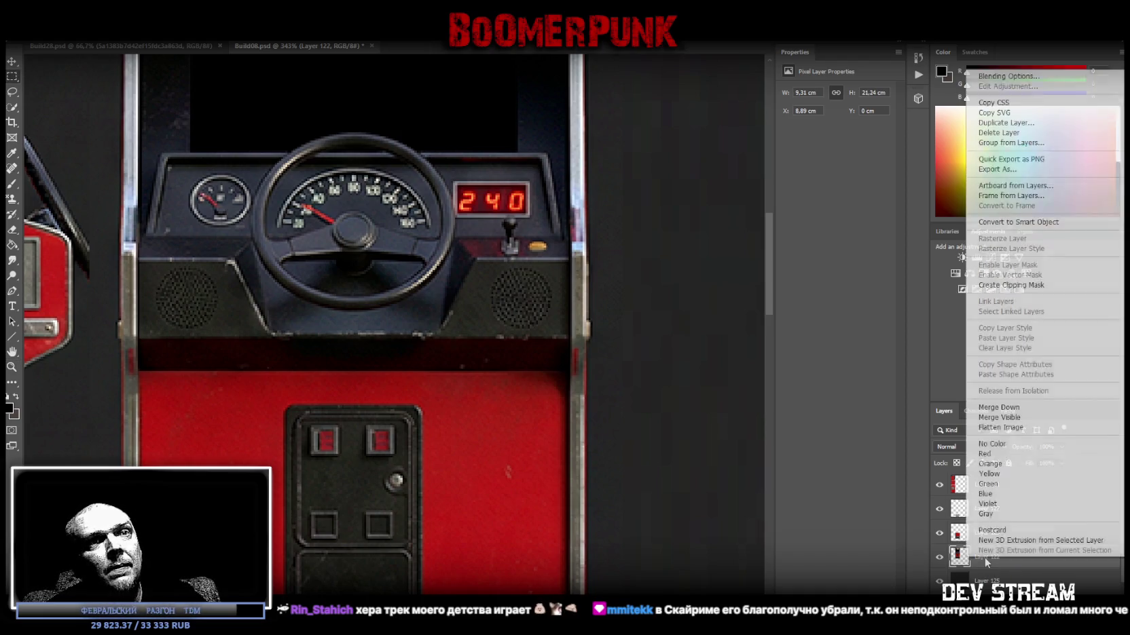
{"action": "left_click", "coordinate": [1029, 221]}
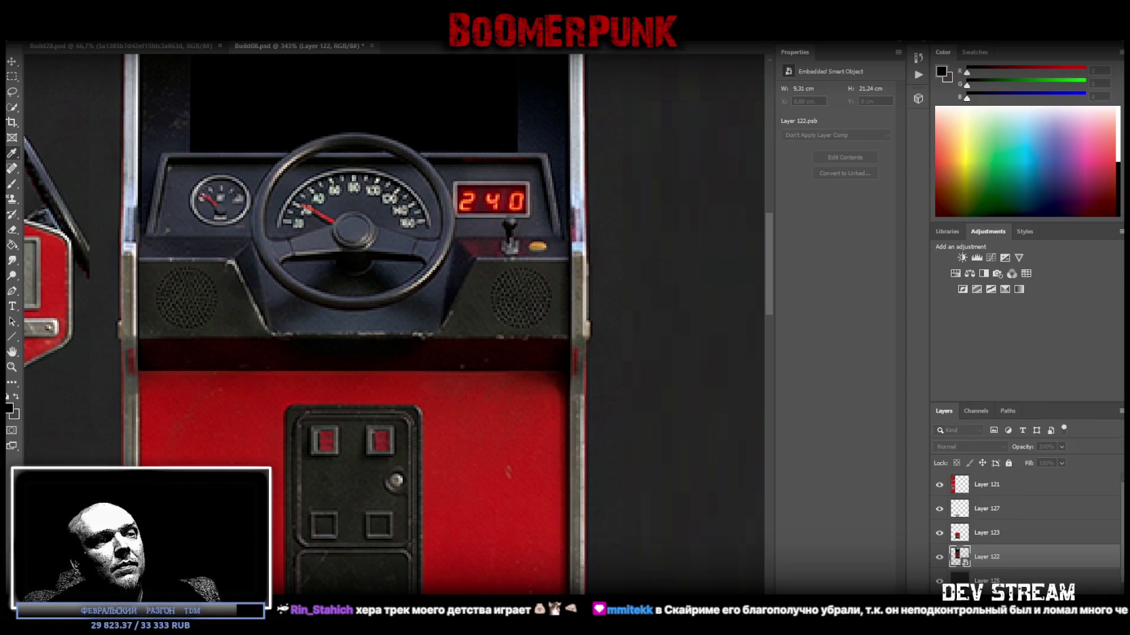
{"action": "left_click", "coordinate": [11, 367]}
{"action": "left_click_drag", "start_coordinate": [383, 316], "coordinate": [461, 310]}
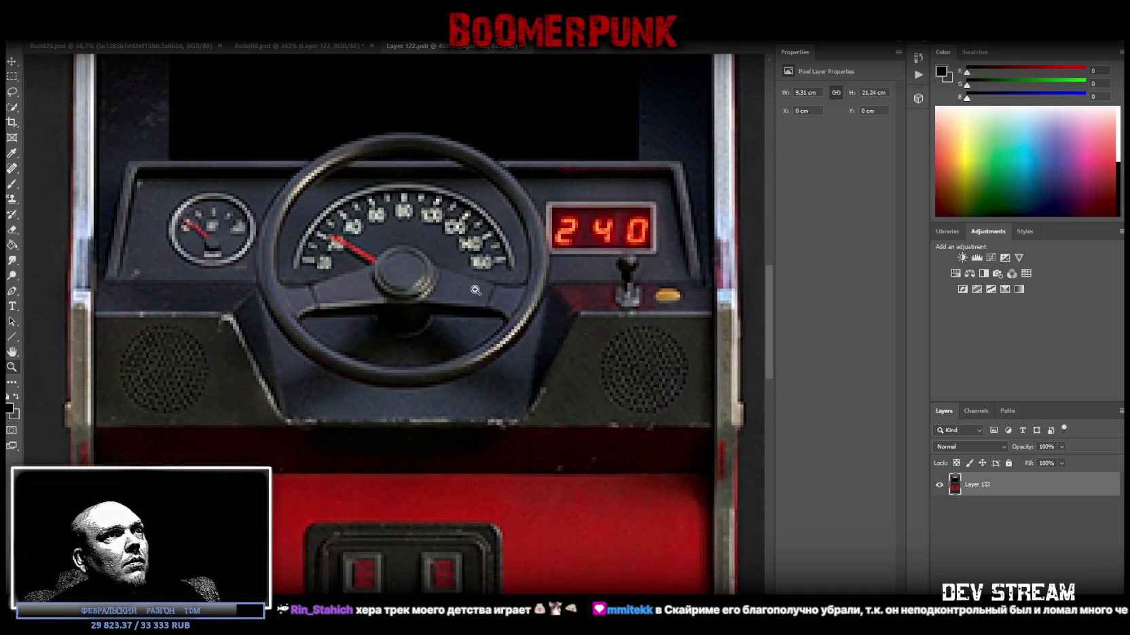
- Copy a patch of dark screen above the gauges onto a new layer over the wheel's top rim
{"action": "scroll", "coordinate": [502, 170], "scroll_direction": "down", "scroll_amount": 1}
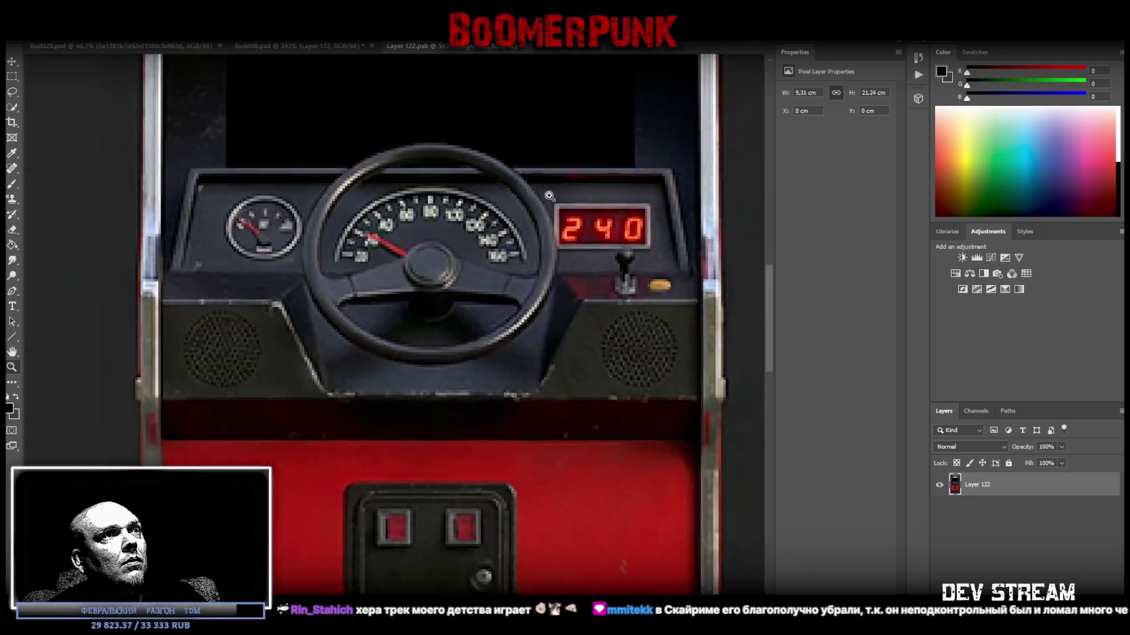
{"action": "scroll", "coordinate": [550, 196], "scroll_direction": "up", "scroll_amount": 1}
{"action": "left_click", "coordinate": [12, 76]}
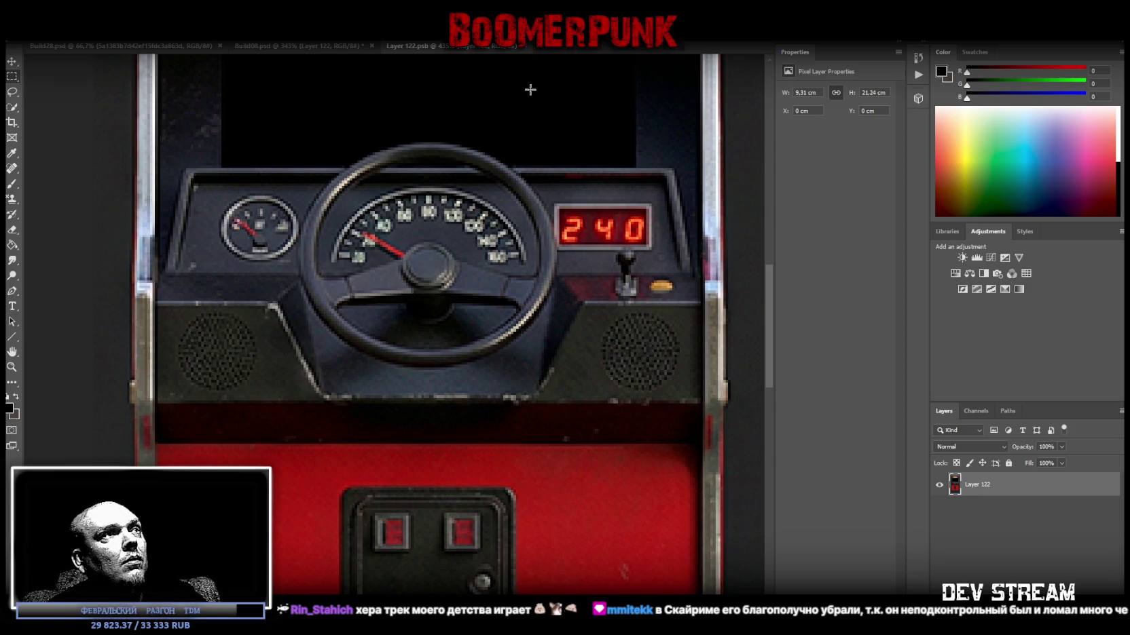
{"action": "mouse_move", "coordinate": [230, 79]}
{"action": "left_mouse_down"}
{"action": "mouse_move", "coordinate": [299, 145]}
{"action": "mouse_move", "coordinate": [303, 190]}
{"action": "mouse_move", "coordinate": [314, 192]}
{"action": "left_mouse_up"}
{"action": "right_click", "coordinate": [288, 170]}
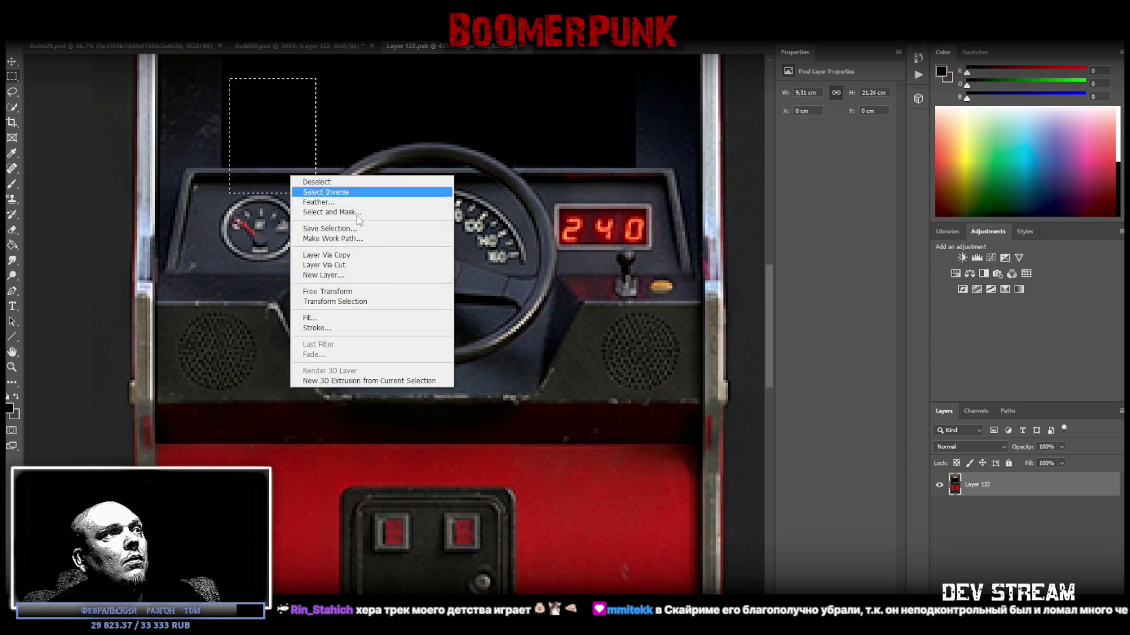
{"action": "left_click", "coordinate": [339, 254]}
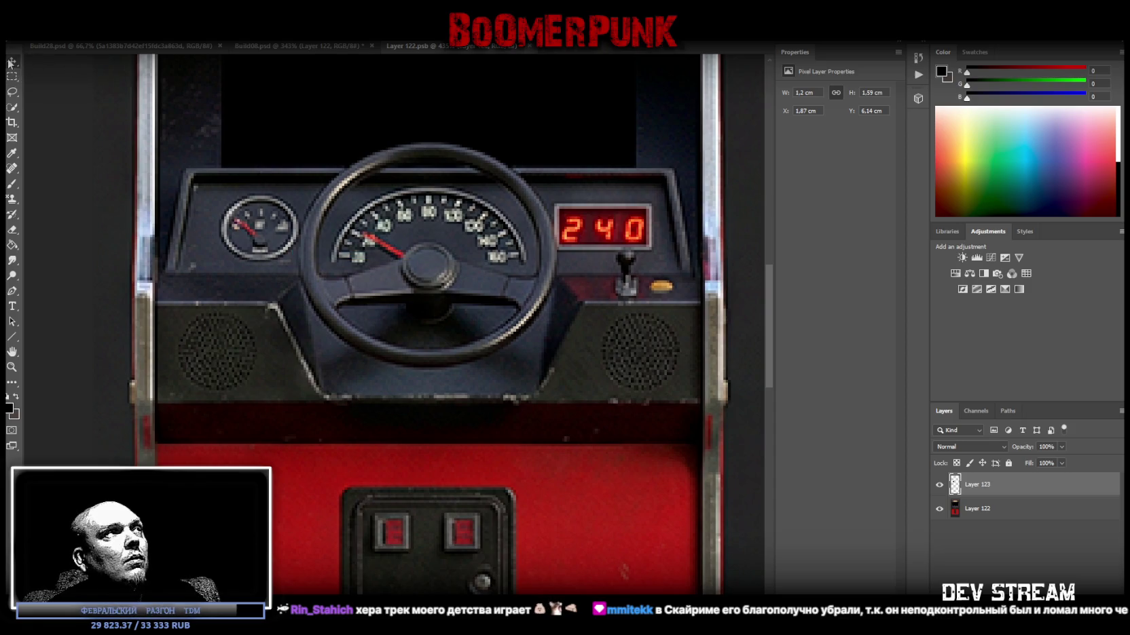
{"action": "mouse_move", "coordinate": [273, 123]}
{"action": "left_mouse_down"}
{"action": "mouse_move", "coordinate": [368, 125]}
{"action": "mouse_move", "coordinate": [352, 124]}
{"action": "left_mouse_up"}
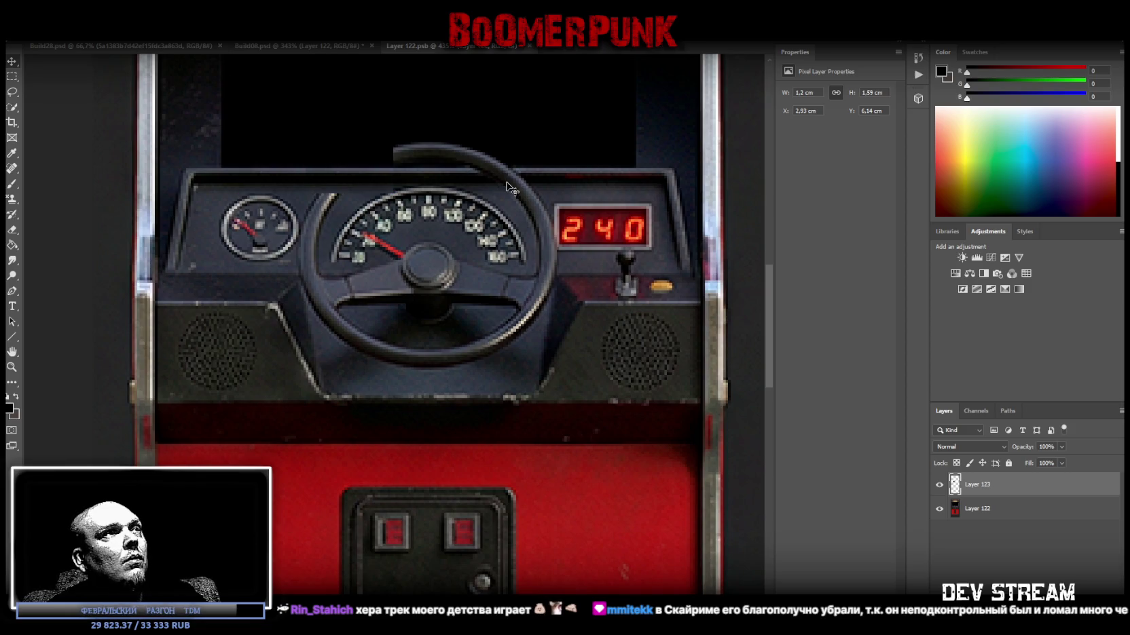
- Duplicate the patch twice, shifting each copy further right to cover the rest of the rim
{"action": "right_click", "coordinate": [1010, 482]}
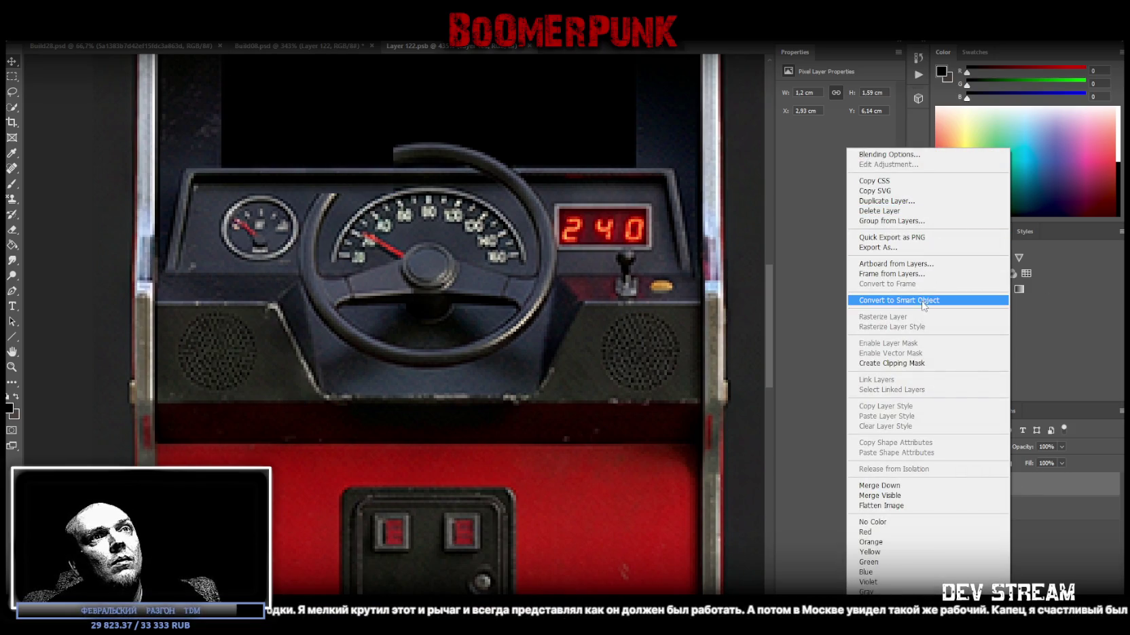
{"action": "left_click", "coordinate": [933, 202]}
{"action": "key", "text": "Return"}
{"action": "key", "text": "ctrl+t"}
{"action": "mouse_move", "coordinate": [364, 148]}
{"action": "left_mouse_down"}
{"action": "mouse_move", "coordinate": [454, 156]}
{"action": "mouse_move", "coordinate": [450, 173]}
{"action": "left_mouse_up"}
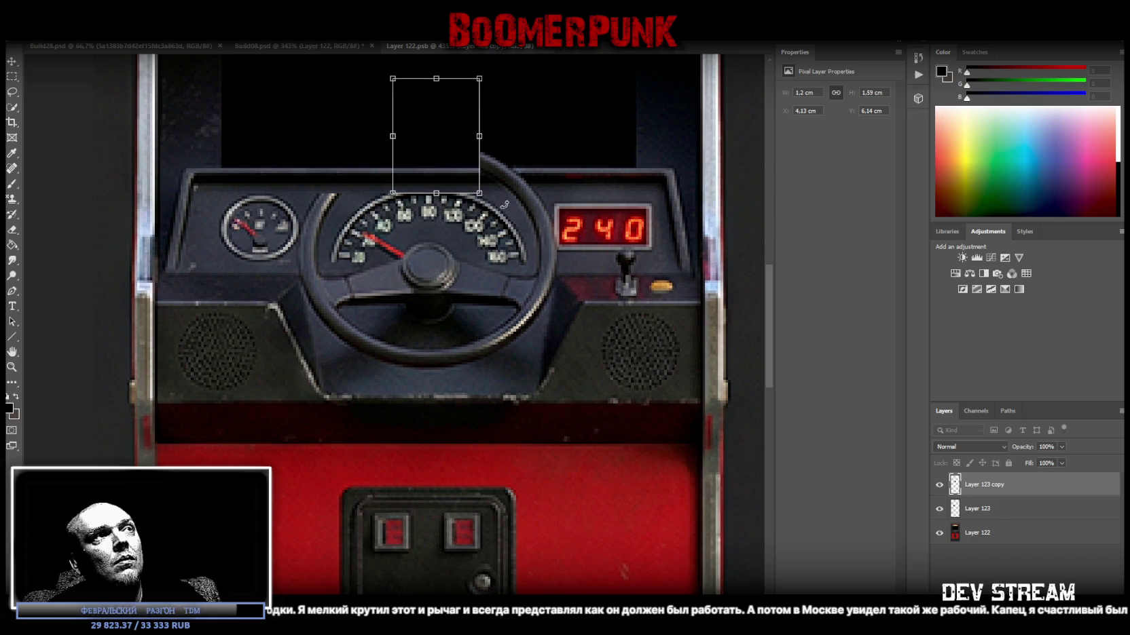
{"action": "key", "text": "Return"}
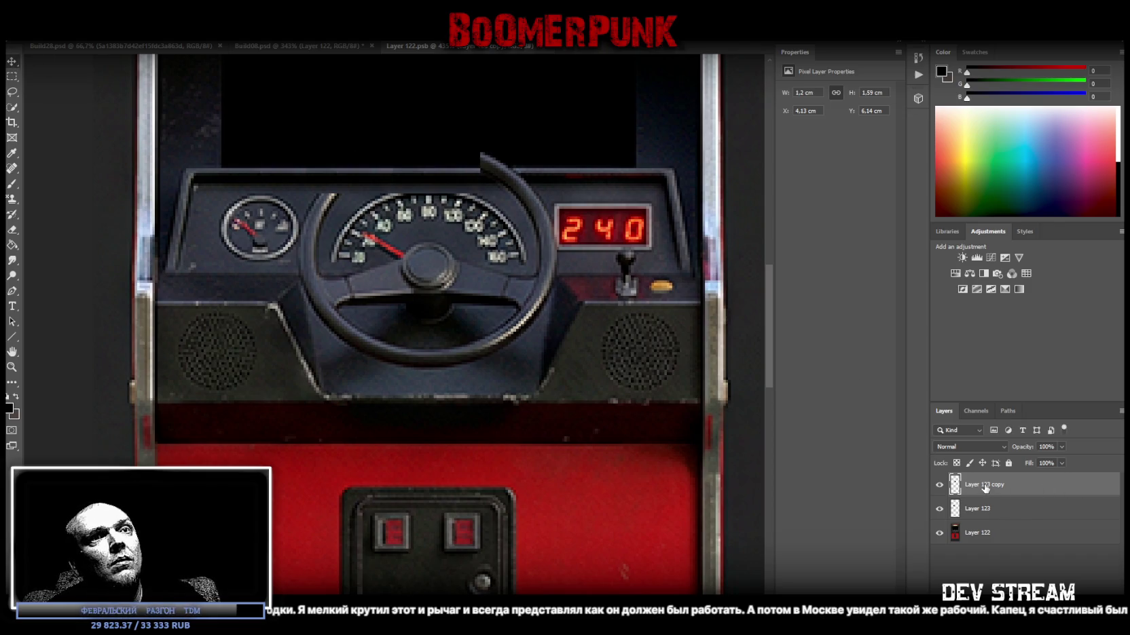
{"action": "right_click", "coordinate": [985, 488]}
{"action": "left_click", "coordinate": [876, 202]}
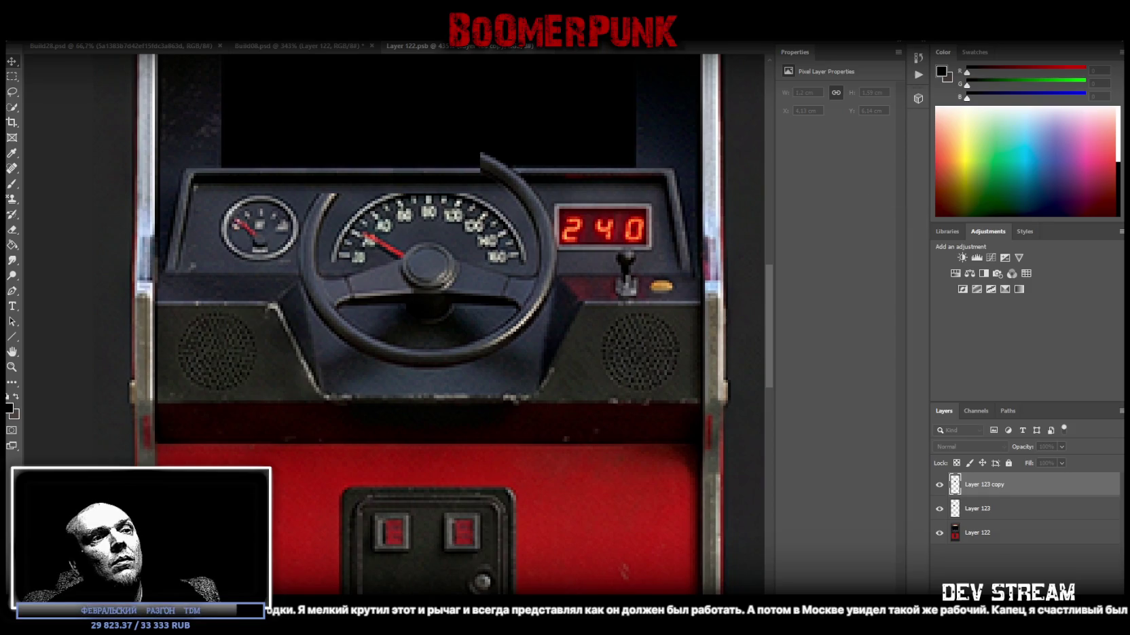
{"action": "left_click_drag", "start_coordinate": [449, 151], "coordinate": [512, 150]}
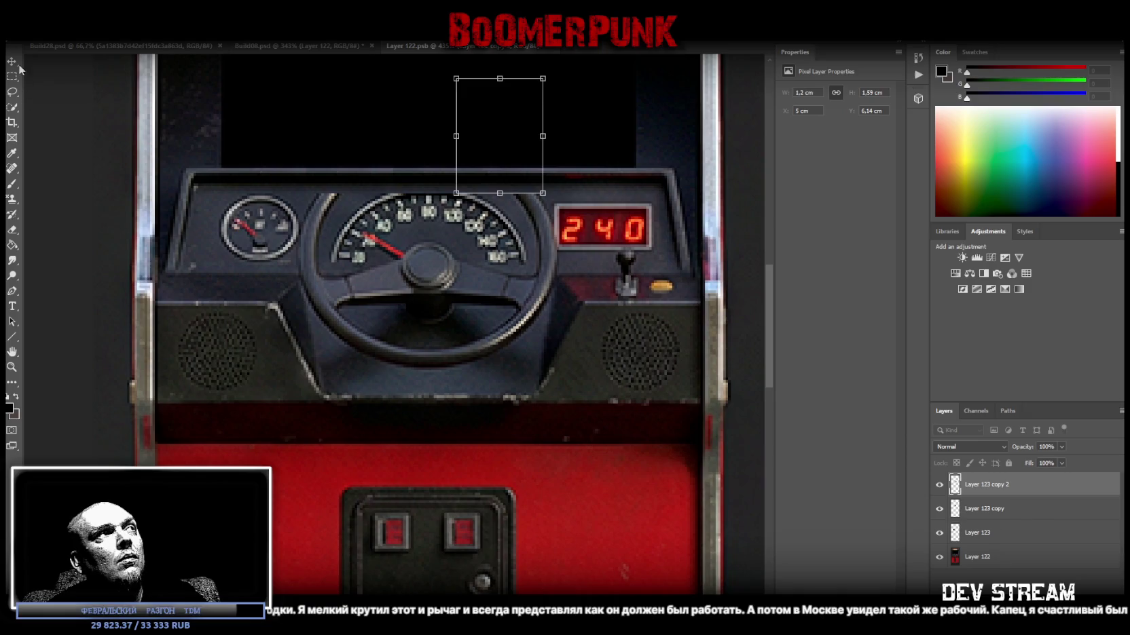
{"action": "key", "text": "Return"}
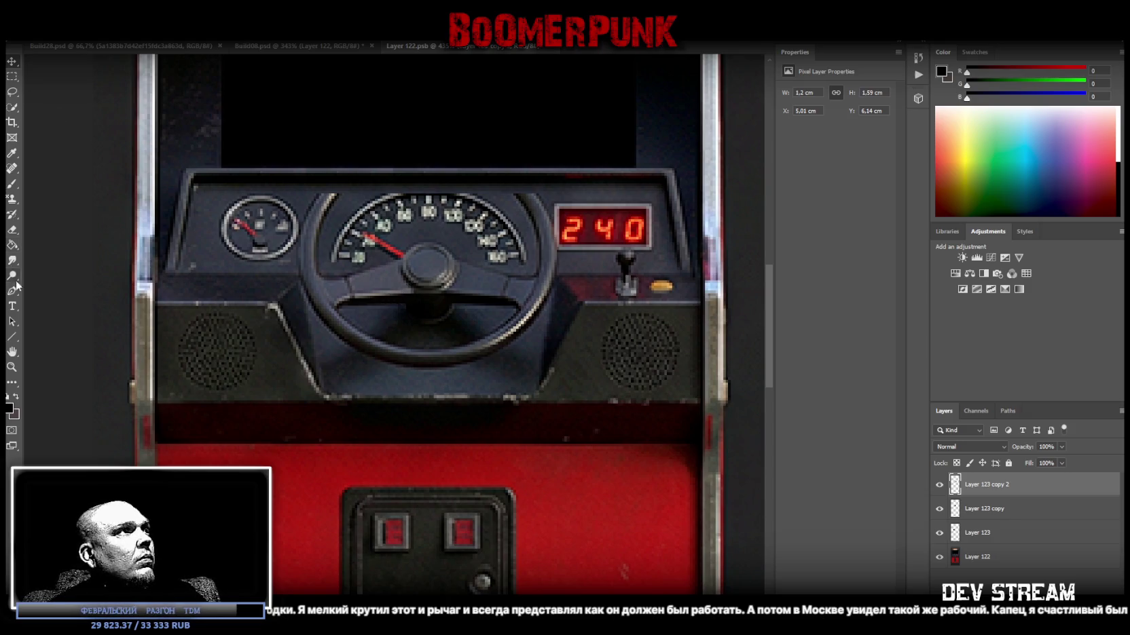
- Select Layer 122 together with Layer 123 and its copies, and open their layer menu
{"action": "left_click", "coordinate": [12, 169]}
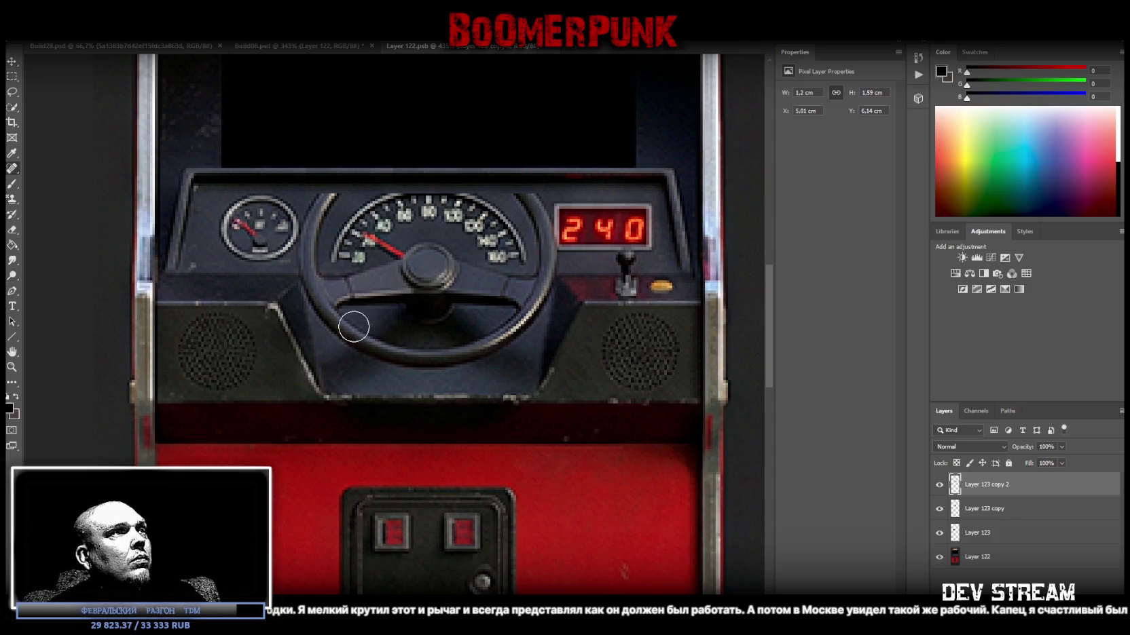
{"action": "left_click", "coordinate": [988, 558]}
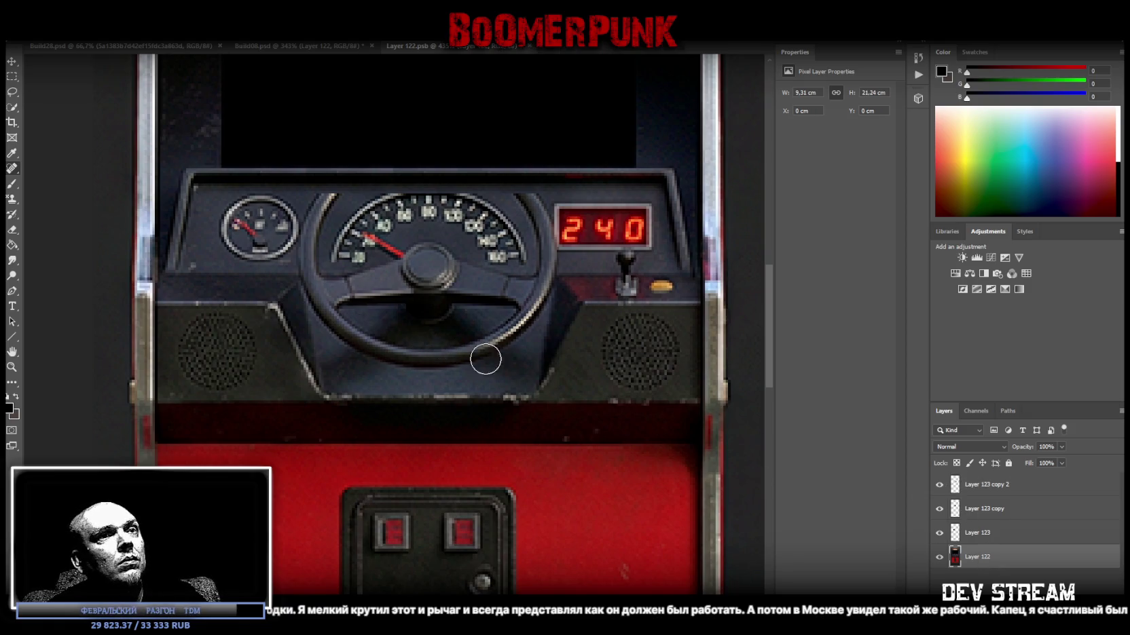
{"action": "left_click", "coordinate": [995, 494]}
{"action": "left_click", "coordinate": [987, 509], "text": "shift"}
{"action": "left_click", "coordinate": [987, 533], "text": "shift"}
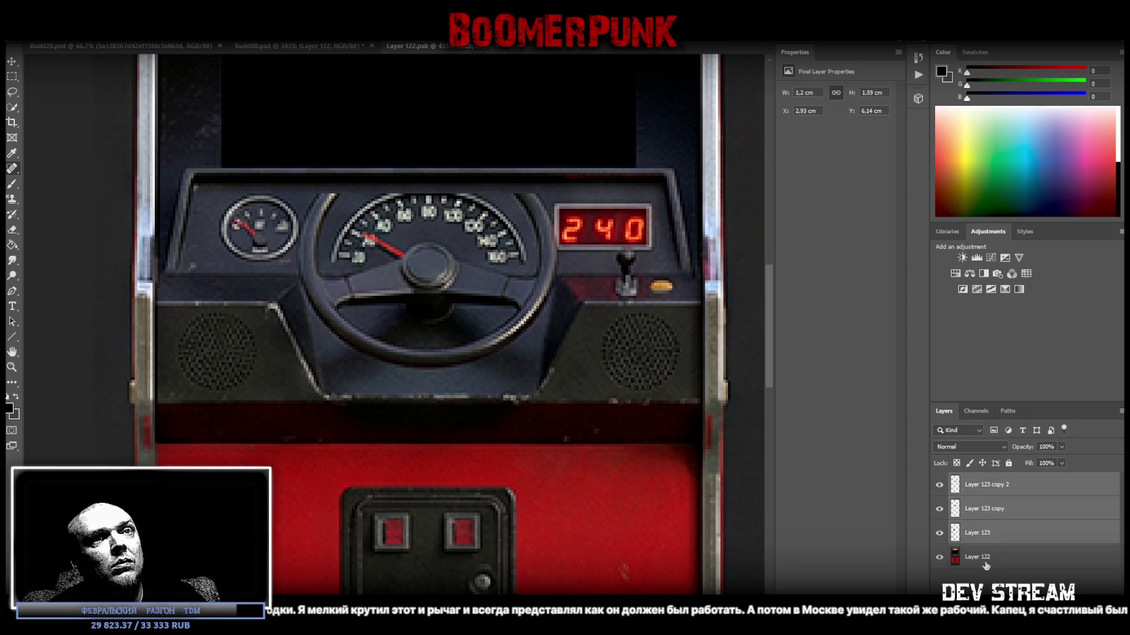
{"action": "left_click", "coordinate": [988, 558]}
{"action": "left_click", "coordinate": [988, 537], "text": "shift"}
{"action": "left_click", "coordinate": [993, 511], "text": "shift"}
{"action": "left_click", "coordinate": [993, 486], "text": "shift"}
{"action": "right_click", "coordinate": [992, 486]}
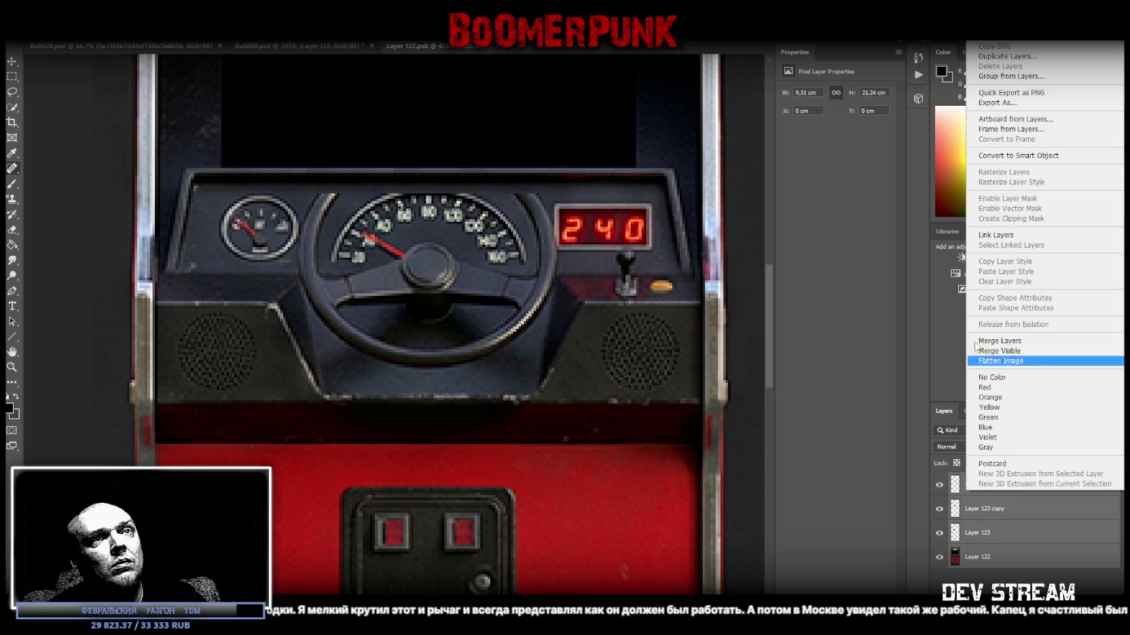
- Merge the dashboard layers and heal away the wheel's lower rim and column, undoing one stroke
{"action": "left_click", "coordinate": [998, 351]}
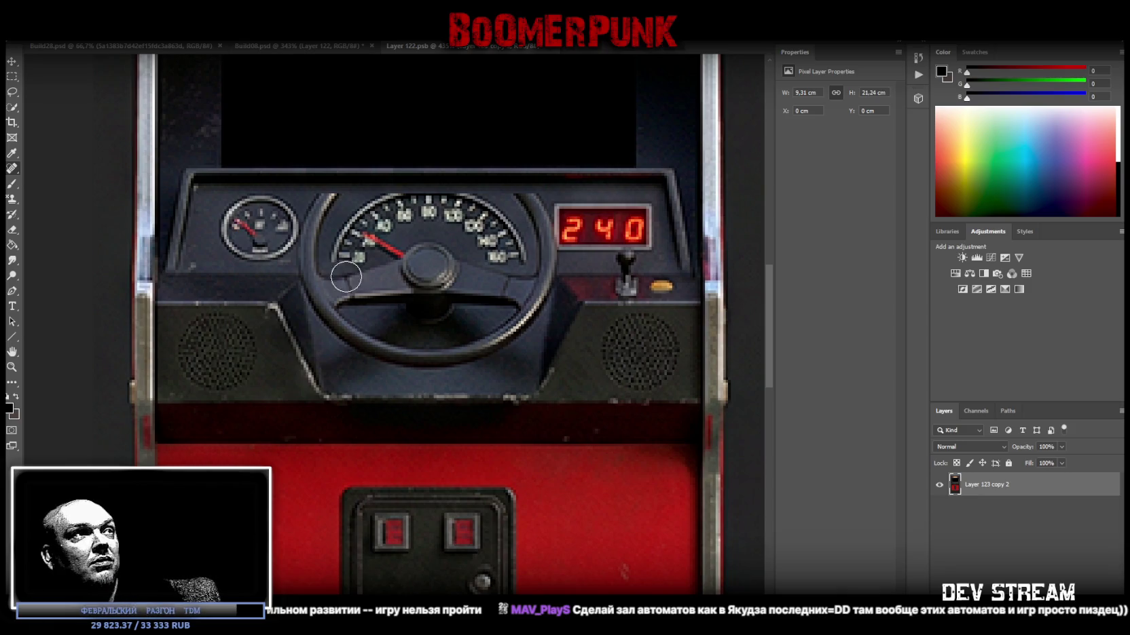
{"action": "left_click_drag", "start_coordinate": [327, 205], "coordinate": [330, 238]}
{"action": "mouse_move", "coordinate": [344, 326]}
{"action": "left_mouse_down"}
{"action": "mouse_move", "coordinate": [419, 351]}
{"action": "mouse_move", "coordinate": [496, 336]}
{"action": "mouse_move", "coordinate": [520, 314]}
{"action": "left_mouse_up"}
{"action": "mouse_move", "coordinate": [404, 366]}
{"action": "left_mouse_down"}
{"action": "mouse_move", "coordinate": [468, 363]}
{"action": "mouse_move", "coordinate": [451, 265]}
{"action": "mouse_move", "coordinate": [412, 279]}
{"action": "mouse_move", "coordinate": [414, 317]}
{"action": "left_mouse_up"}
{"action": "key", "text": "ctrl+z"}
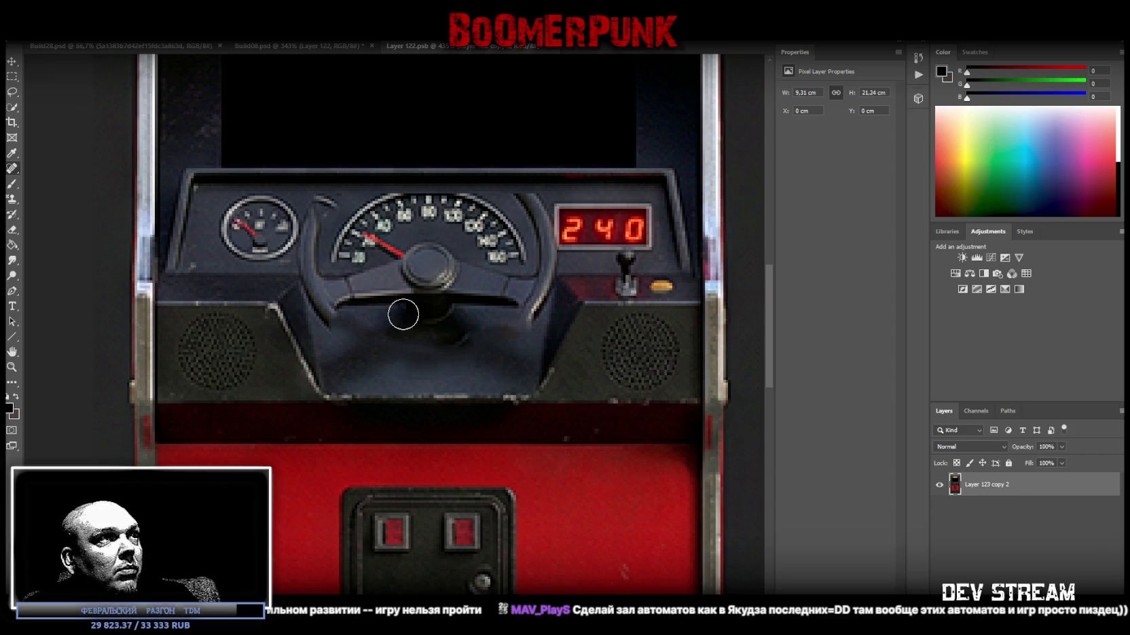
{"action": "mouse_move", "coordinate": [386, 282]}
{"action": "left_mouse_down"}
{"action": "mouse_move", "coordinate": [408, 309]}
{"action": "mouse_move", "coordinate": [349, 291]}
{"action": "mouse_move", "coordinate": [335, 296]}
{"action": "mouse_move", "coordinate": [372, 310]}
{"action": "mouse_move", "coordinate": [346, 313]}
{"action": "mouse_move", "coordinate": [312, 280]}
{"action": "left_mouse_up"}
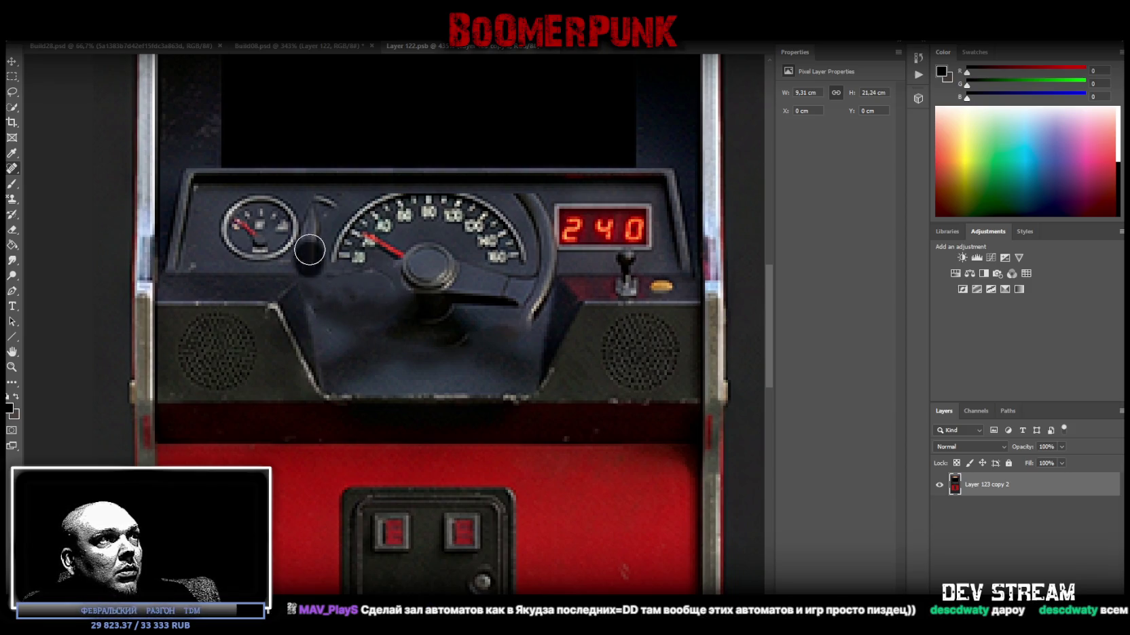
- Heal leftover marks between the gauges, on the column base, and the steering shaft and spoke
{"action": "left_click", "coordinate": [324, 205]}
{"action": "left_click_drag", "start_coordinate": [325, 205], "coordinate": [309, 234]}
{"action": "left_click", "coordinate": [315, 245]}
{"action": "left_click", "coordinate": [304, 260]}
{"action": "left_click", "coordinate": [325, 310]}
{"action": "left_click", "coordinate": [323, 311]}
{"action": "left_click_drag", "start_coordinate": [343, 327], "coordinate": [344, 364]}
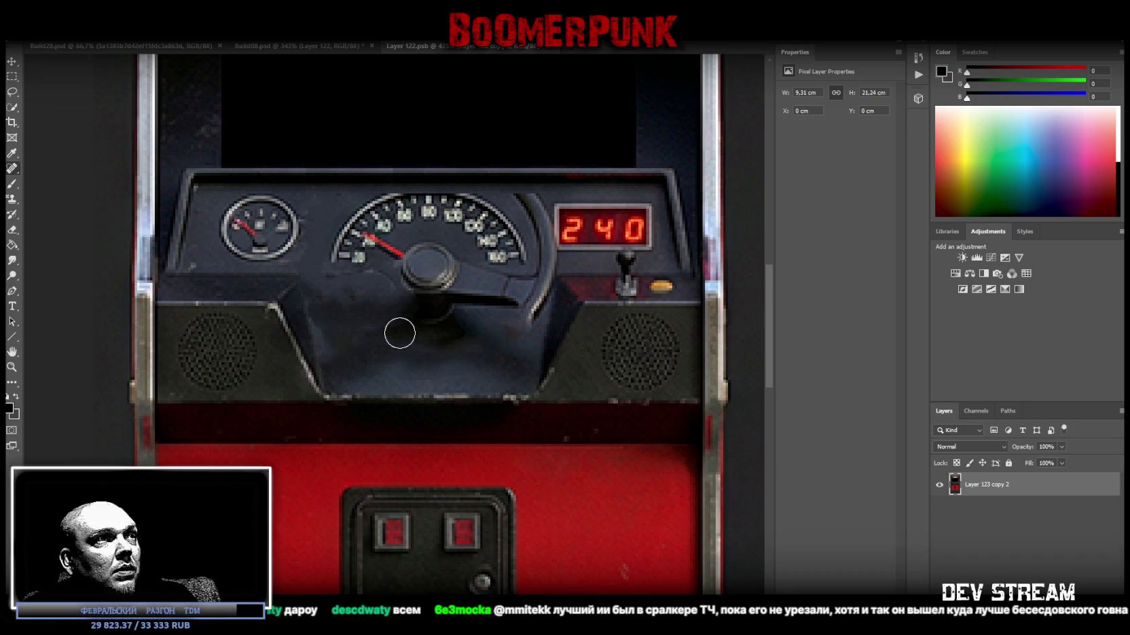
{"action": "left_click", "coordinate": [477, 328]}
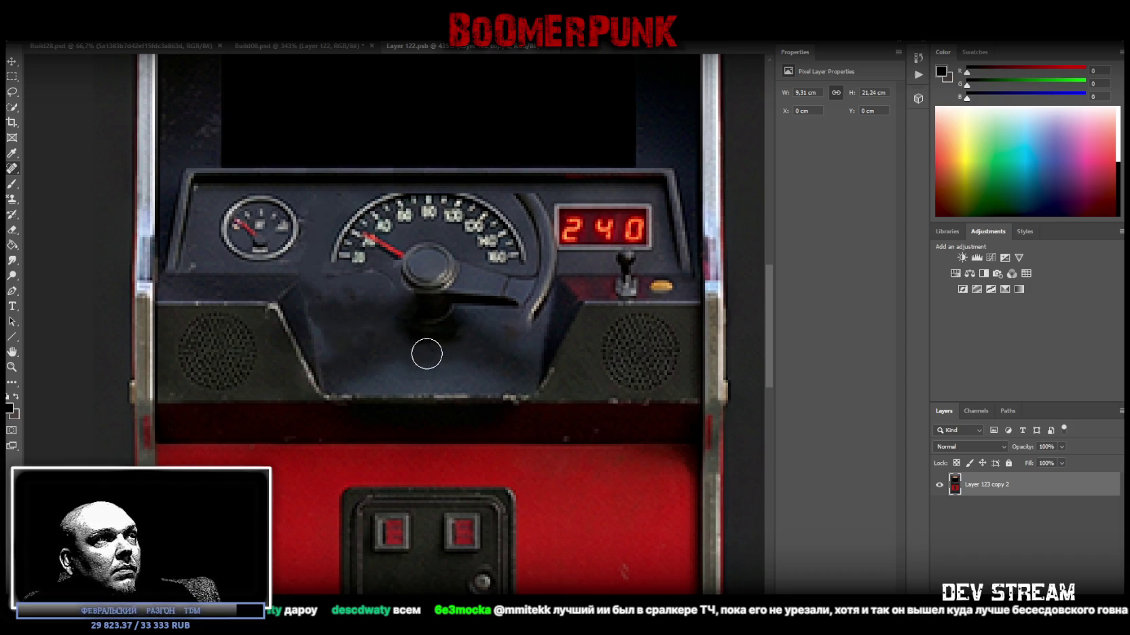
{"action": "left_click", "coordinate": [446, 324]}
{"action": "mouse_move", "coordinate": [404, 334]}
{"action": "left_mouse_down"}
{"action": "mouse_move", "coordinate": [462, 315]}
{"action": "mouse_move", "coordinate": [426, 304]}
{"action": "mouse_move", "coordinate": [540, 281]}
{"action": "mouse_move", "coordinate": [494, 300]}
{"action": "left_mouse_up"}
{"action": "left_click", "coordinate": [456, 312]}
{"action": "left_click", "coordinate": [490, 299]}
{"action": "left_click", "coordinate": [525, 297]}
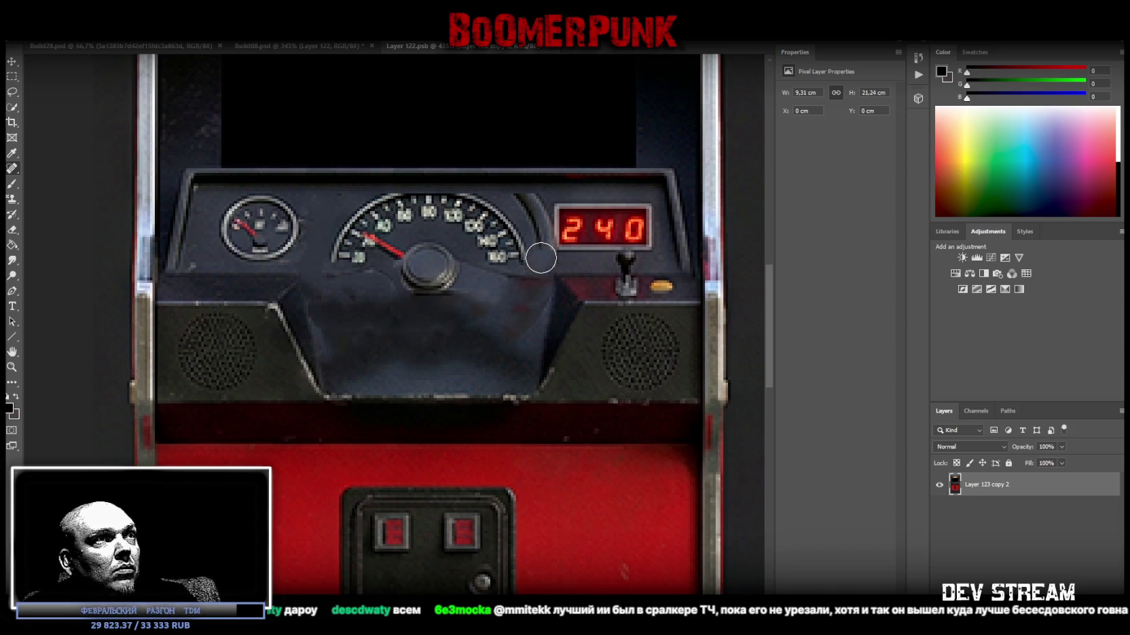
- Heal the bezel left of the 240 display, removing the red 4 artifact
{"action": "left_click", "coordinate": [537, 231]}
{"action": "mouse_move", "coordinate": [528, 207]}
{"action": "left_mouse_down"}
{"action": "mouse_move", "coordinate": [519, 204]}
{"action": "mouse_move", "coordinate": [540, 245]}
{"action": "left_mouse_up"}
{"action": "left_click_drag", "start_coordinate": [537, 202], "coordinate": [542, 273]}
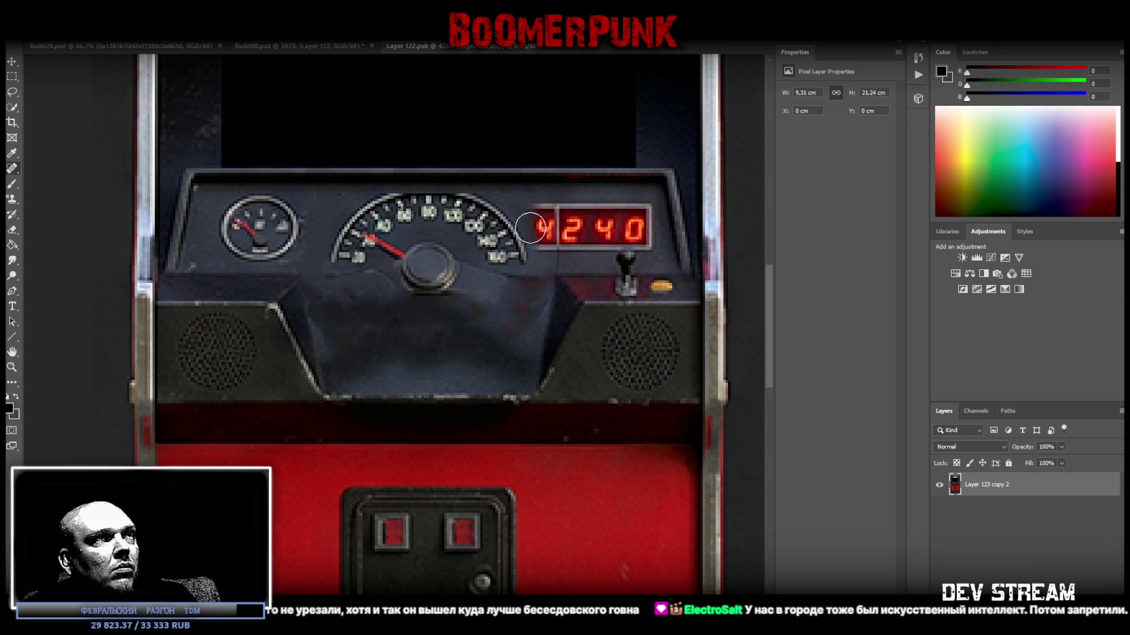
{"action": "left_click_drag", "start_coordinate": [536, 206], "coordinate": [545, 247]}
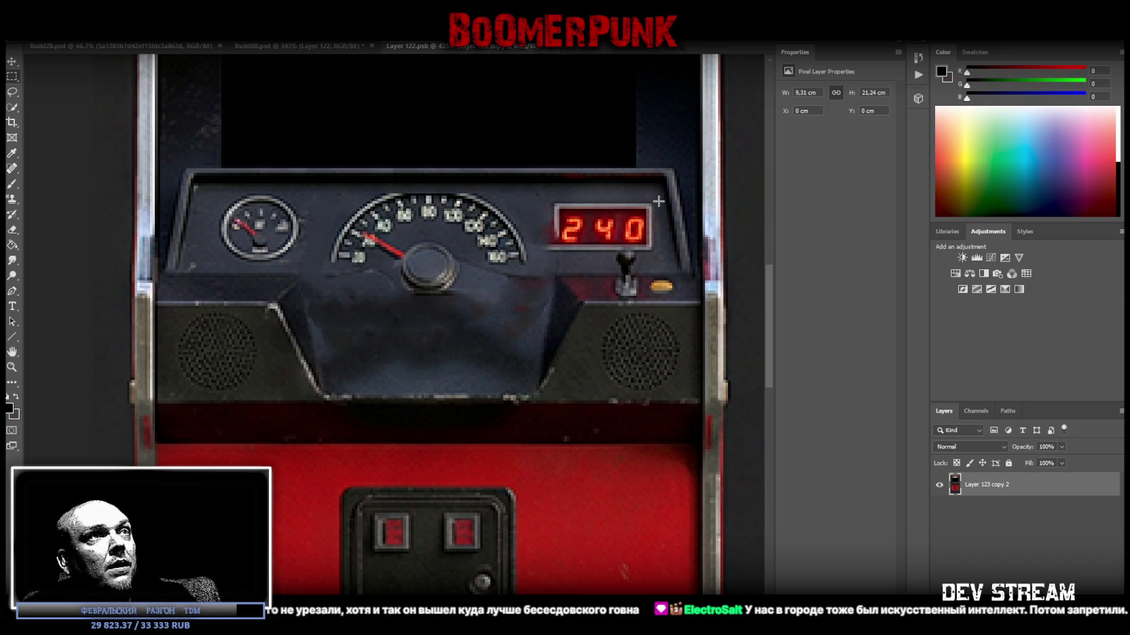
- Copy a 0.21 × 0.71 cm bezel strip to Layer 1, flip it vertically and shift it 1.31 cm left
{"action": "left_click_drag", "start_coordinate": [658, 202], "coordinate": [647, 253]}
{"action": "right_click", "coordinate": [649, 225]}
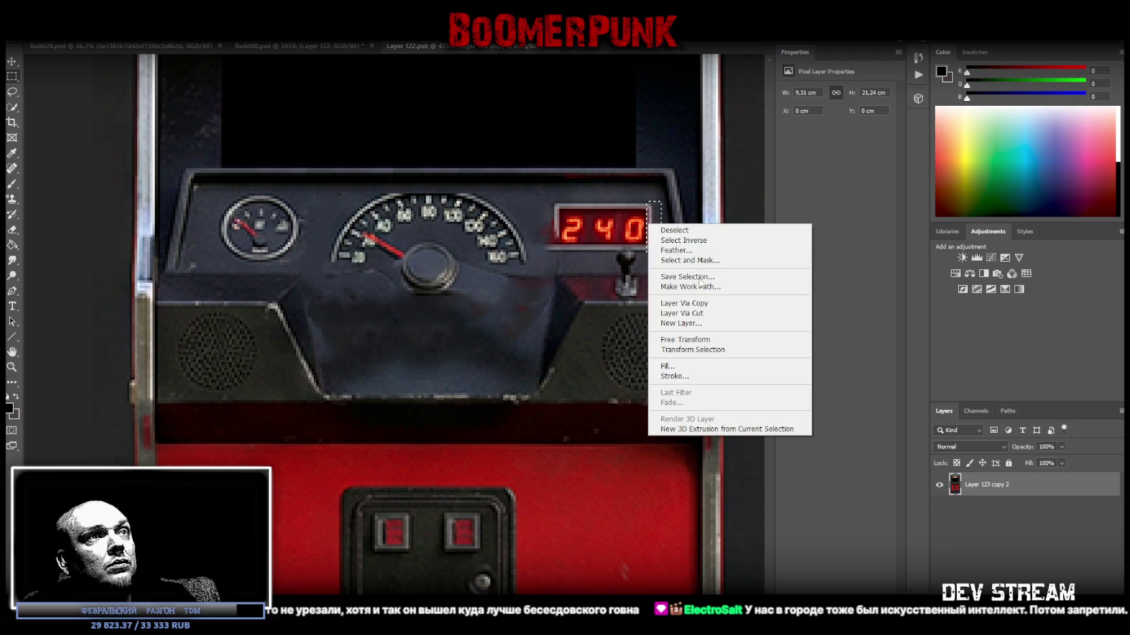
{"action": "left_click", "coordinate": [689, 303]}
{"action": "key", "text": "ctrl+t"}
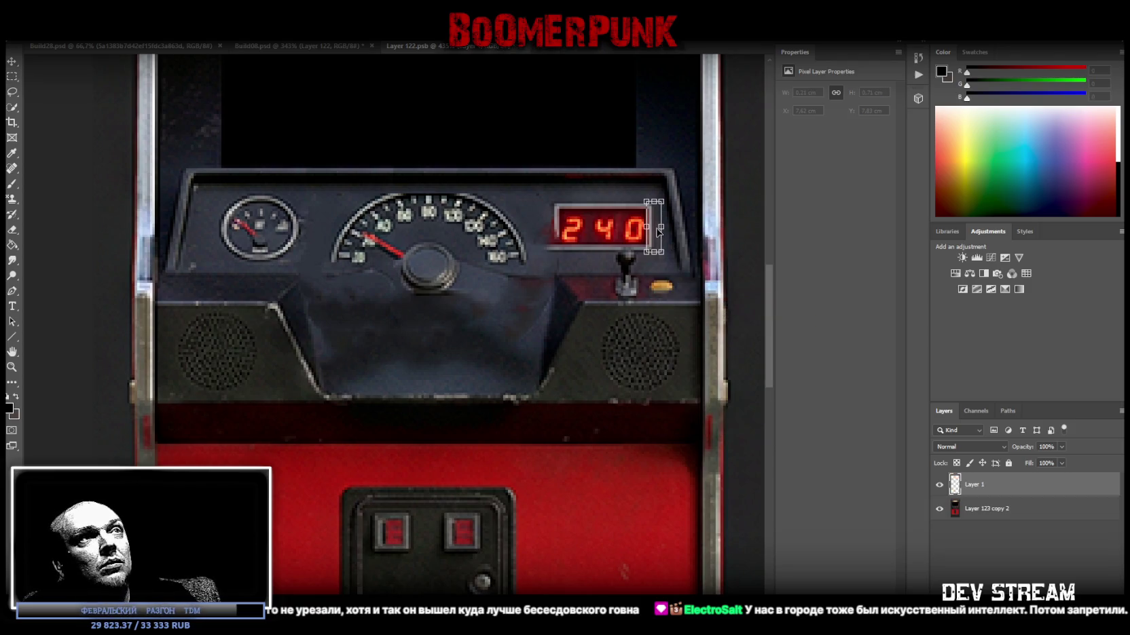
{"action": "right_click", "coordinate": [655, 243]}
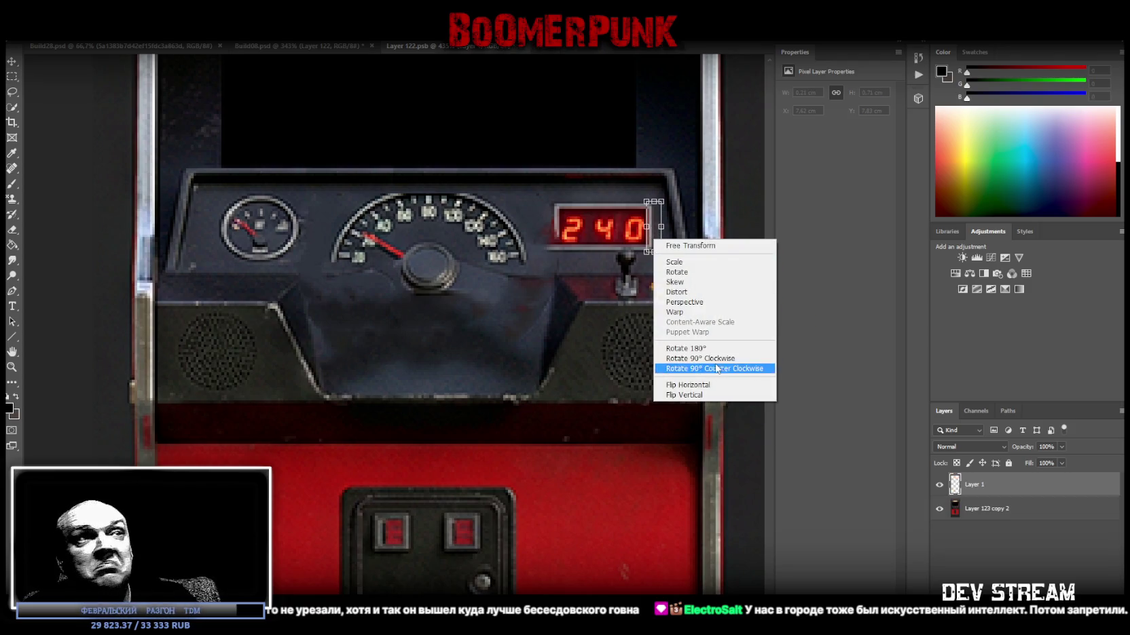
{"action": "left_click", "coordinate": [692, 396]}
{"action": "mouse_move", "coordinate": [653, 234]}
{"action": "left_mouse_down"}
{"action": "mouse_move", "coordinate": [538, 235]}
{"action": "mouse_move", "coordinate": [560, 242]}
{"action": "left_mouse_up"}
{"action": "key", "text": "Return"}
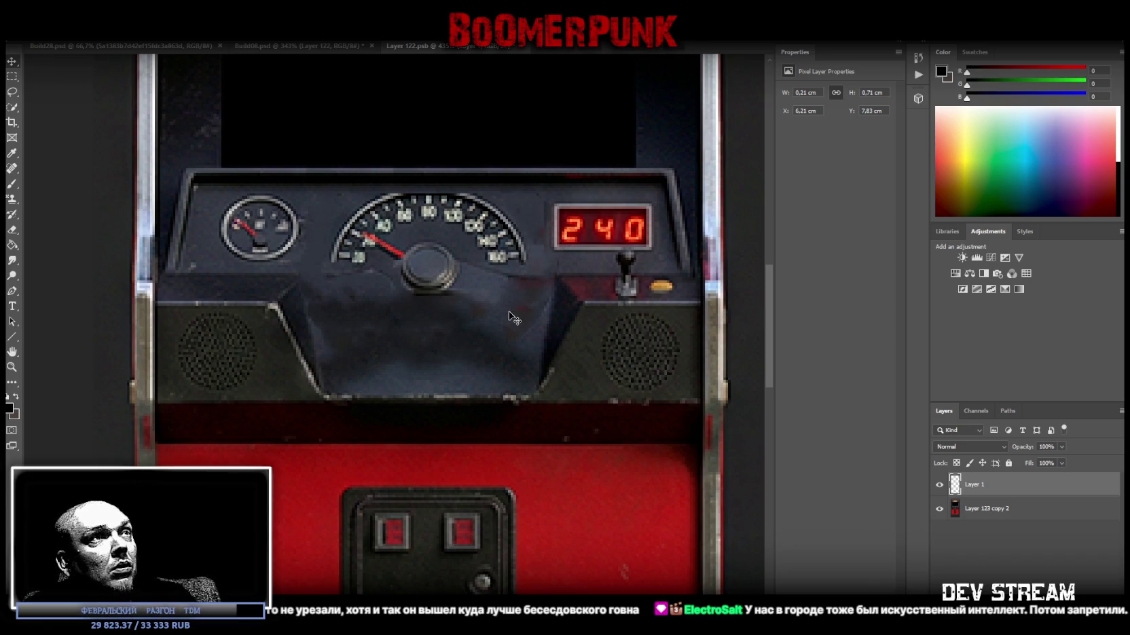
- Merge the Layer 123 copy 2 bezel patch into dashboard Layer 1, then bring up brush tip settings
{"action": "left_click", "coordinate": [1004, 517], "text": "shift"}
{"action": "right_click", "coordinate": [986, 482]}
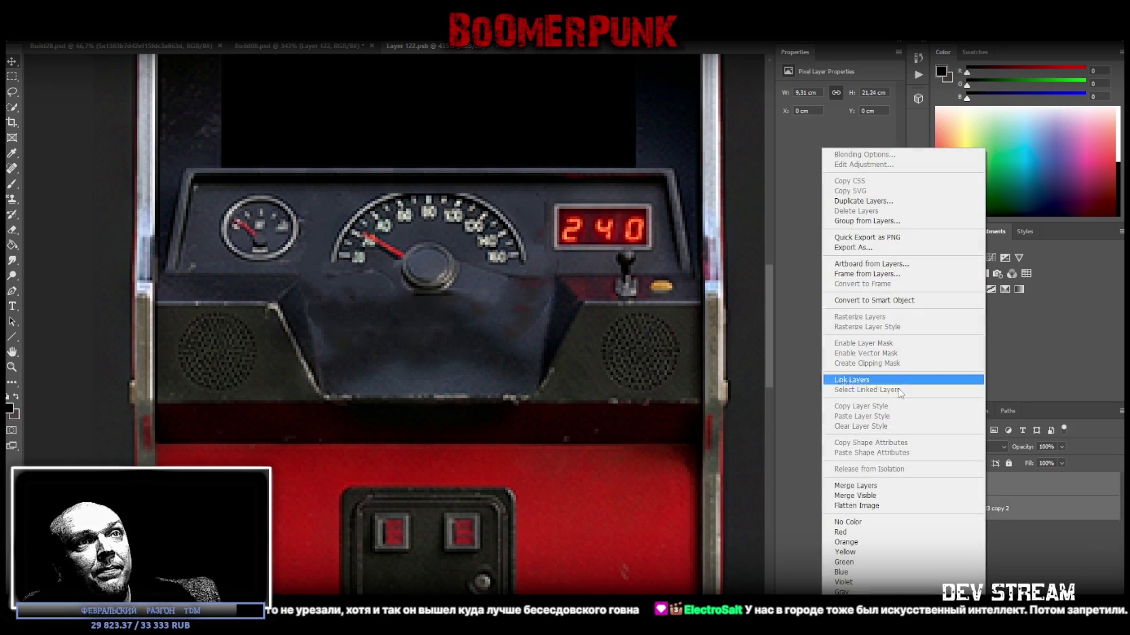
{"action": "left_click", "coordinate": [871, 486]}
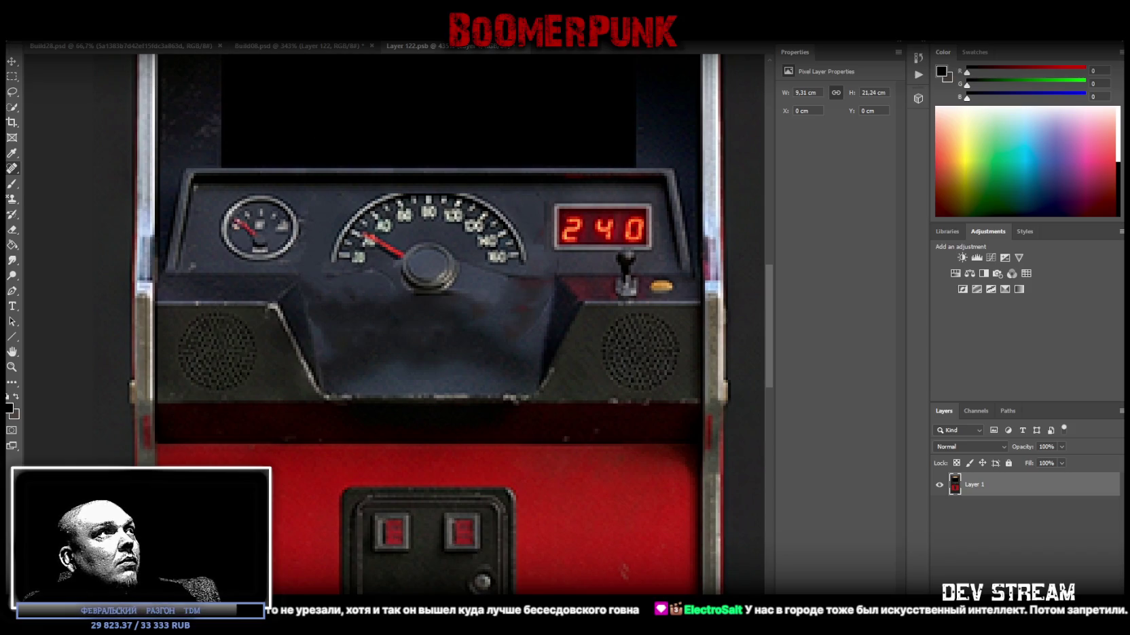
{"action": "left_click", "coordinate": [41, 30]}
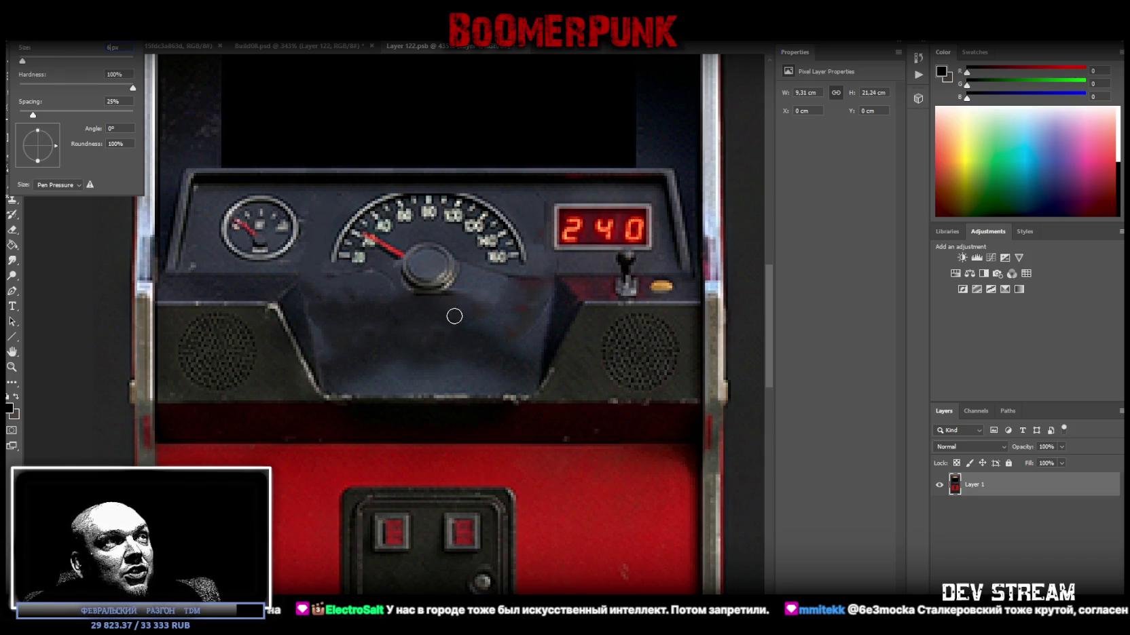
- Spot-heal the dashboard's left slope and the area right of the knob, then add empty Layer 2
{"action": "key", "text": "Return"}
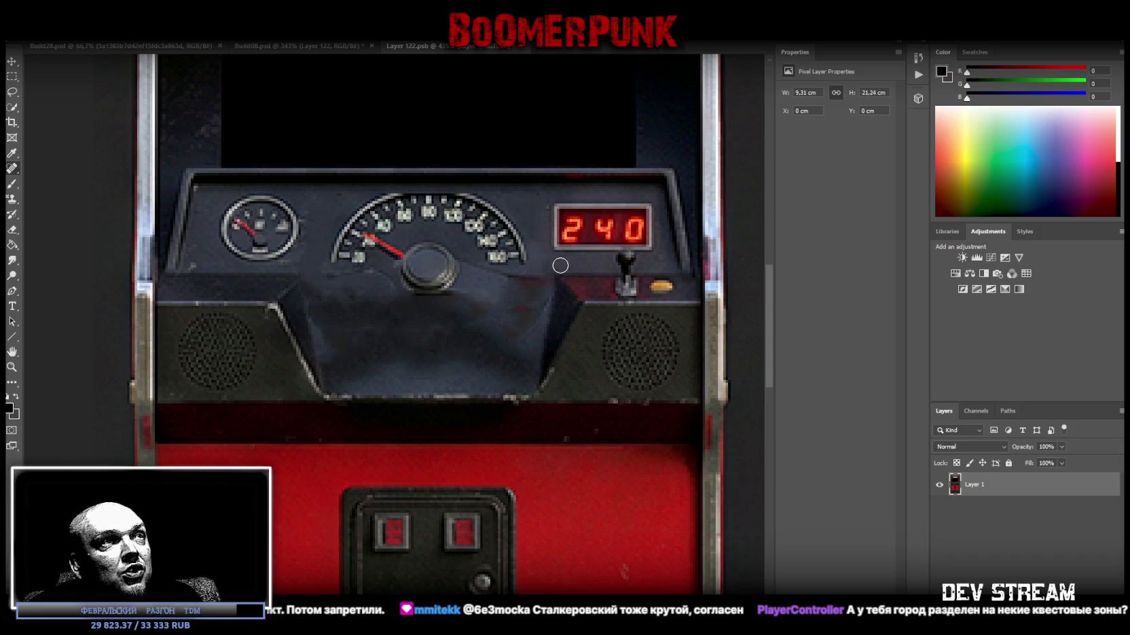
{"action": "mouse_move", "coordinate": [314, 302]}
{"action": "left_mouse_down"}
{"action": "mouse_move", "coordinate": [323, 373]}
{"action": "mouse_move", "coordinate": [342, 382]}
{"action": "left_mouse_up"}
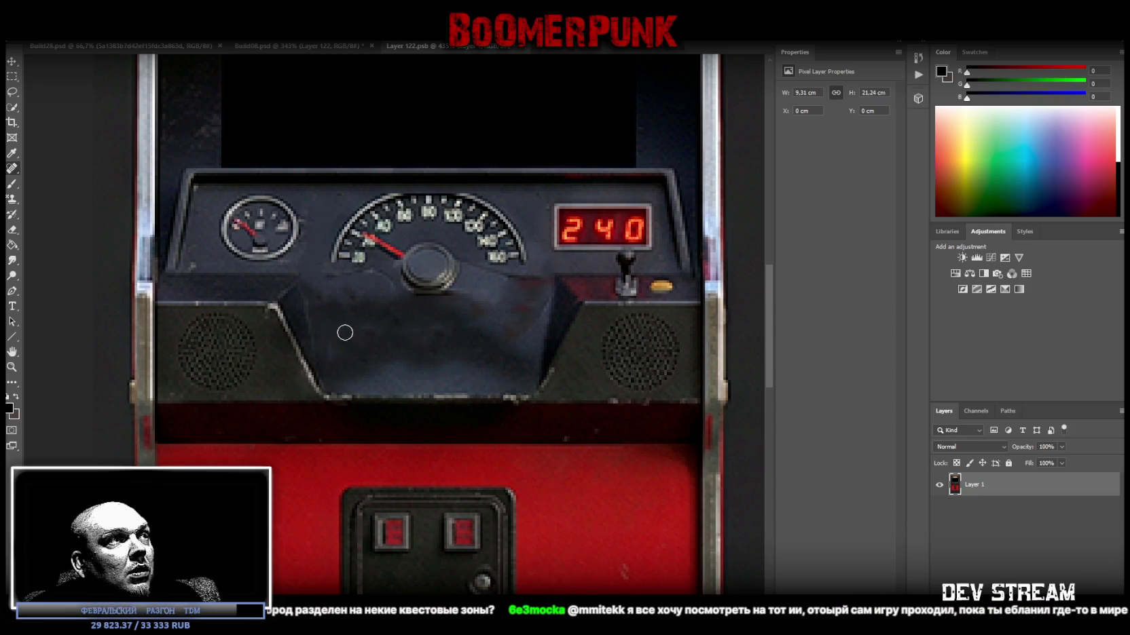
{"action": "mouse_move", "coordinate": [529, 335]}
{"action": "left_mouse_down"}
{"action": "mouse_move", "coordinate": [539, 301]}
{"action": "mouse_move", "coordinate": [513, 324]}
{"action": "mouse_move", "coordinate": [518, 286]}
{"action": "mouse_move", "coordinate": [479, 299]}
{"action": "mouse_move", "coordinate": [456, 291]}
{"action": "mouse_move", "coordinate": [490, 275]}
{"action": "mouse_move", "coordinate": [504, 293]}
{"action": "mouse_move", "coordinate": [537, 296]}
{"action": "mouse_move", "coordinate": [510, 311]}
{"action": "mouse_move", "coordinate": [516, 333]}
{"action": "mouse_move", "coordinate": [506, 300]}
{"action": "mouse_move", "coordinate": [481, 314]}
{"action": "left_mouse_up"}
{"action": "mouse_move", "coordinate": [447, 348]}
{"action": "left_mouse_down"}
{"action": "mouse_move", "coordinate": [327, 343]}
{"action": "mouse_move", "coordinate": [350, 296]}
{"action": "mouse_move", "coordinate": [332, 279]}
{"action": "left_mouse_up"}
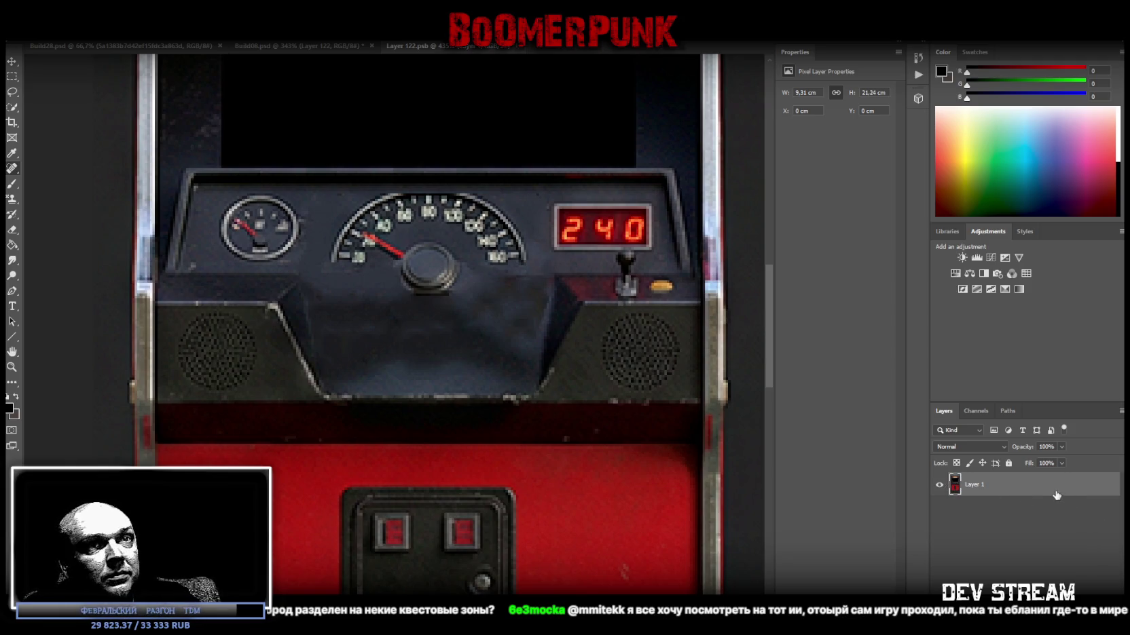
{"action": "key", "text": "ctrl+shift+alt+n"}
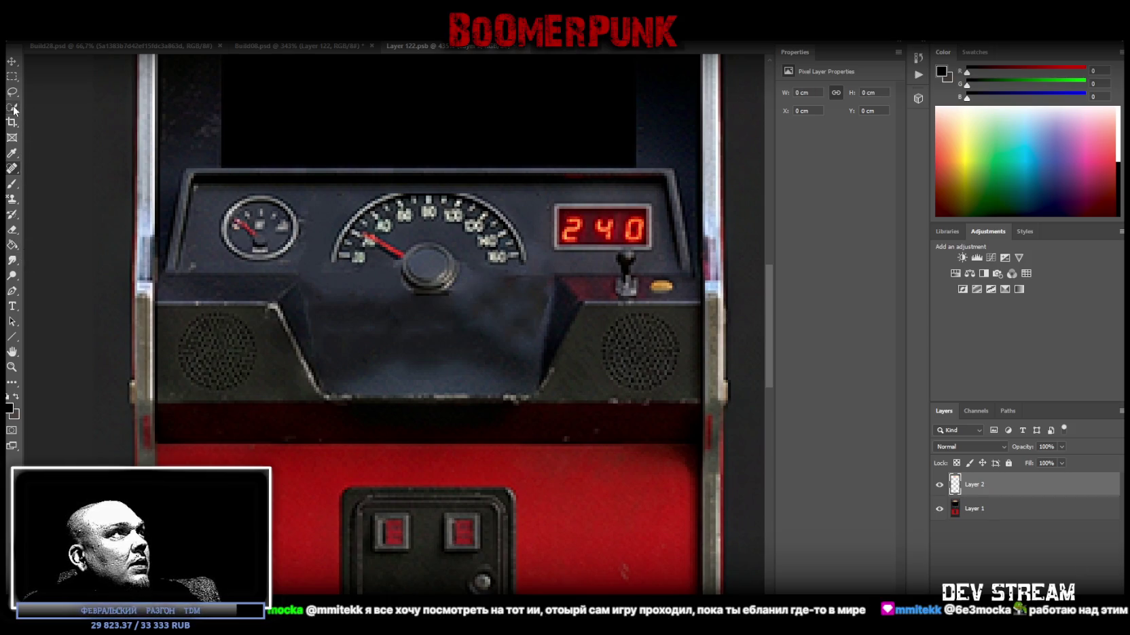
- Paint sampled dark dashboard colour across the dashboard and in dabs near the speedometer
{"action": "left_click", "coordinate": [267, 272], "text": "alt"}
{"action": "left_click", "coordinate": [298, 271]}
{"action": "left_click", "coordinate": [404, 274], "text": "shift"}
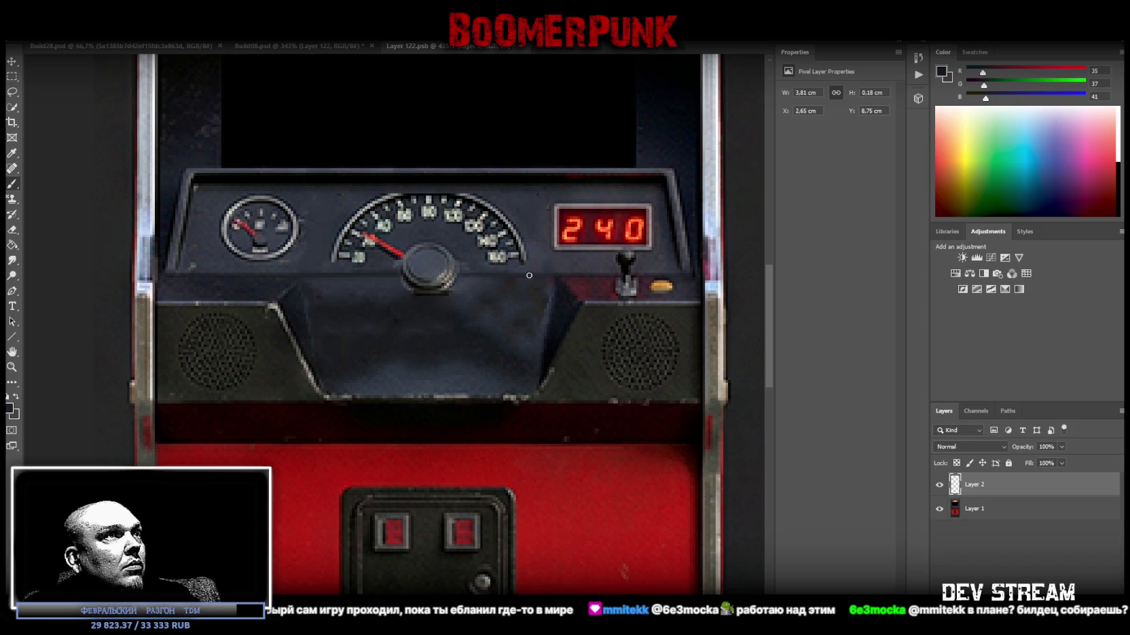
{"action": "left_click", "coordinate": [474, 272]}
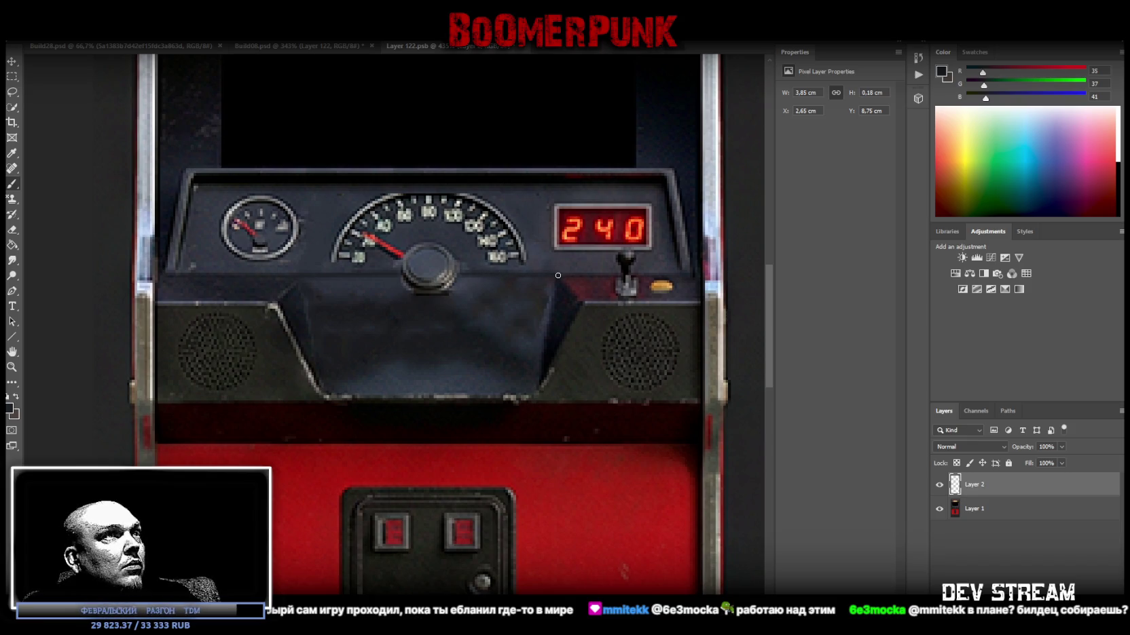
{"action": "left_click", "coordinate": [332, 256], "text": "alt"}
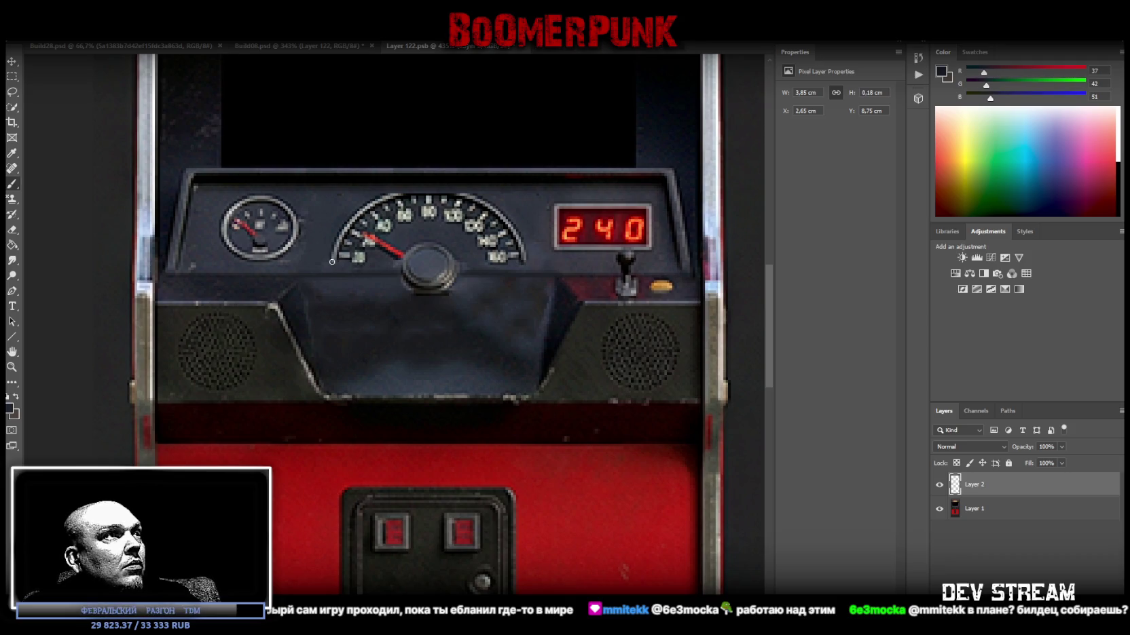
{"action": "left_click", "coordinate": [336, 263]}
{"action": "left_click", "coordinate": [335, 259]}
- Touch up the speedometer rim's top-right and left edge, then close and save Layer 122.psb
{"action": "left_click", "coordinate": [337, 249], "text": "alt"}
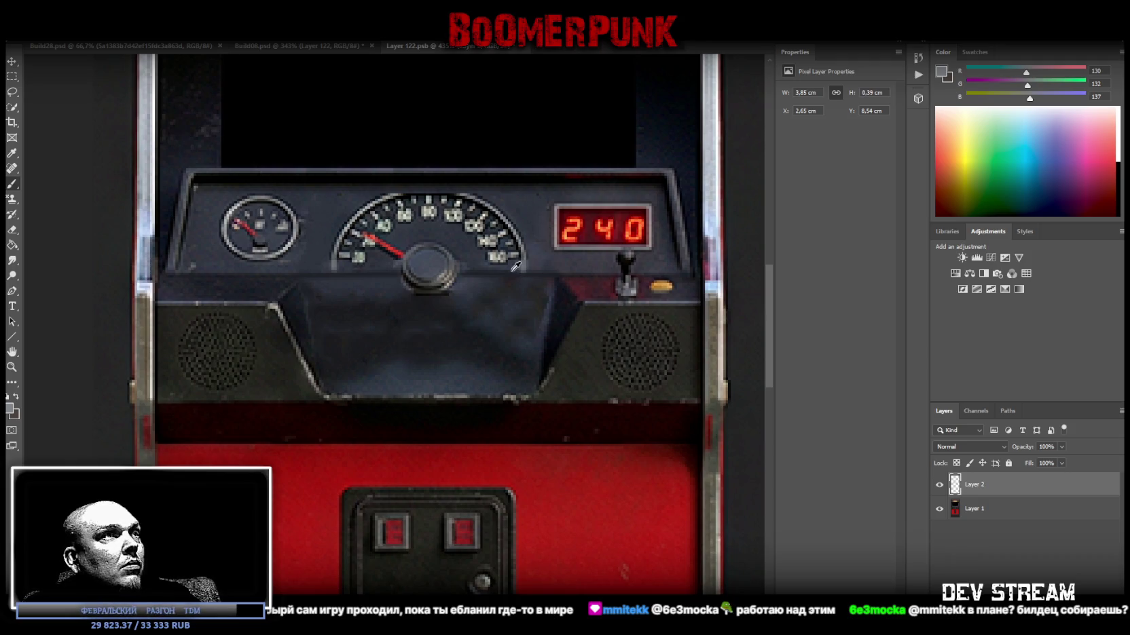
{"action": "left_click", "coordinate": [519, 271], "text": "alt"}
{"action": "left_click", "coordinate": [520, 264], "text": "alt"}
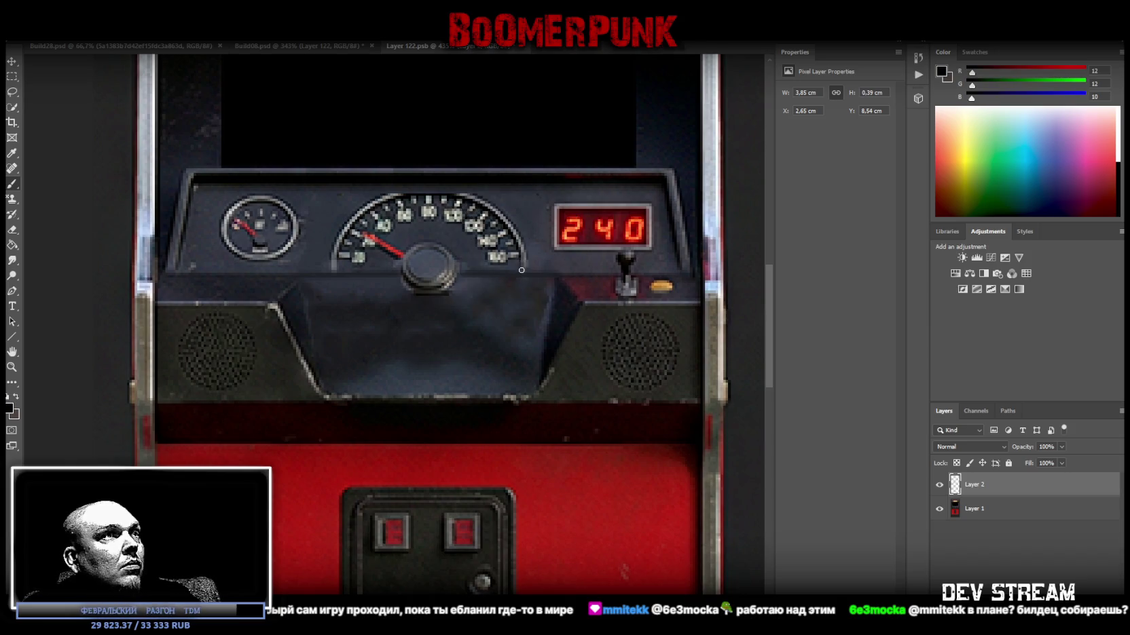
{"action": "left_click", "coordinate": [525, 256]}
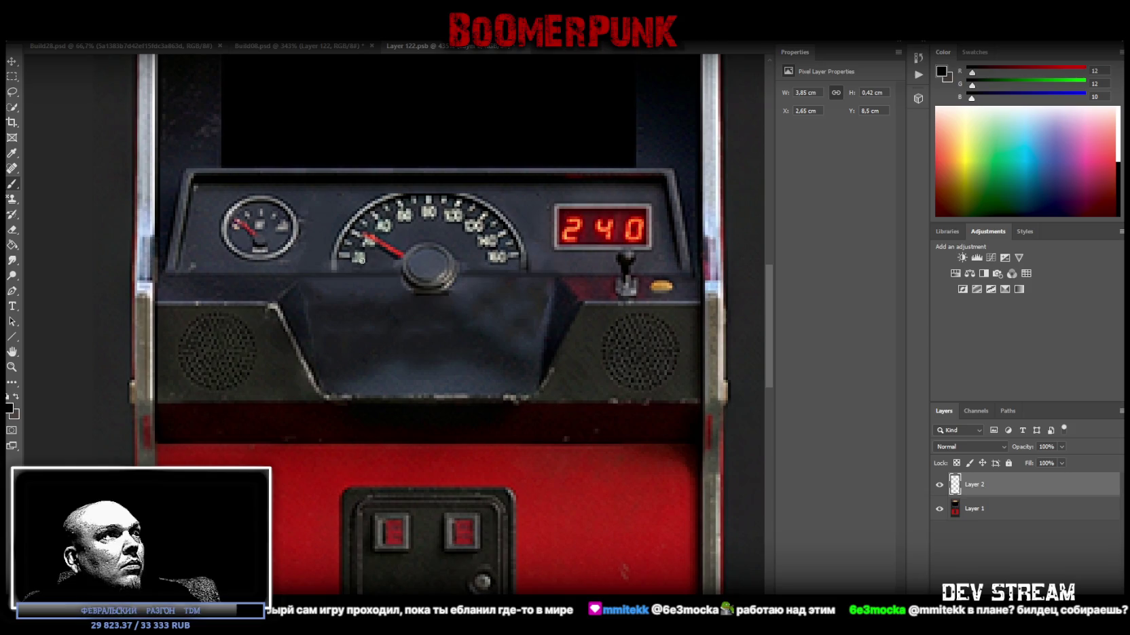
{"action": "left_click_drag", "start_coordinate": [331, 262], "coordinate": [330, 273]}
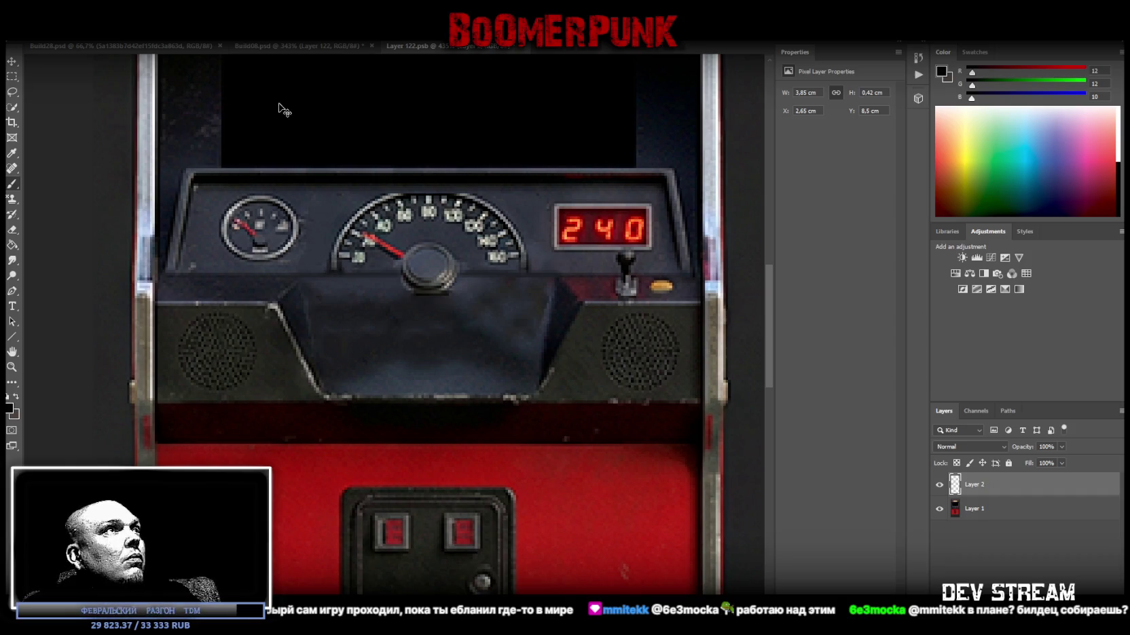
{"action": "left_click", "coordinate": [519, 46]}
{"action": "key", "text": "ctrl+s"}
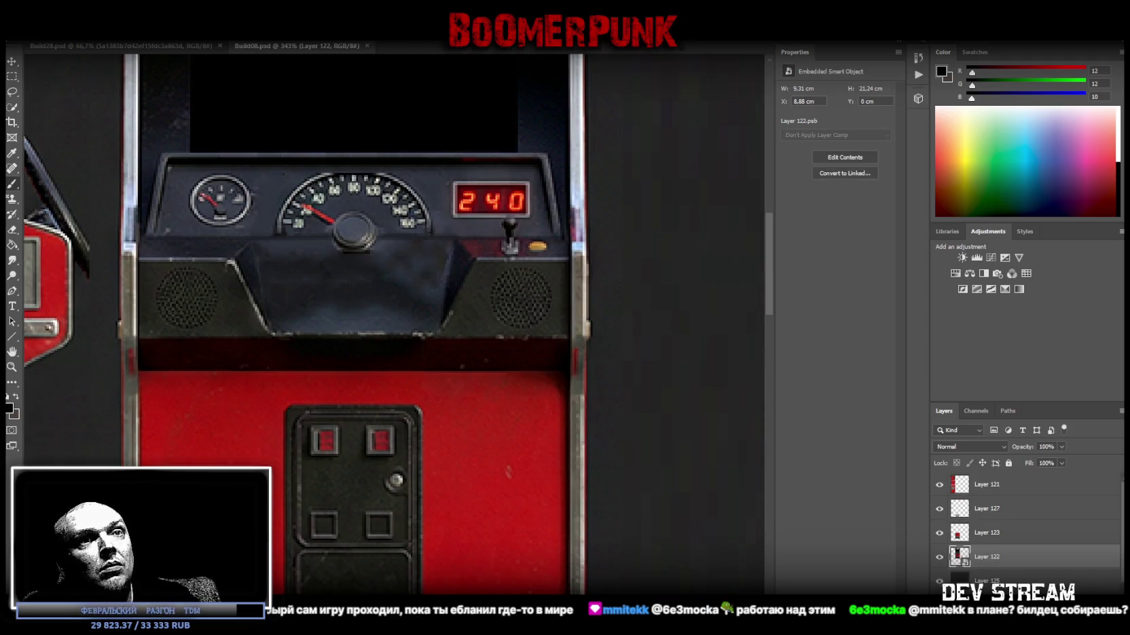
- Move the original cabinet image layer above Layer 122 and zoom in on the dashboard
{"action": "left_click_drag", "start_coordinate": [1009, 578], "coordinate": [1009, 552]}
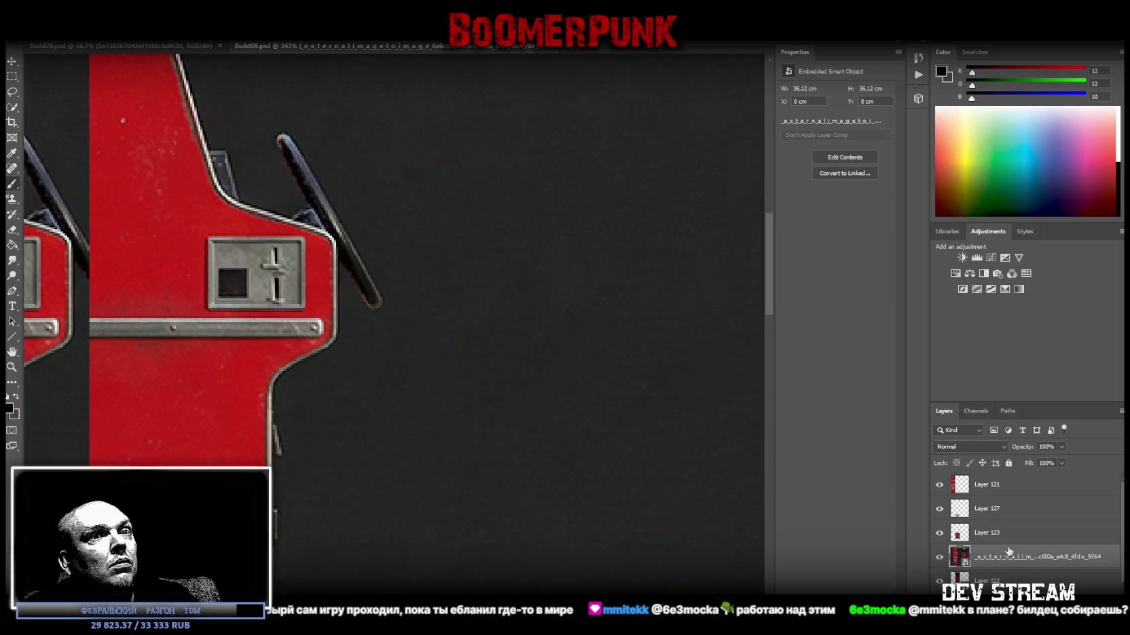
{"action": "key", "text": "ctrl+0"}
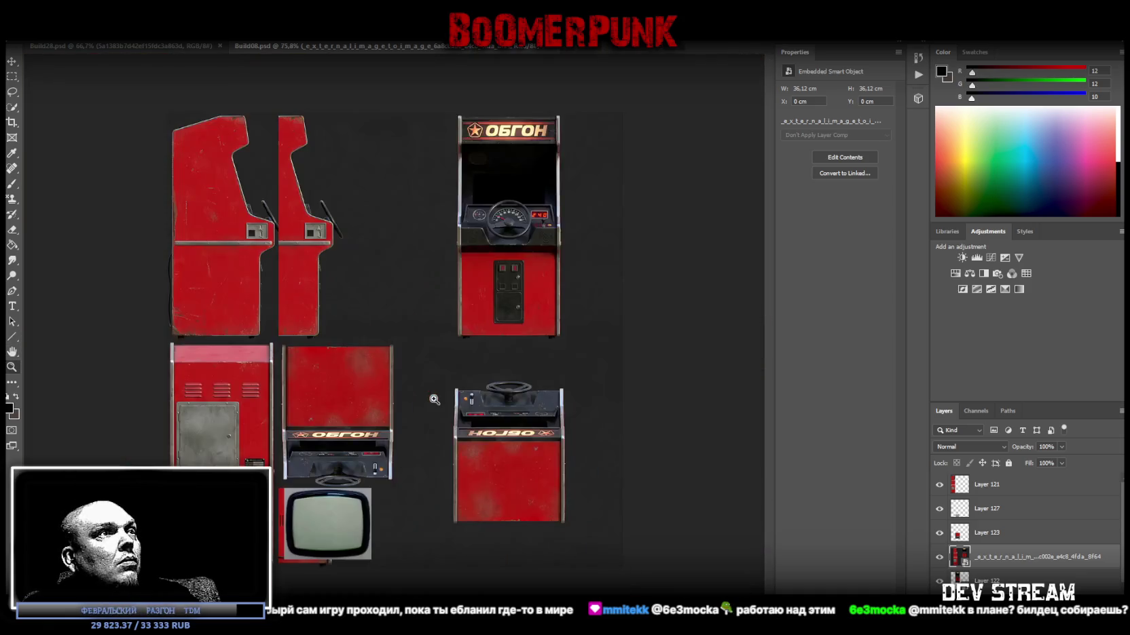
{"action": "mouse_move", "coordinate": [534, 169]}
{"action": "left_mouse_down"}
{"action": "mouse_move", "coordinate": [595, 156]}
{"action": "mouse_move", "coordinate": [585, 179]}
{"action": "left_mouse_up"}
- Copy a strip across the speedometer's top into Layer 128 and hide the original image layer
{"action": "left_click", "coordinate": [12, 76]}
{"action": "left_click_drag", "start_coordinate": [361, 402], "coordinate": [455, 373]}
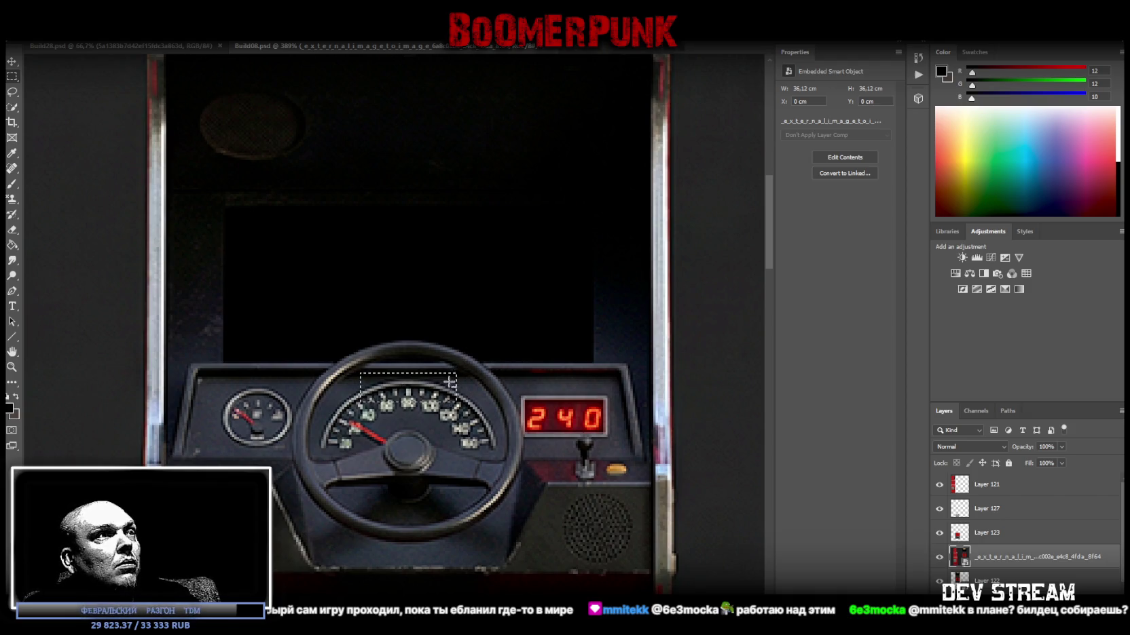
{"action": "right_click", "coordinate": [405, 386]}
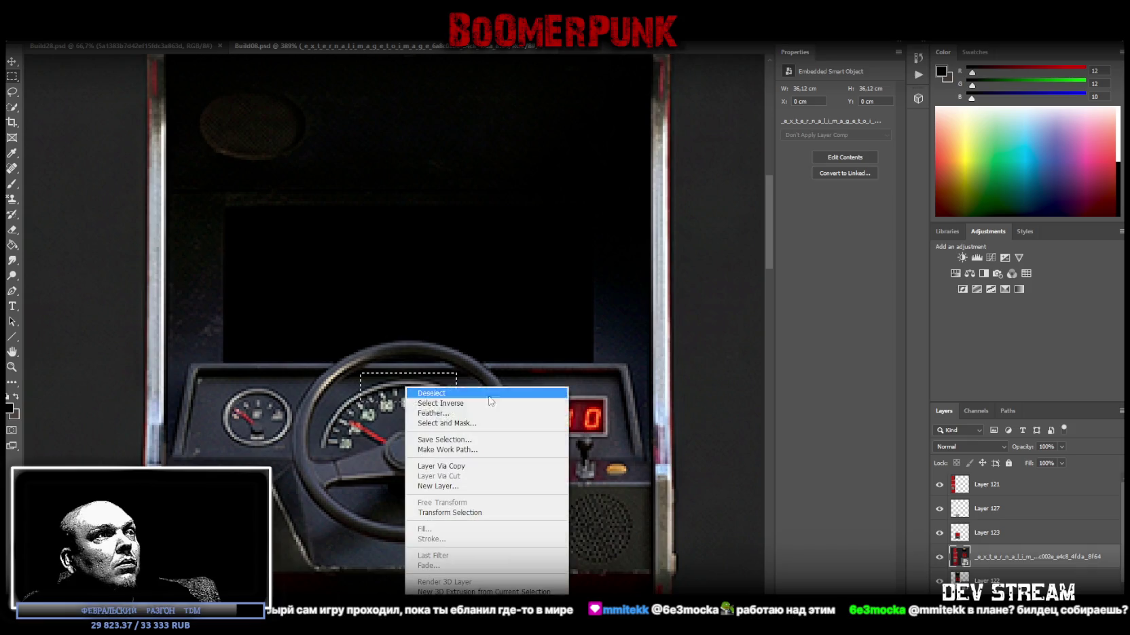
{"action": "left_click", "coordinate": [464, 468]}
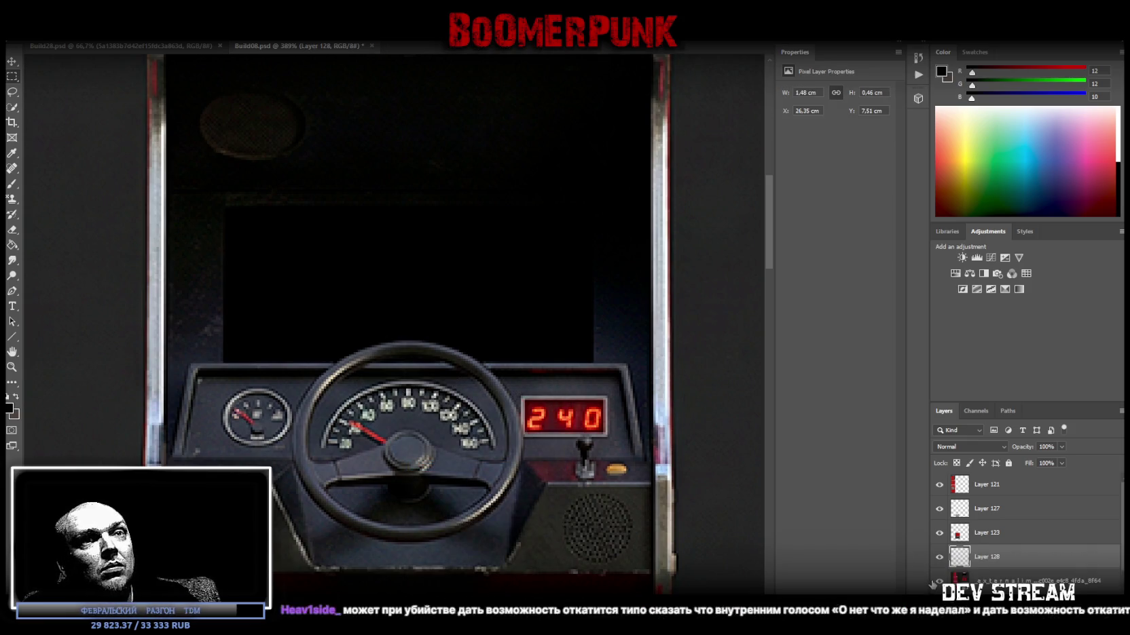
{"action": "left_click", "coordinate": [939, 581]}
{"action": "left_click", "coordinate": [12, 367]}
{"action": "scroll", "coordinate": [177, 407], "scroll_direction": "down", "scroll_amount": 5}
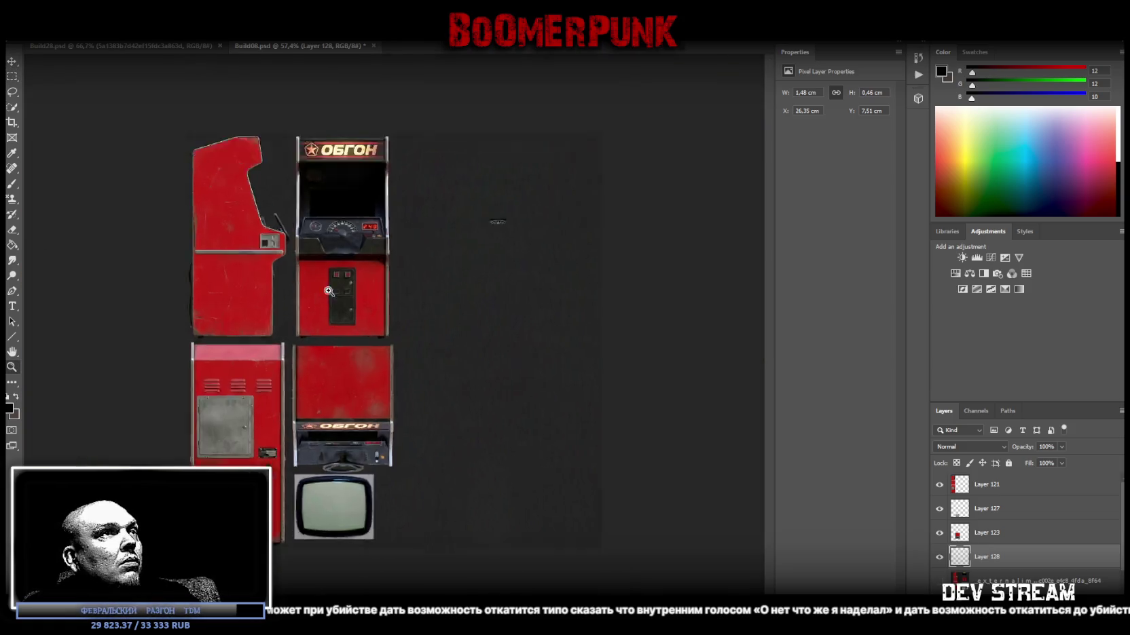
- Drag Layer 128 onto the wheel-free dashboard and align it with the speedometer's dial markings
{"action": "scroll", "coordinate": [319, 299], "scroll_direction": "up", "scroll_amount": 5}
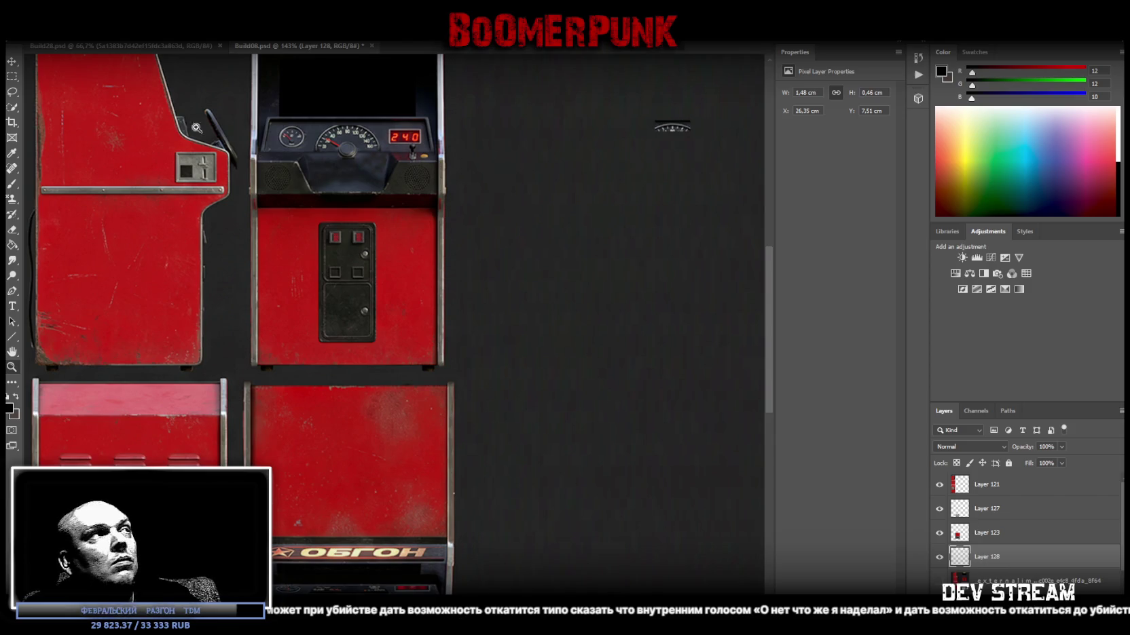
{"action": "left_click", "coordinate": [12, 61]}
{"action": "left_click_drag", "start_coordinate": [671, 129], "coordinate": [380, 131]}
{"action": "left_click", "coordinate": [19, 366]}
{"action": "mouse_move", "coordinate": [231, 124]}
{"action": "left_mouse_down"}
{"action": "mouse_move", "coordinate": [597, 170]}
{"action": "mouse_move", "coordinate": [564, 175]}
{"action": "left_mouse_up"}
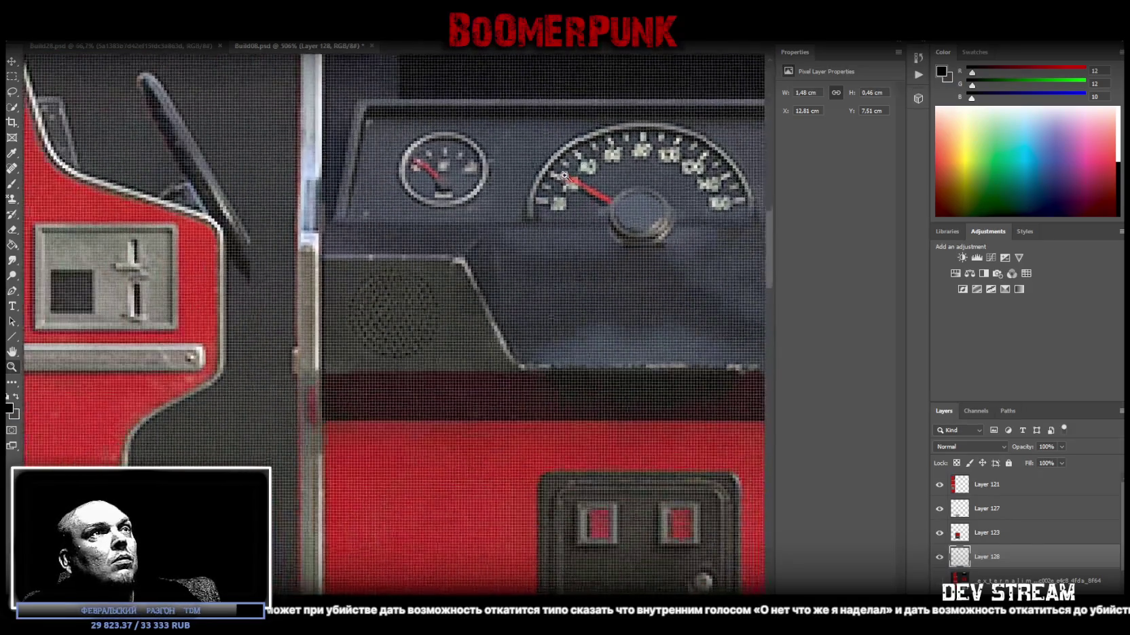
{"action": "key", "text": "v"}
{"action": "mouse_move", "coordinate": [675, 133]}
{"action": "left_mouse_down"}
{"action": "mouse_move", "coordinate": [673, 144]}
{"action": "mouse_move", "coordinate": [669, 123]}
{"action": "mouse_move", "coordinate": [398, 128]}
{"action": "mouse_move", "coordinate": [399, 139]}
{"action": "left_mouse_up"}
{"action": "key", "text": "z"}
{"action": "key", "text": "v"}
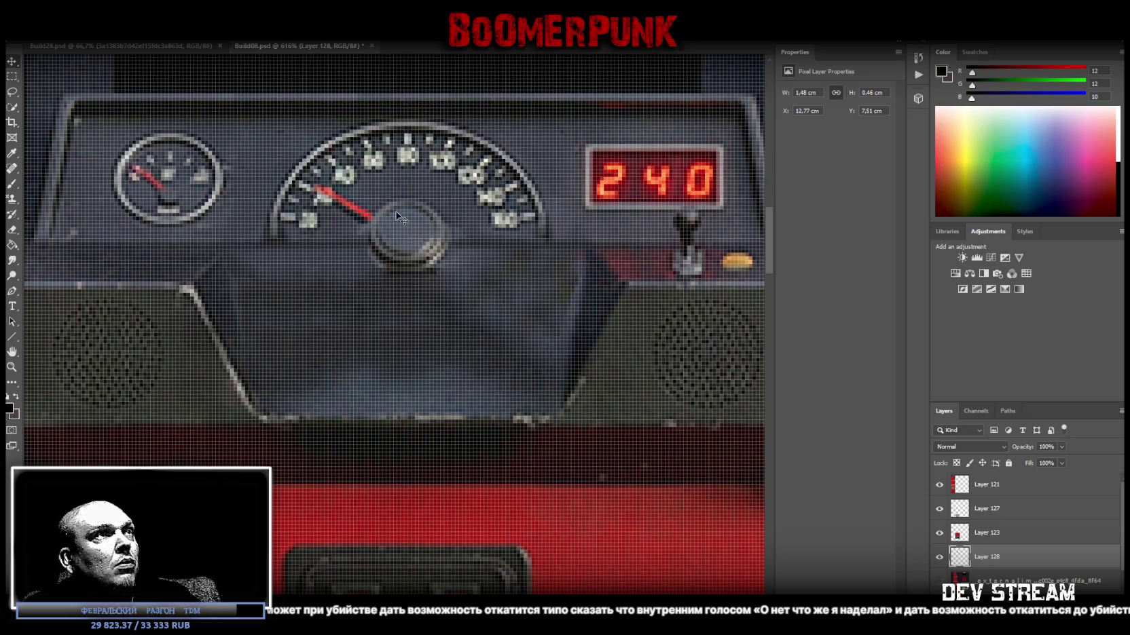
- Zoom out to the whole texture sheet, then zoom in on the TV screen texture
{"action": "left_click", "coordinate": [12, 367]}
{"action": "left_click_drag", "start_coordinate": [426, 317], "coordinate": [345, 327]}
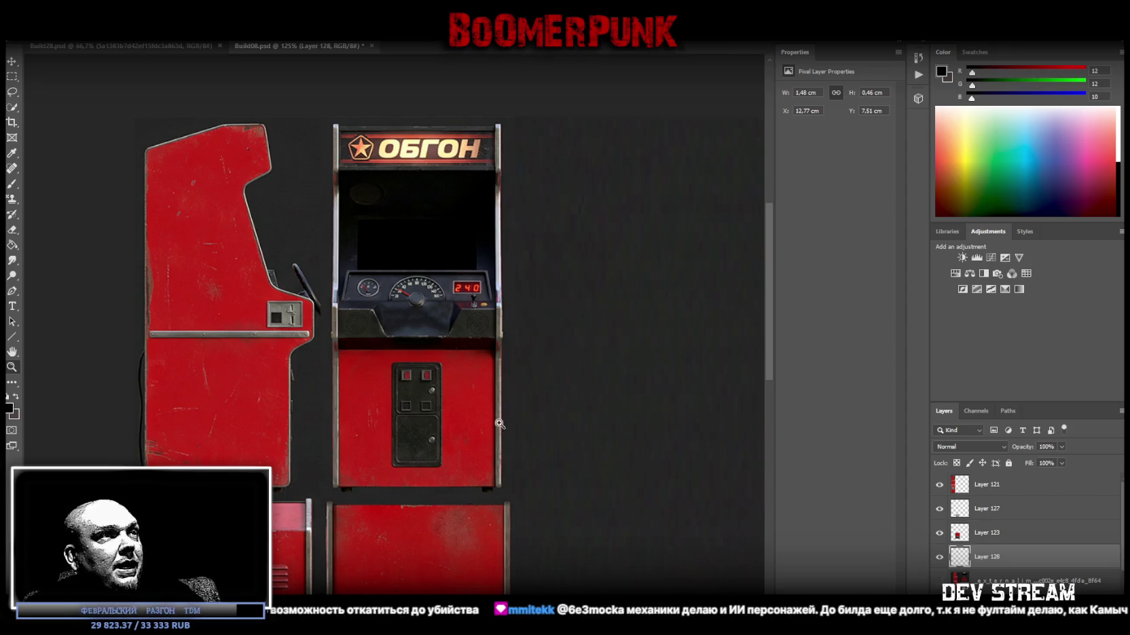
{"action": "left_click_drag", "start_coordinate": [501, 424], "coordinate": [449, 452]}
{"action": "mouse_move", "coordinate": [318, 379]}
{"action": "left_mouse_down"}
{"action": "mouse_move", "coordinate": [408, 380]}
{"action": "mouse_move", "coordinate": [299, 401]}
{"action": "mouse_move", "coordinate": [333, 404]}
{"action": "left_mouse_up"}
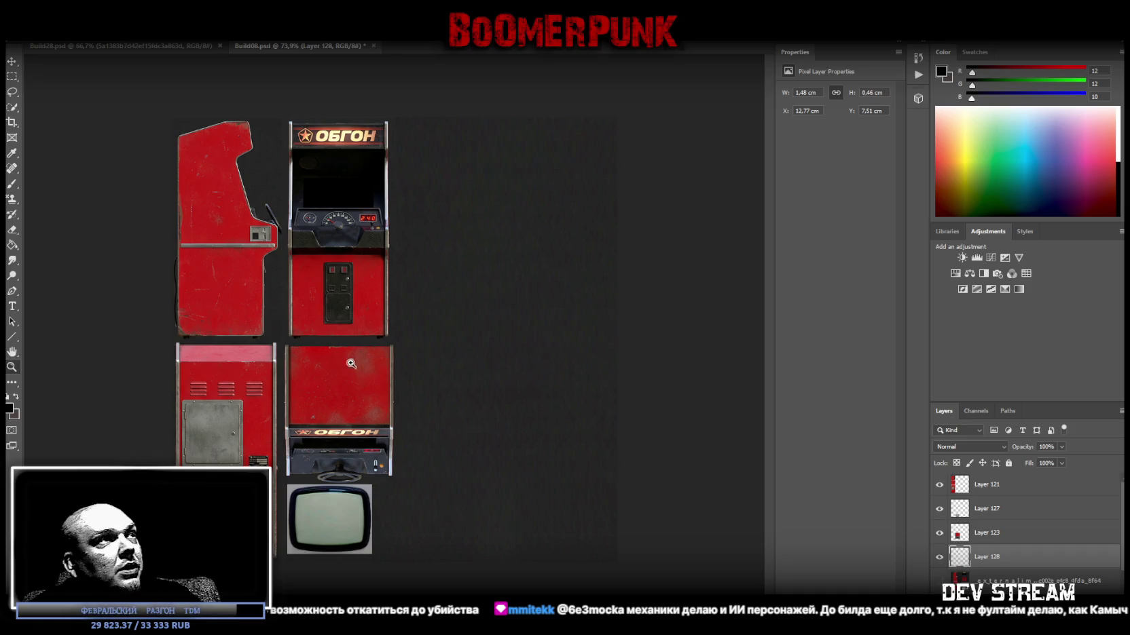
{"action": "mouse_move", "coordinate": [306, 541]}
{"action": "left_mouse_down"}
{"action": "mouse_move", "coordinate": [381, 541]}
{"action": "mouse_move", "coordinate": [368, 543]}
{"action": "left_mouse_up"}
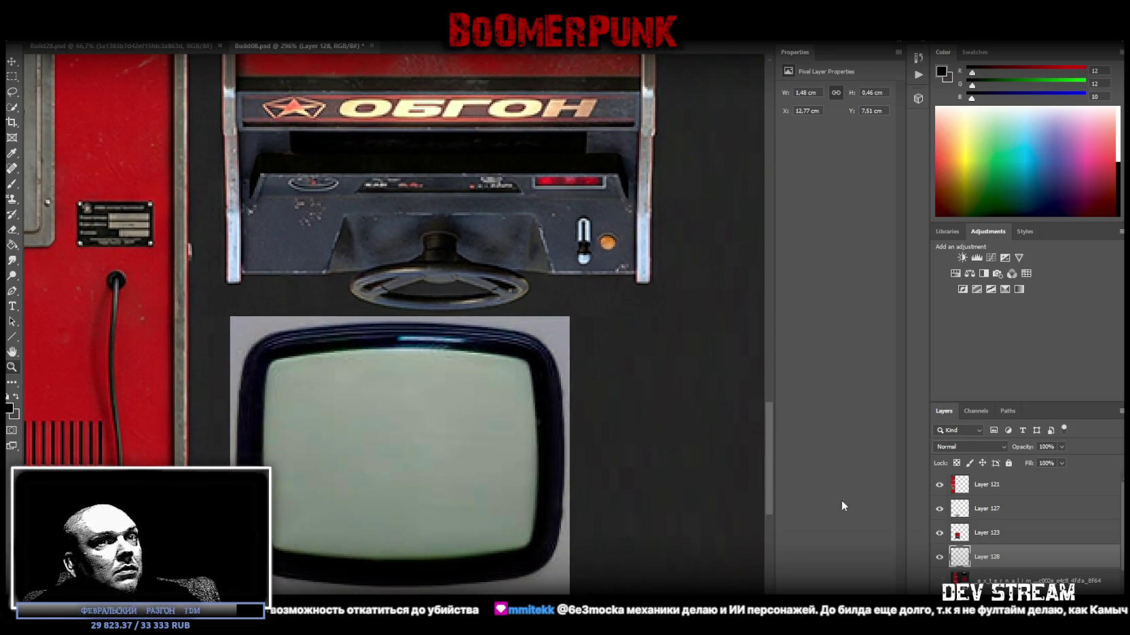
- On Layer 127, paint over the bezel's top highlight with the sampled dark blue
{"action": "left_click", "coordinate": [996, 518]}
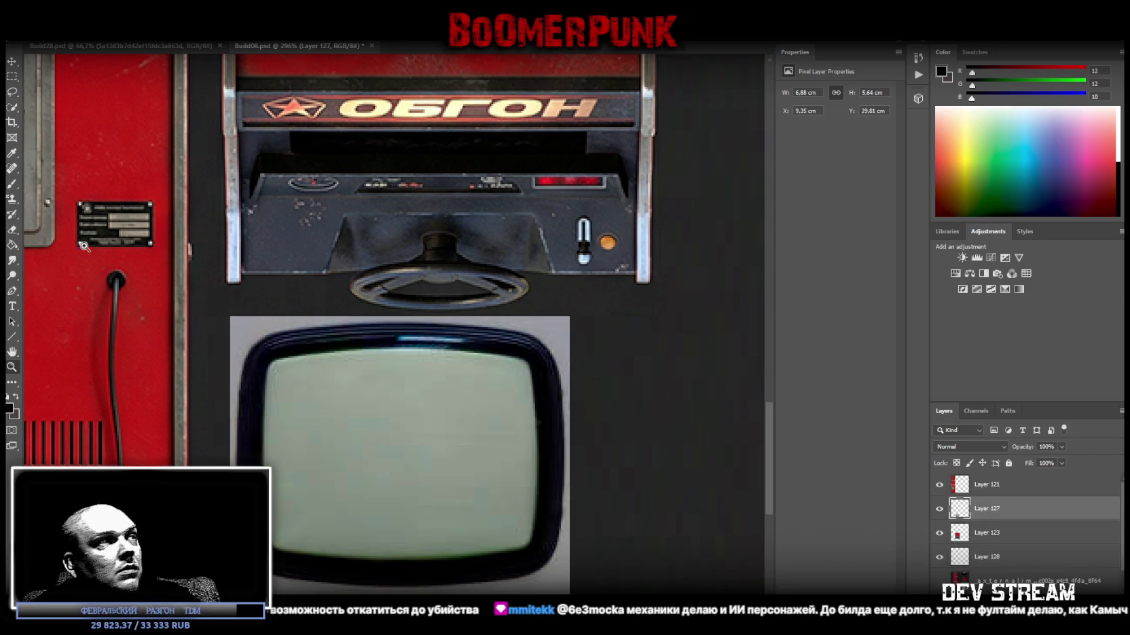
{"action": "left_click", "coordinate": [12, 183]}
{"action": "left_click", "coordinate": [393, 335], "text": "alt"}
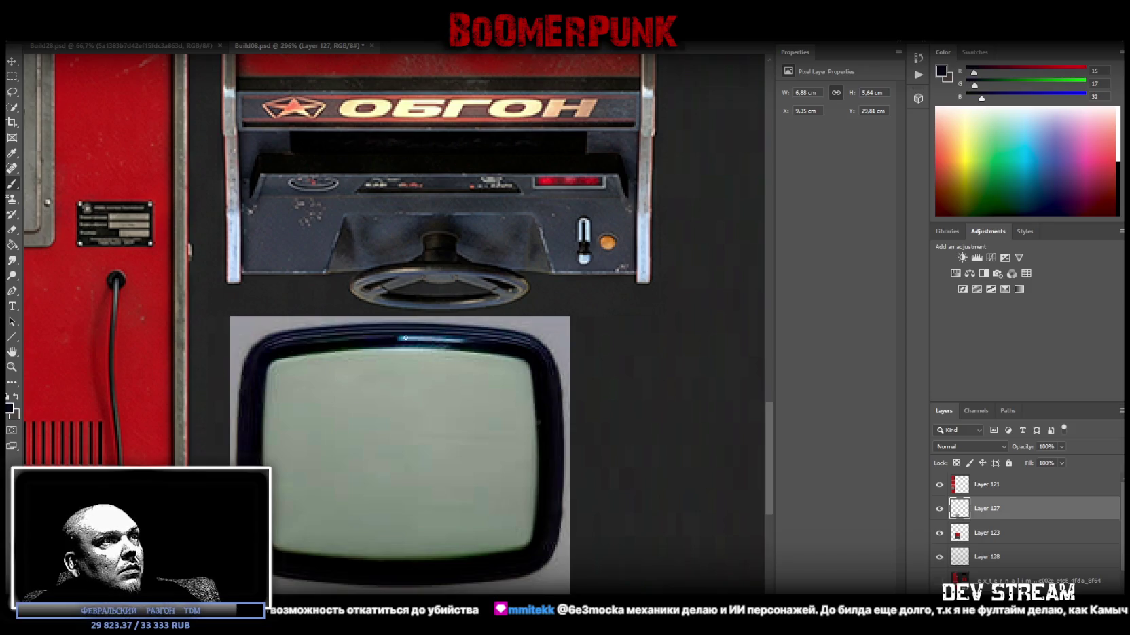
{"action": "left_click_drag", "start_coordinate": [399, 338], "coordinate": [466, 342]}
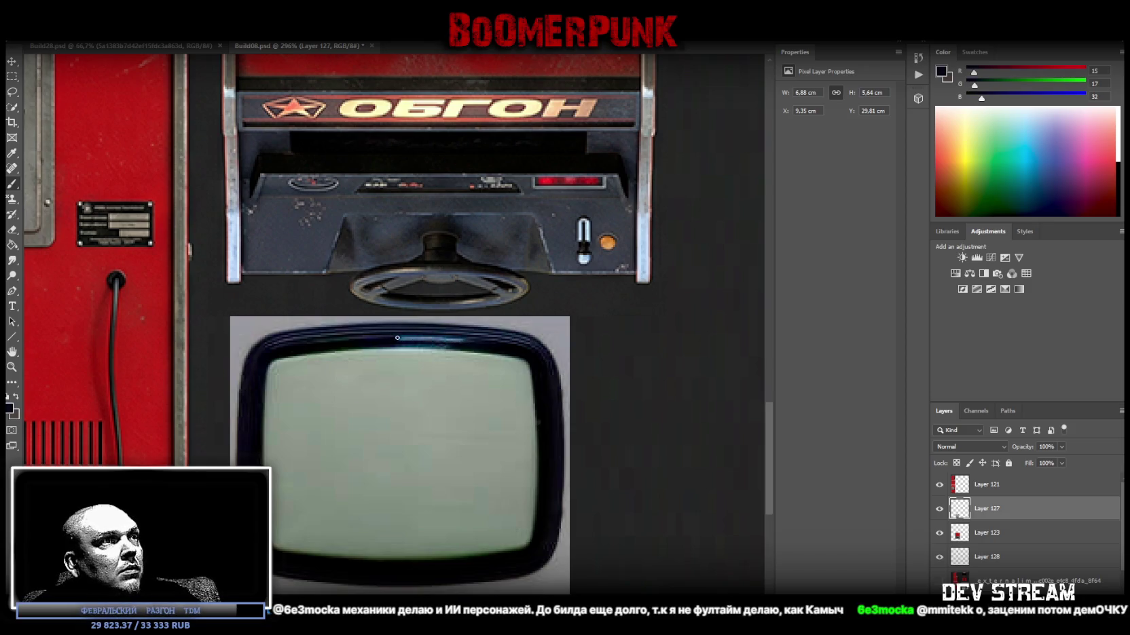
{"action": "key", "text": "ctrl+z"}
{"action": "key", "text": "ctrl+shift+z"}
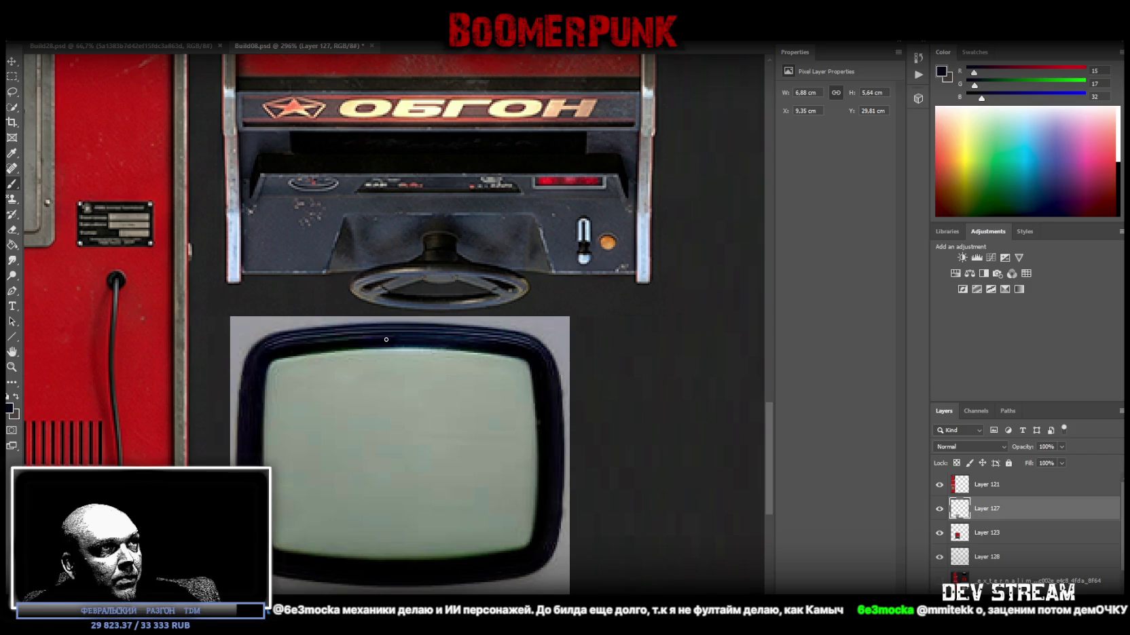
- Zoom back out to show the whole cabinet layout
{"action": "key", "text": "z"}
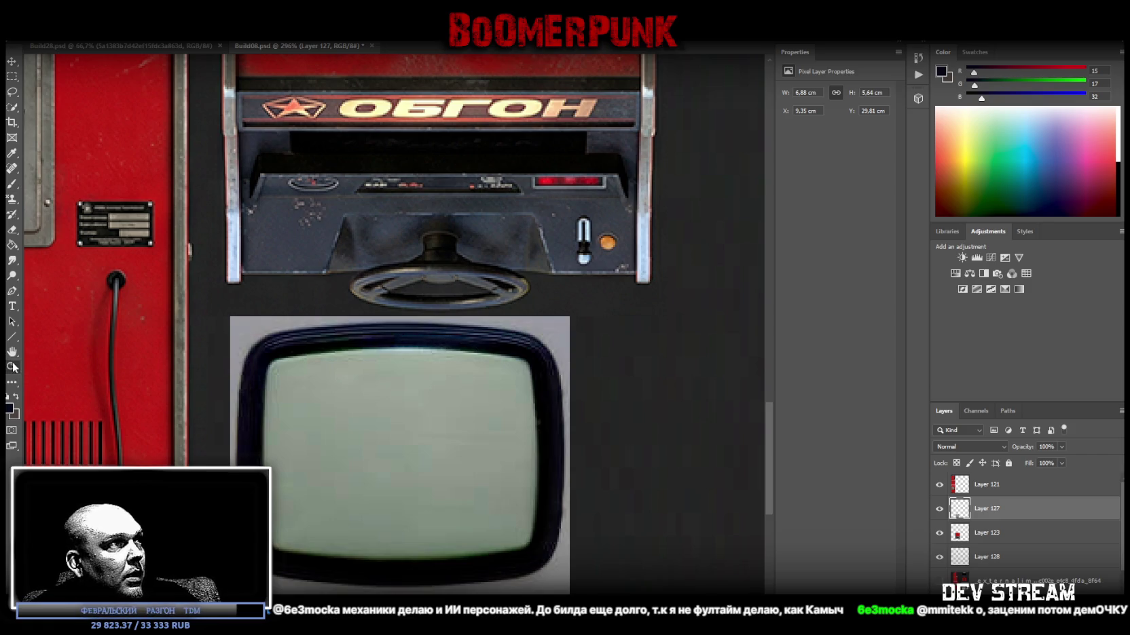
{"action": "left_click", "coordinate": [324, 381], "text": "alt"}
{"action": "left_click", "coordinate": [367, 406], "text": "alt"}
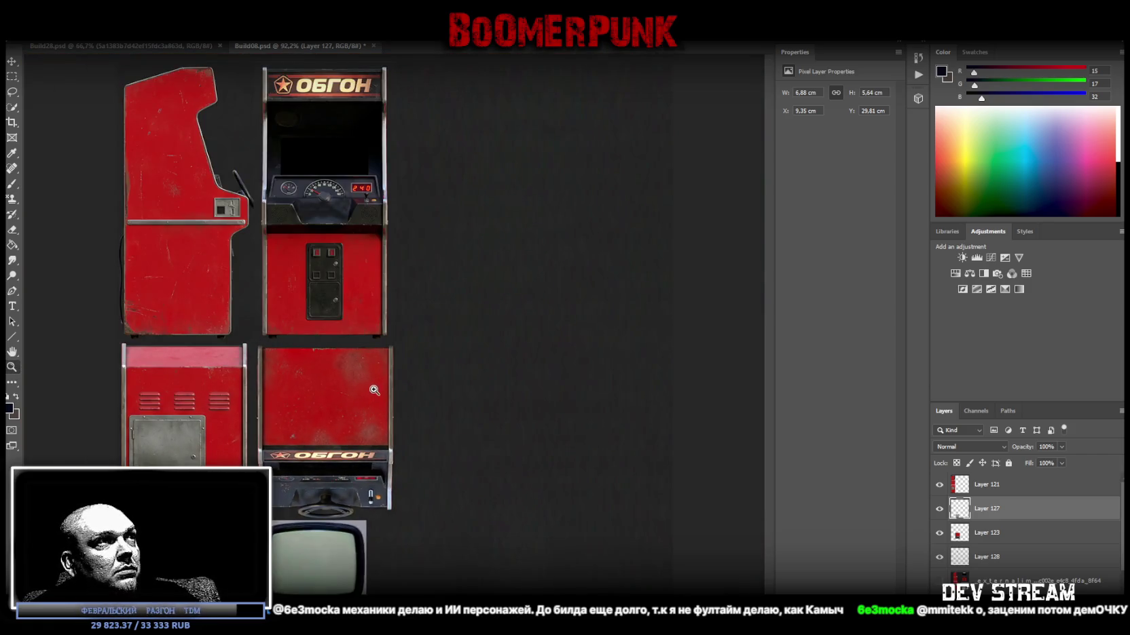
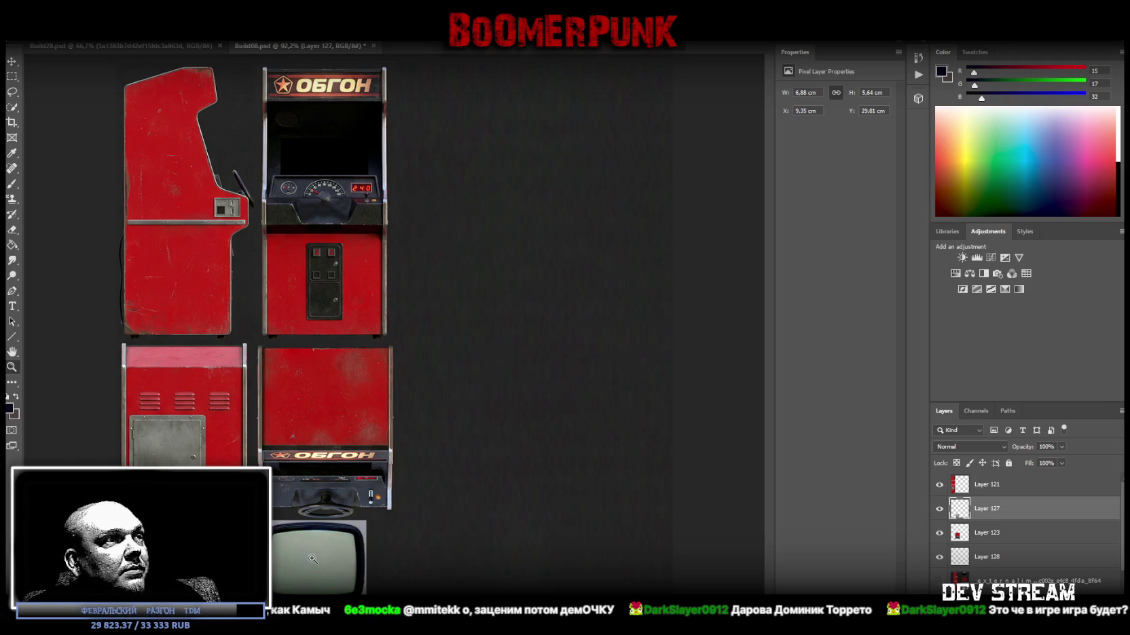
- Convert the TV image layer to a smart object and stretch it wider
{"action": "right_click", "coordinate": [980, 509]}
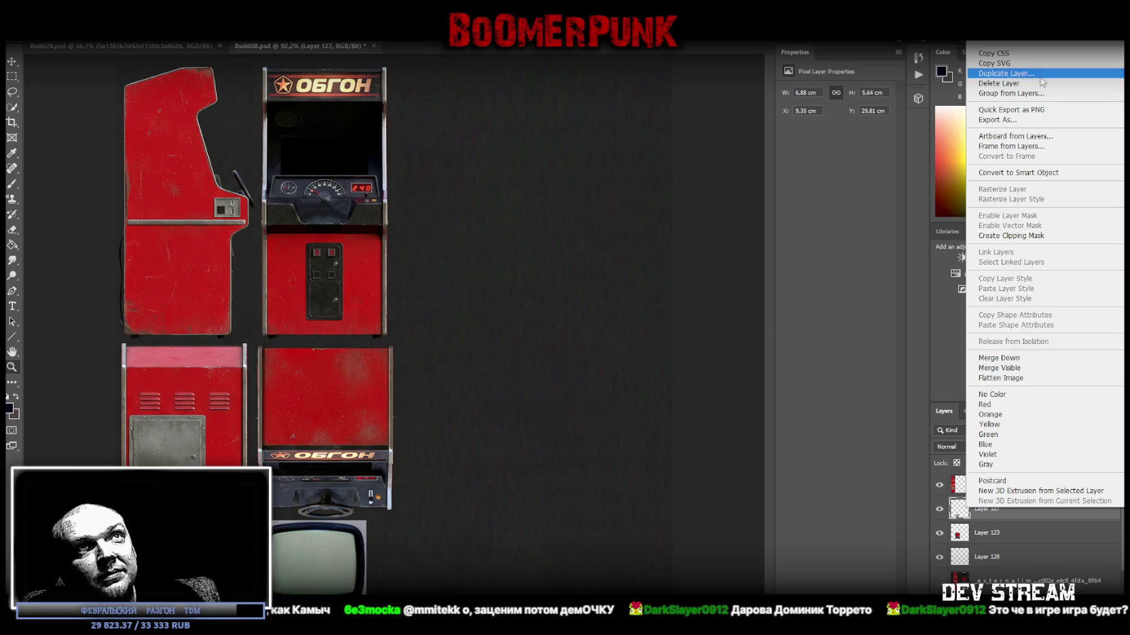
{"action": "left_click", "coordinate": [1022, 173]}
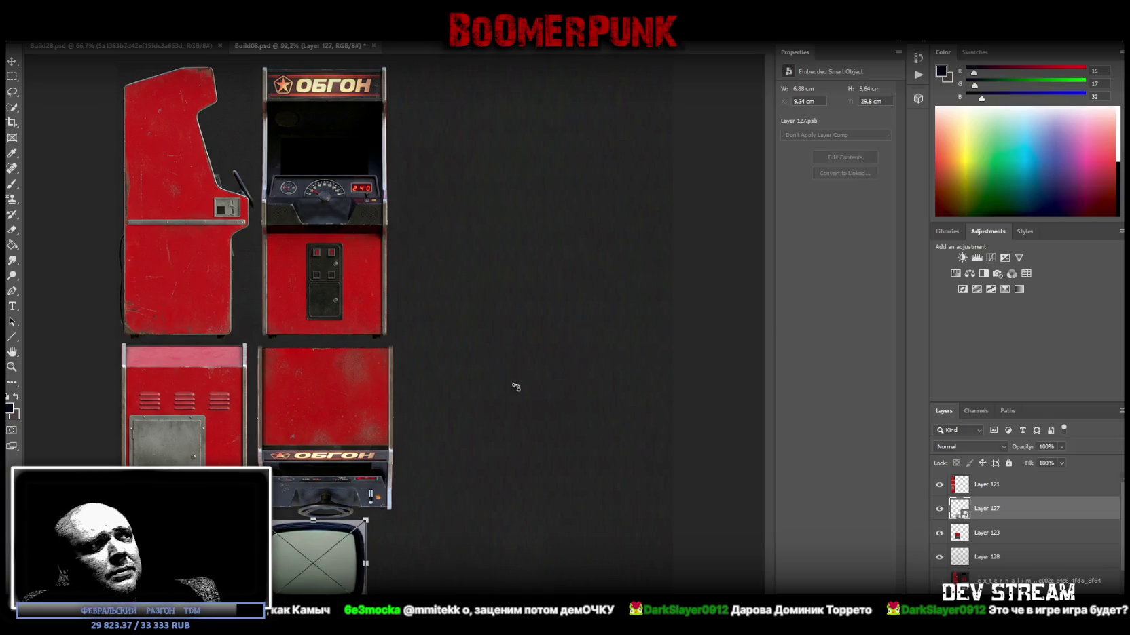
{"action": "mouse_move", "coordinate": [366, 563]}
{"action": "left_mouse_down"}
{"action": "mouse_move", "coordinate": [404, 565]}
{"action": "mouse_move", "coordinate": [393, 566]}
{"action": "left_mouse_up"}
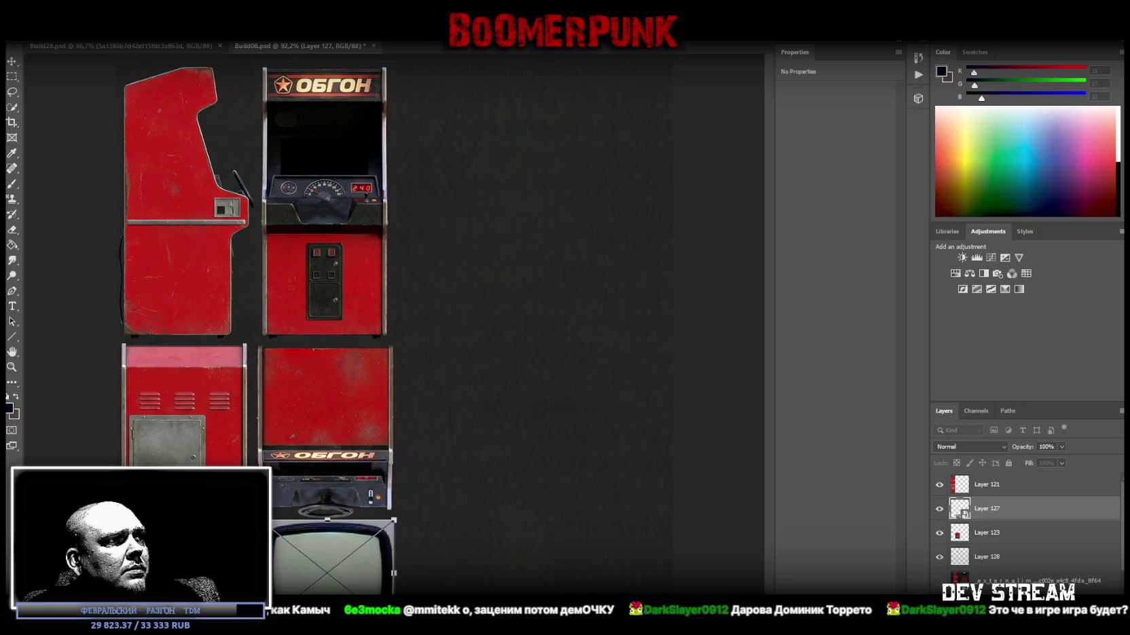
{"action": "key", "text": "Return"}
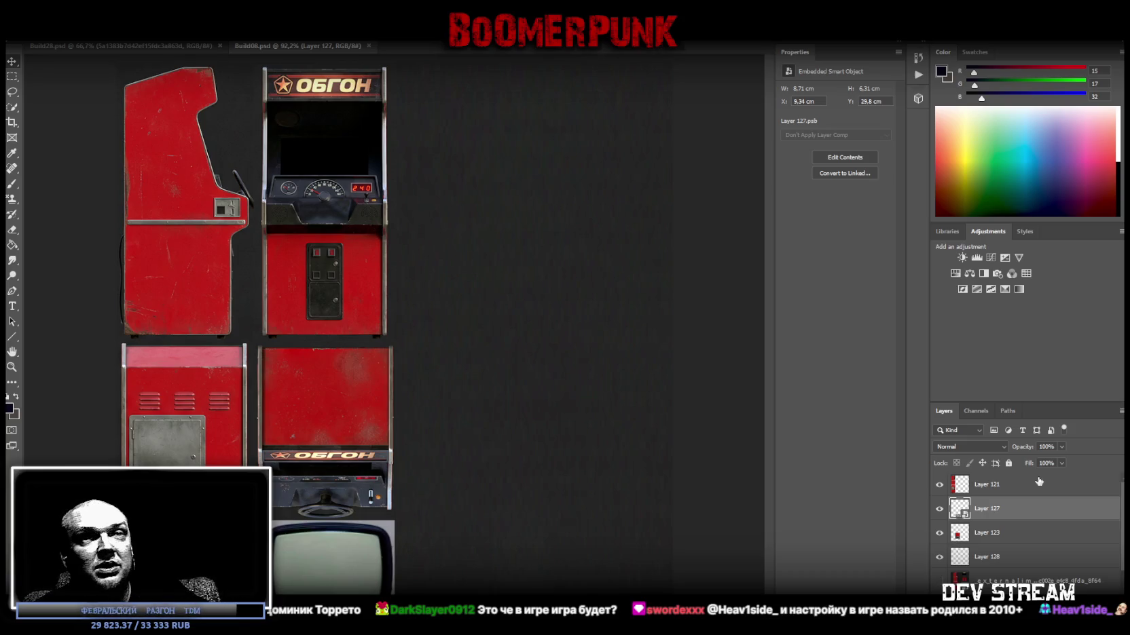
- Widen the TV smart object to about 9.17 cm, then switch to the Steam wishlist
{"action": "key", "text": "ctrl+r"}
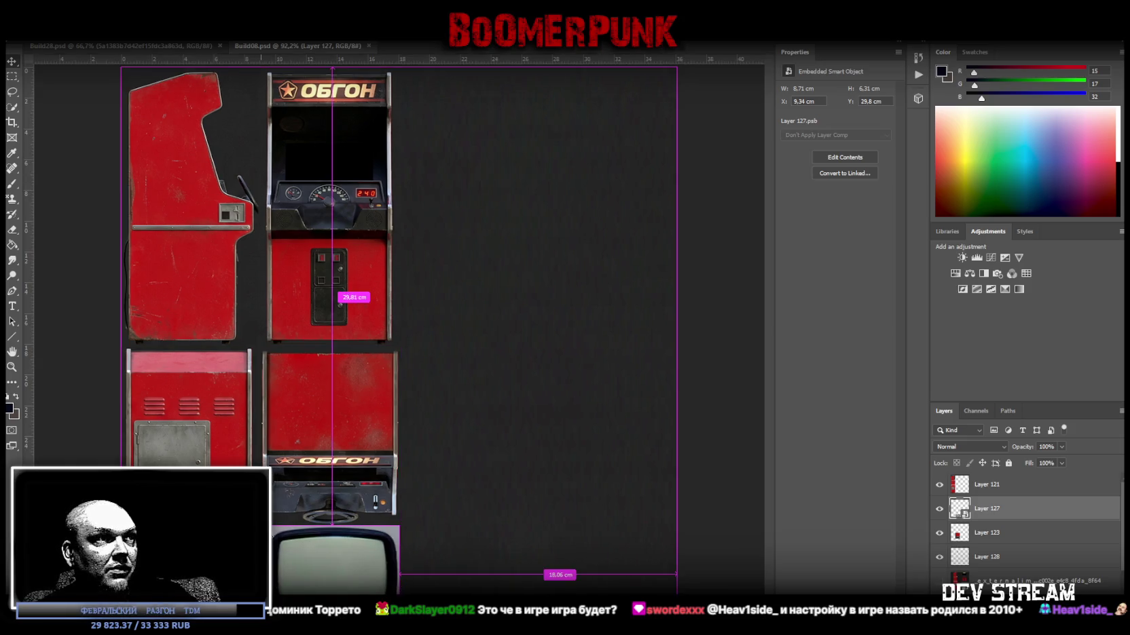
{"action": "key", "text": "ctrl+r"}
{"action": "key", "text": "ctrl+t"}
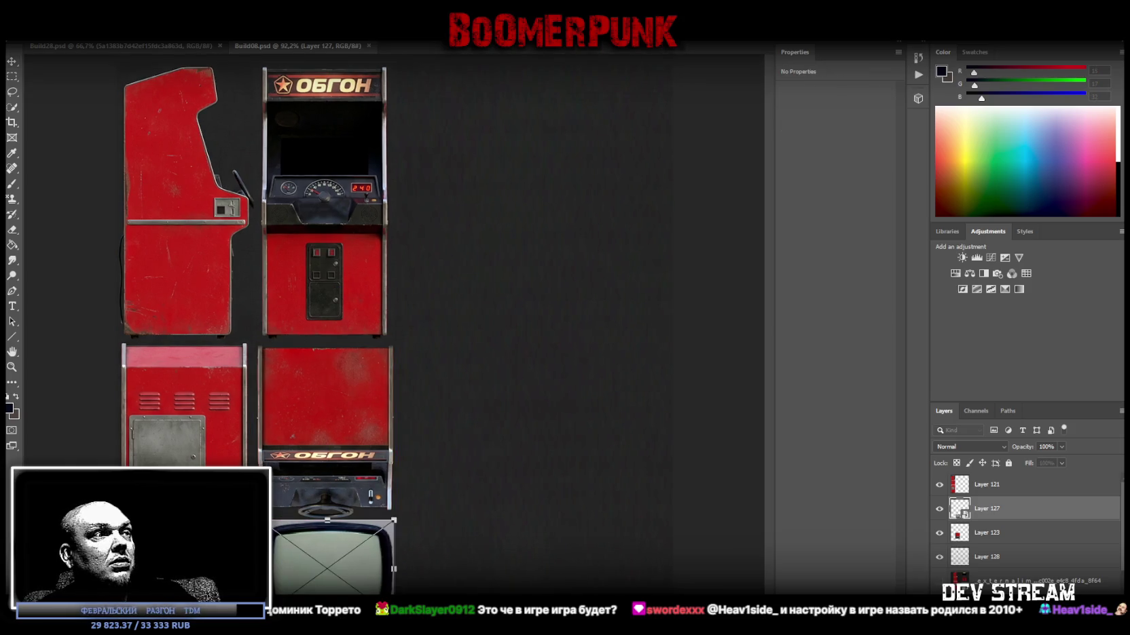
{"action": "left_click_drag", "start_coordinate": [272, 568], "coordinate": [272, 568]}
{"action": "key", "text": "Return"}
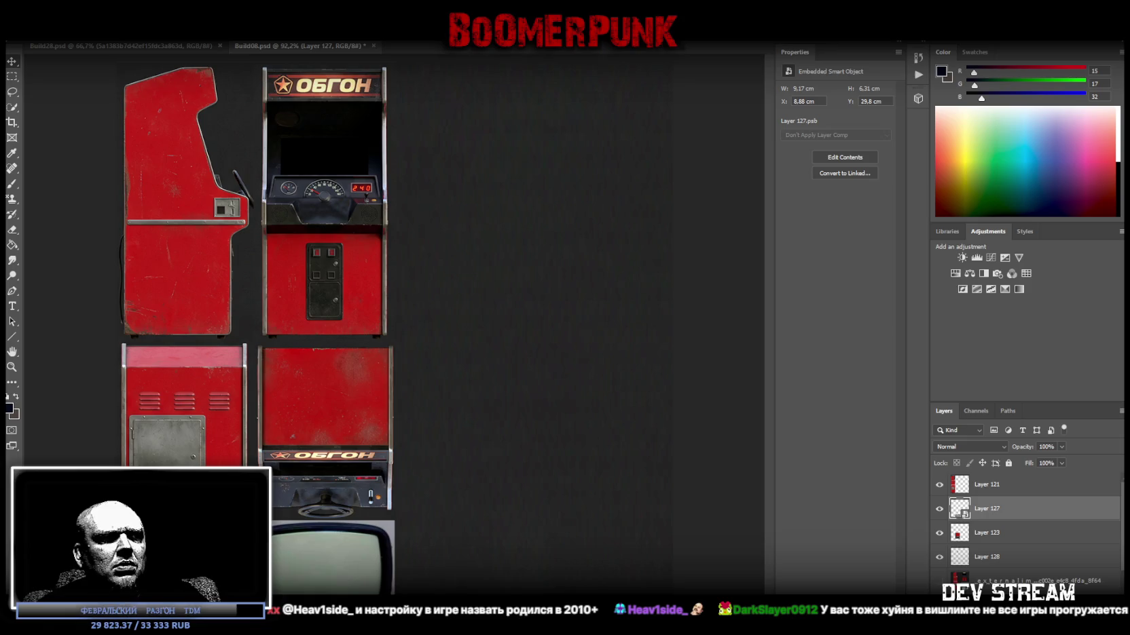
{"action": "key", "text": "alt+Tab"}
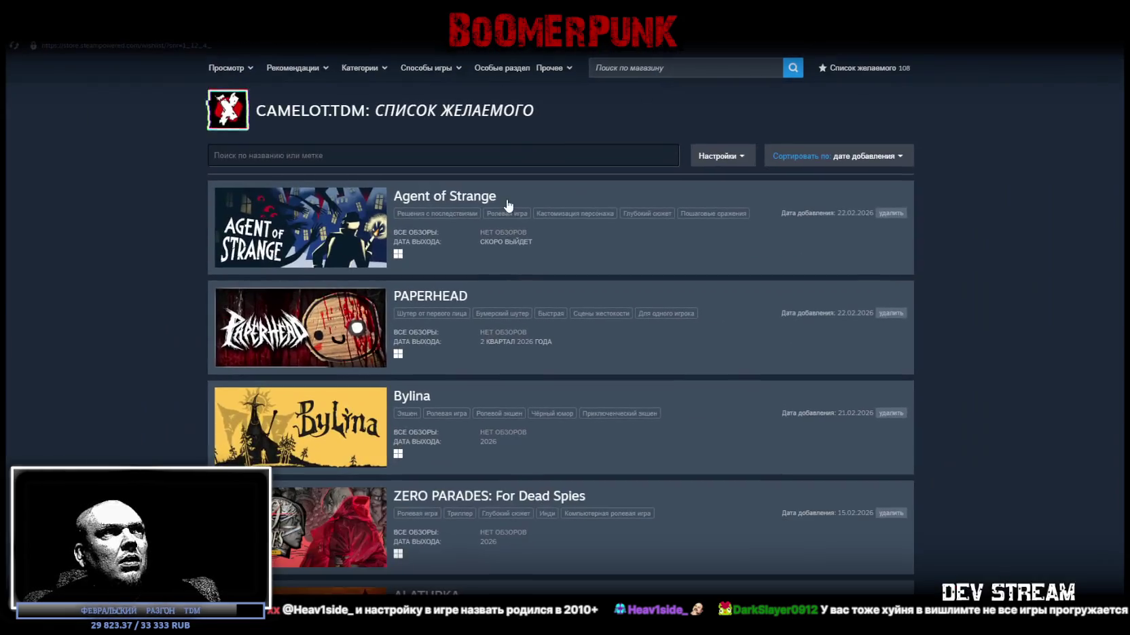
- Reload the Steam wishlist and scroll through its entries
{"action": "scroll", "coordinate": [565, 232], "scroll_direction": "down", "scroll_amount": 20}
{"action": "key", "text": "F5"}
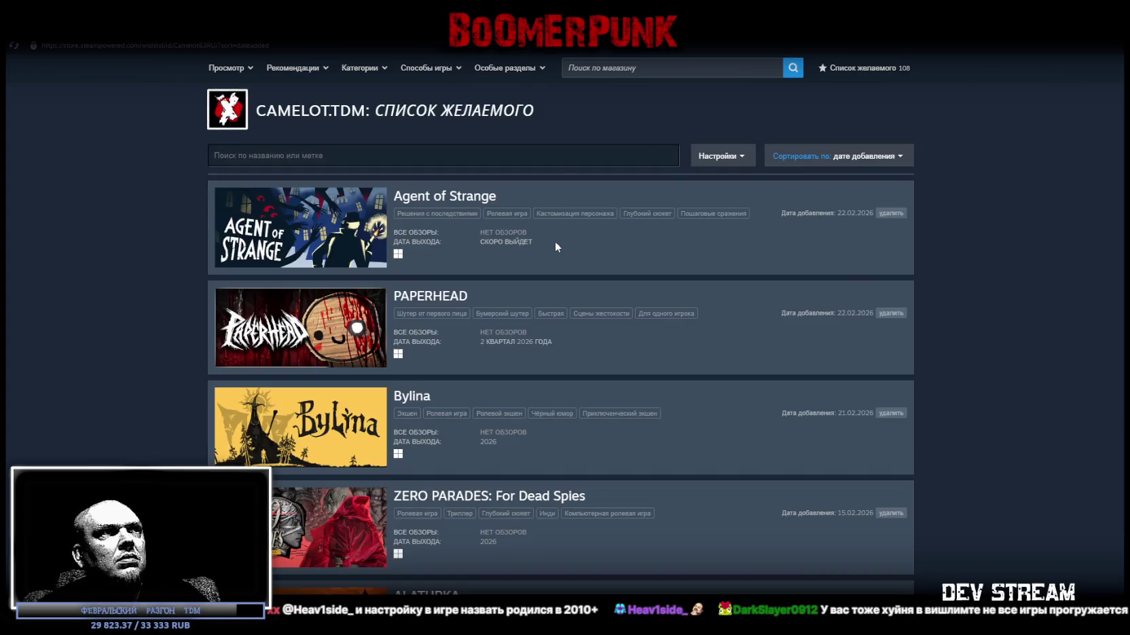
{"action": "scroll", "coordinate": [554, 241], "scroll_direction": "down", "scroll_amount": 20}
{"action": "scroll", "coordinate": [543, 251], "scroll_direction": "down", "scroll_amount": 20}
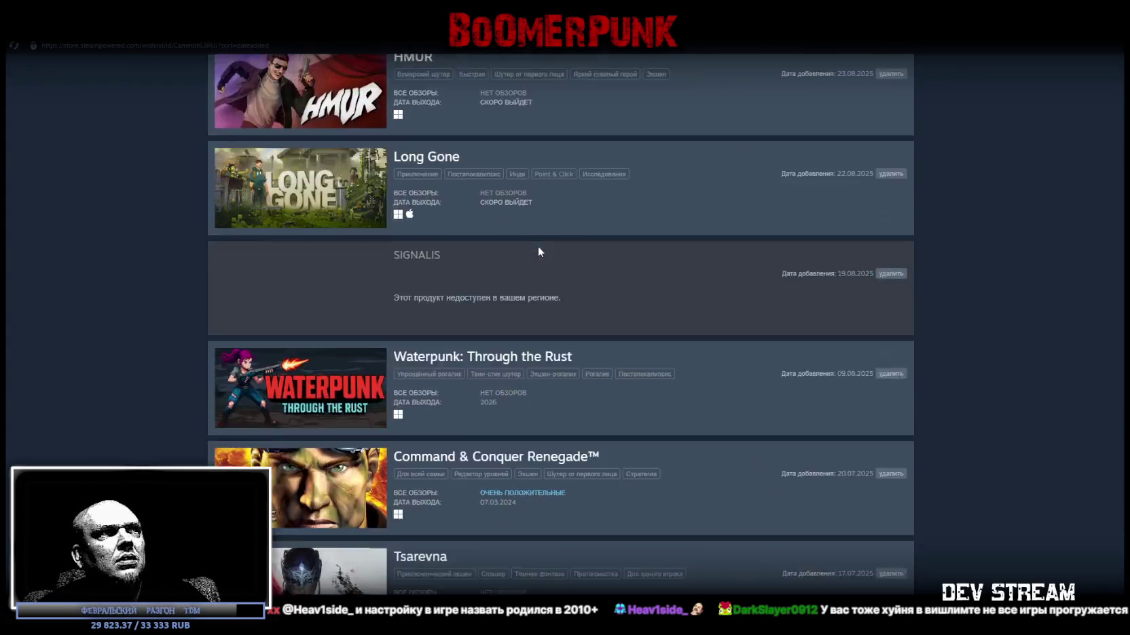
{"action": "scroll", "coordinate": [537, 246], "scroll_direction": "down", "scroll_amount": 20}
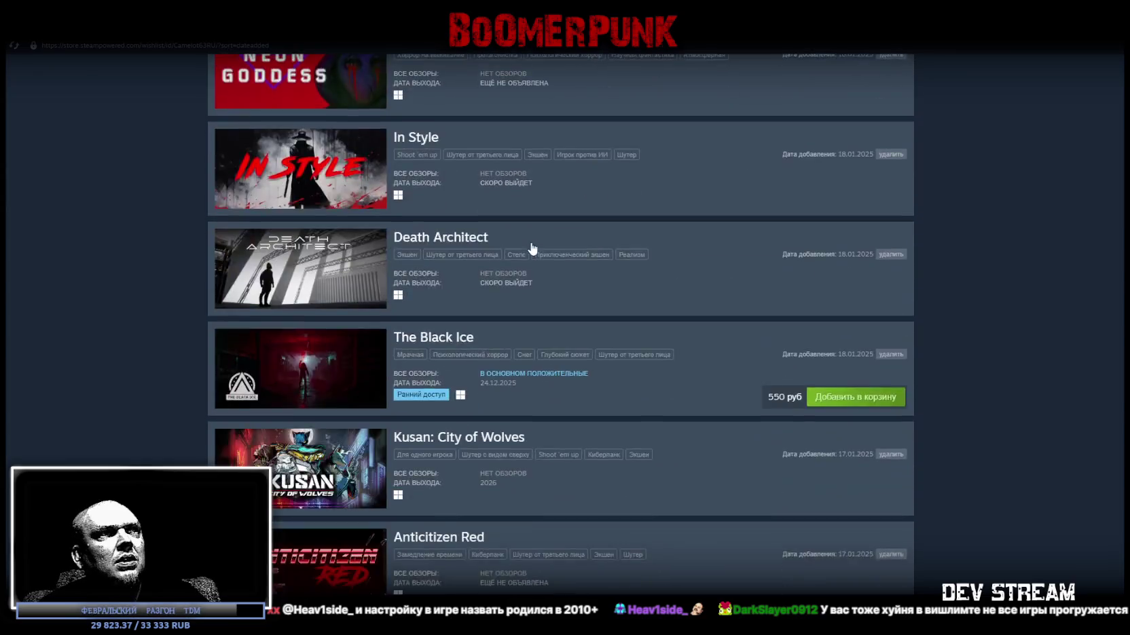
{"action": "scroll", "coordinate": [562, 249], "scroll_direction": "down", "scroll_amount": 20}
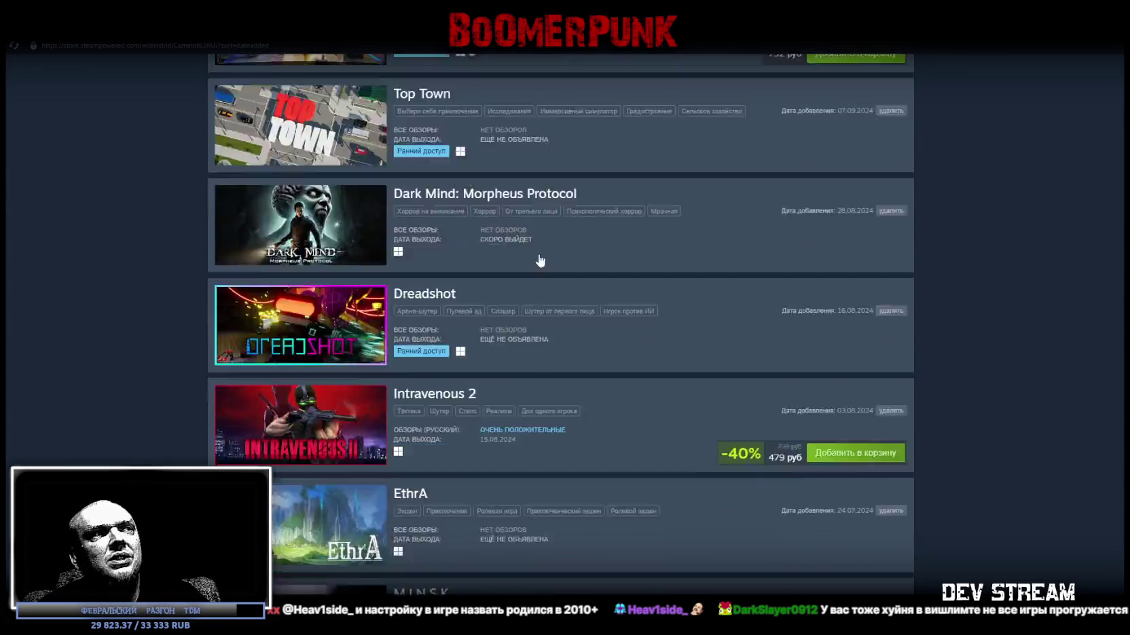
{"action": "scroll", "coordinate": [324, 239], "scroll_direction": "down", "scroll_amount": 10}
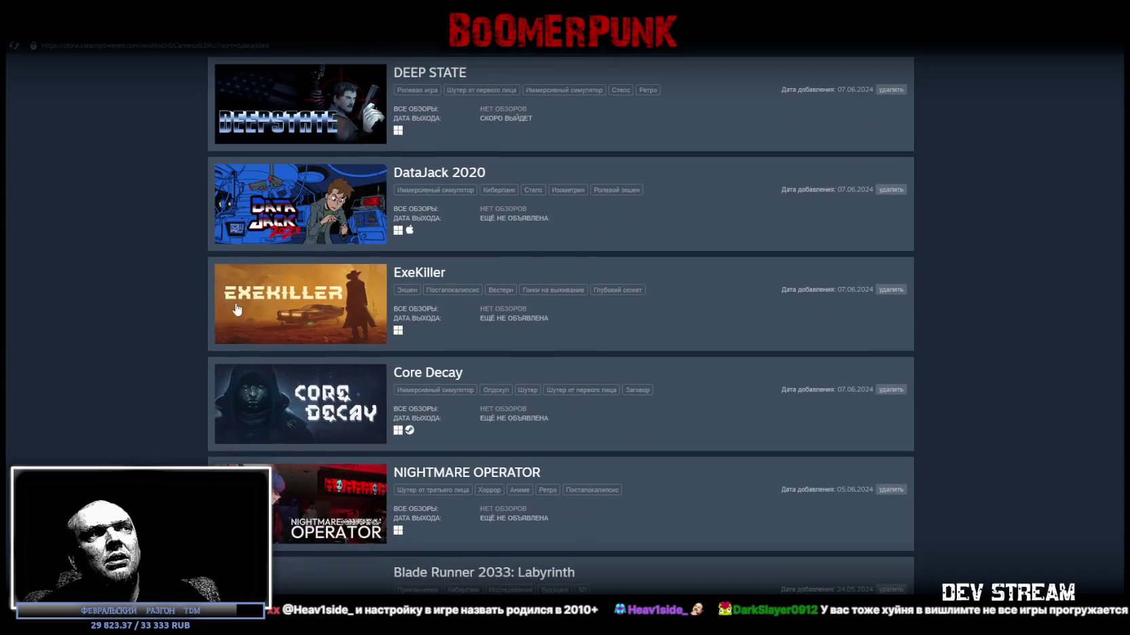
{"action": "scroll", "coordinate": [285, 319], "scroll_direction": "down", "scroll_amount": 15}
{"action": "scroll", "coordinate": [333, 383], "scroll_direction": "up", "scroll_amount": 2}
{"action": "scroll", "coordinate": [326, 272], "scroll_direction": "down", "scroll_amount": 3}
{"action": "scroll", "coordinate": [326, 244], "scroll_direction": "down", "scroll_amount": 5}
{"action": "scroll", "coordinate": [348, 408], "scroll_direction": "up", "scroll_amount": 2}
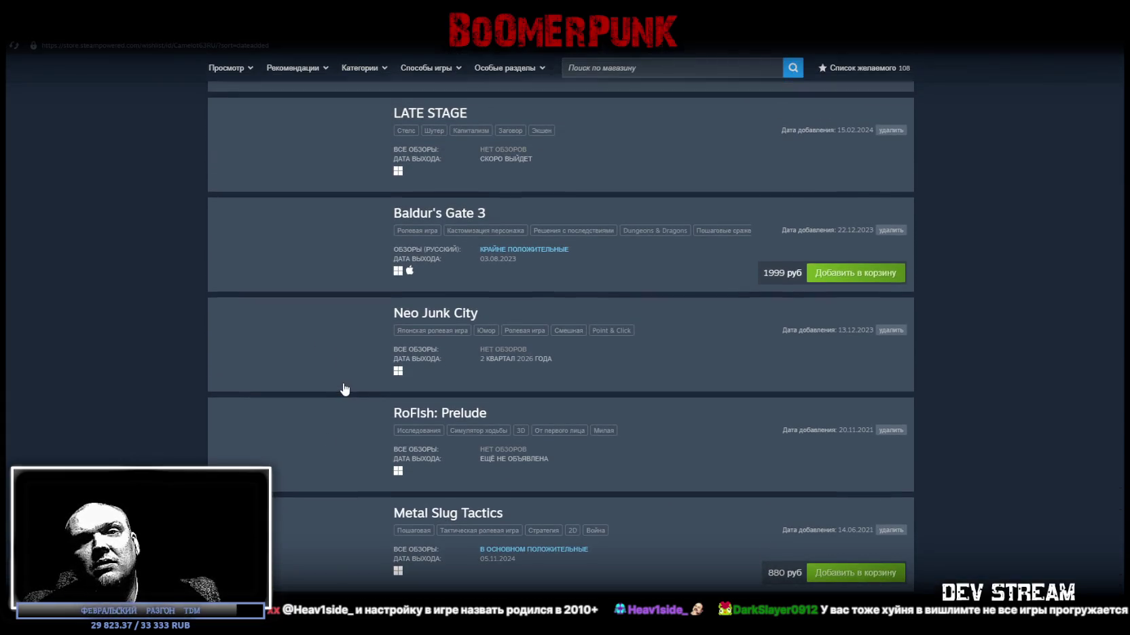
{"action": "scroll", "coordinate": [344, 388], "scroll_direction": "up", "scroll_amount": 15}
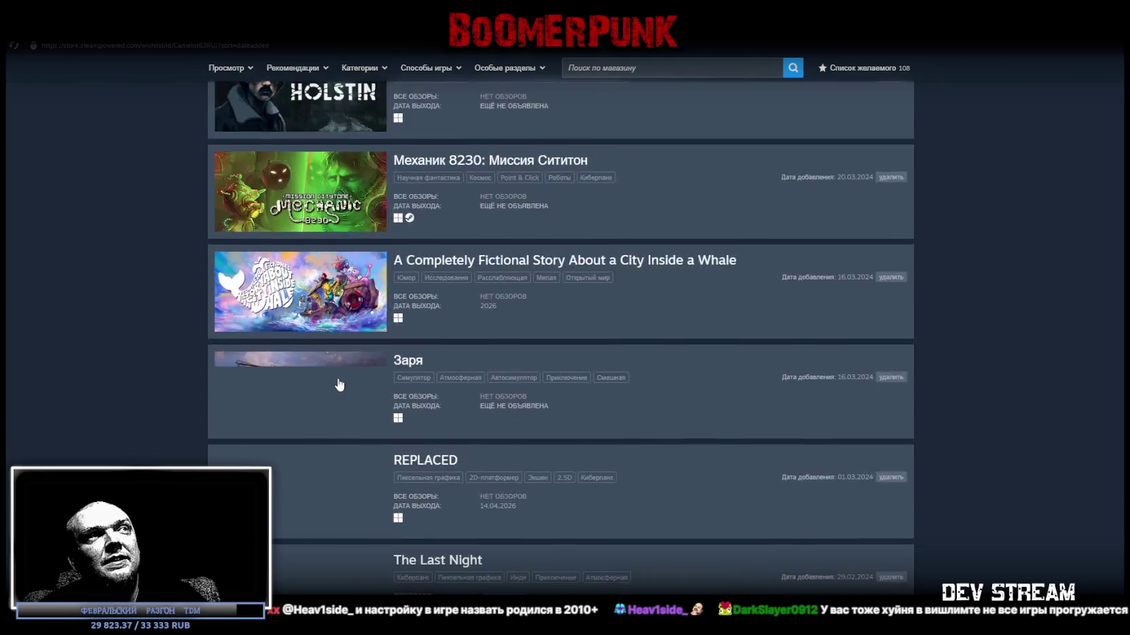
{"action": "scroll", "coordinate": [348, 380], "scroll_direction": "down", "scroll_amount": 5}
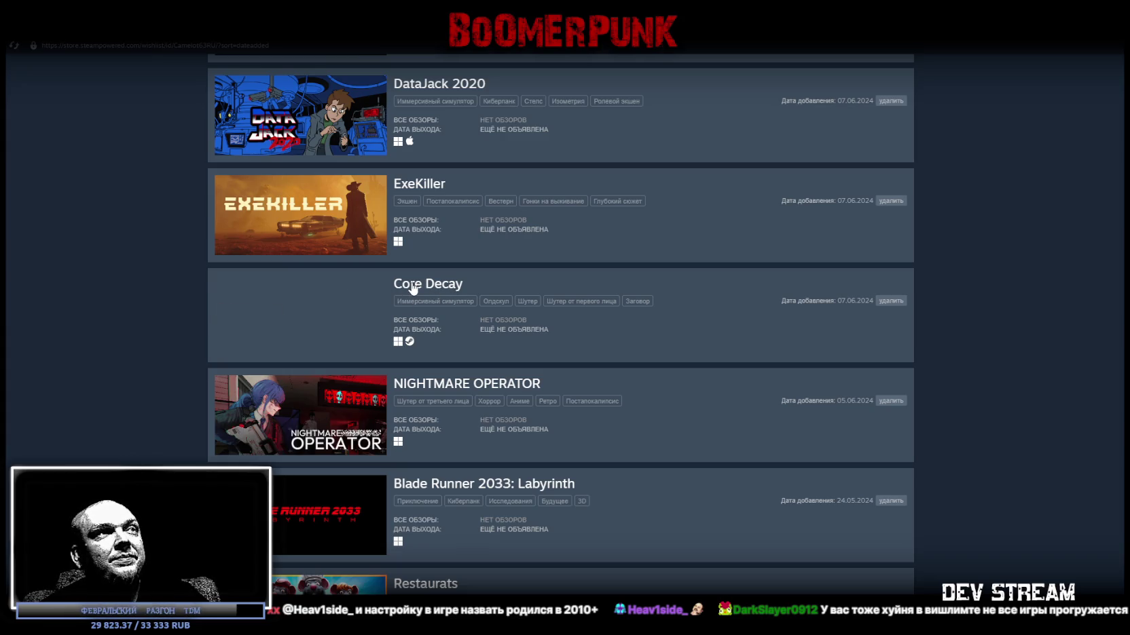
- View the Core Decay store page, then return to the wishlist
{"action": "left_click", "coordinate": [302, 320]}
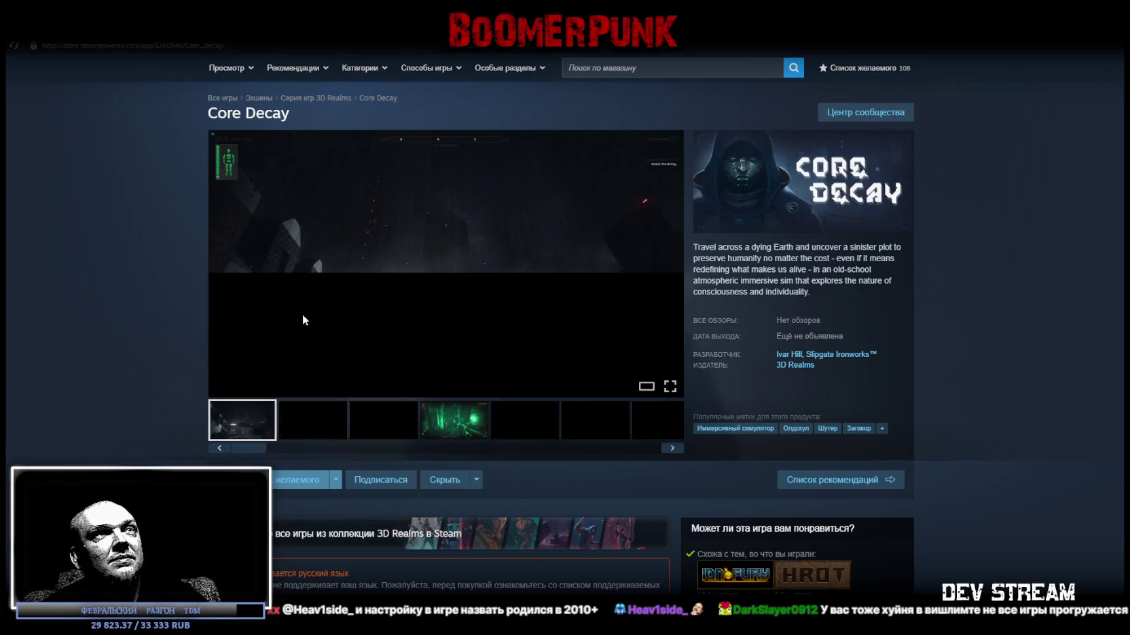
{"action": "key", "text": "alt+Left"}
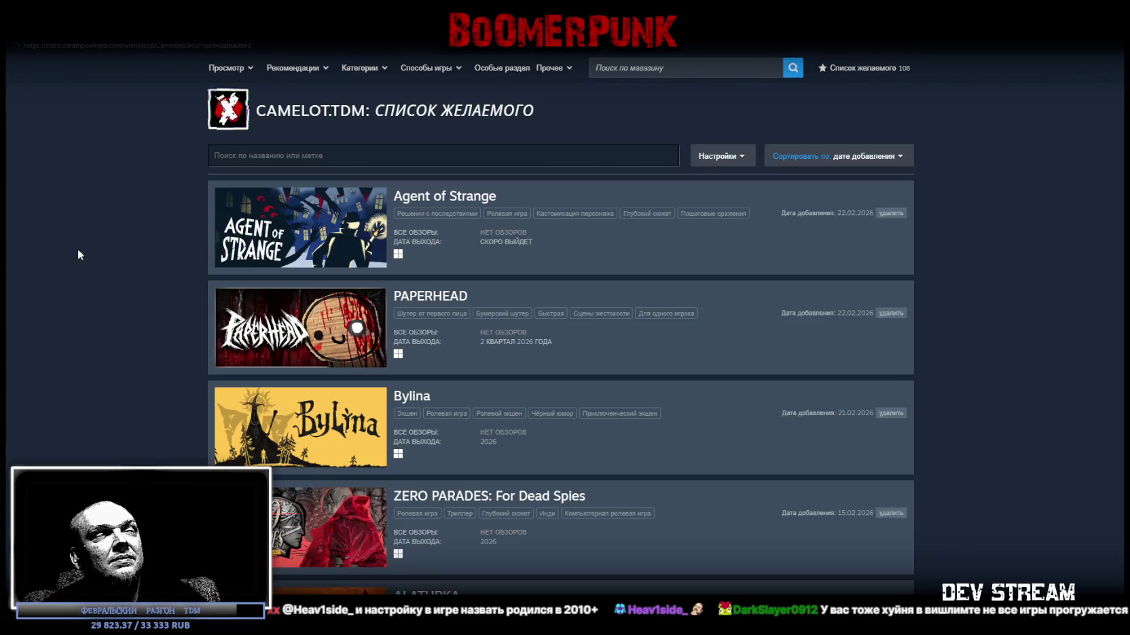
{"action": "scroll", "coordinate": [427, 359], "scroll_direction": "down", "scroll_amount": 6}
{"action": "scroll", "coordinate": [415, 350], "scroll_direction": "down", "scroll_amount": 20}
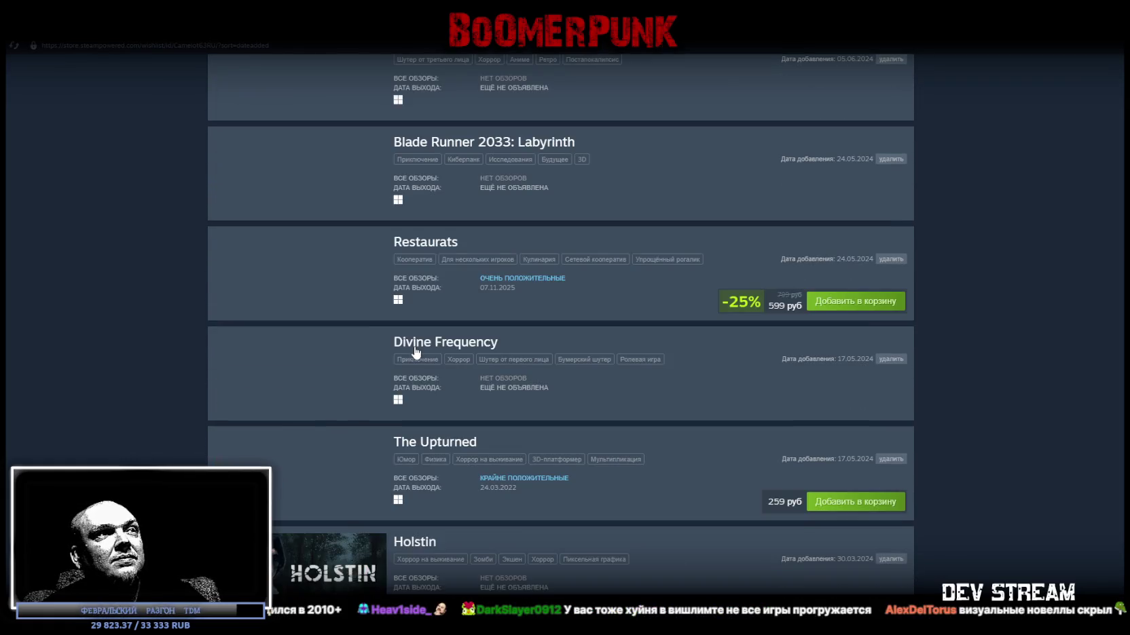
{"action": "scroll", "coordinate": [415, 350], "scroll_direction": "up", "scroll_amount": 8}
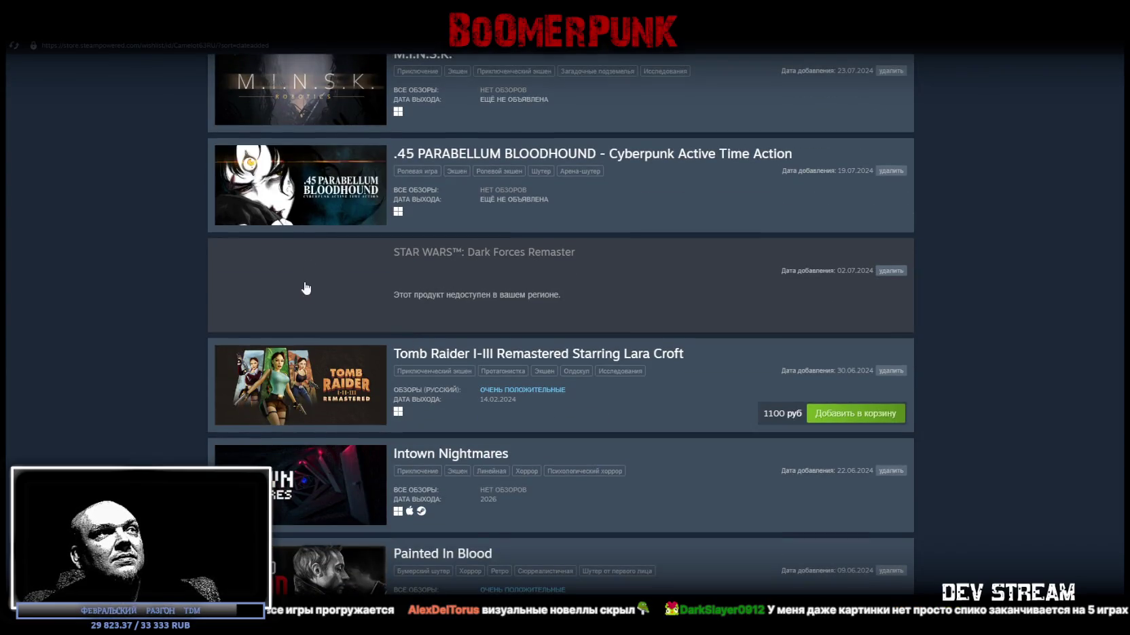
- Open the region-locked Star Wars: Dark Forces Remaster page, then return to Photoshop
{"action": "left_click_drag", "start_coordinate": [423, 294], "coordinate": [542, 296]}
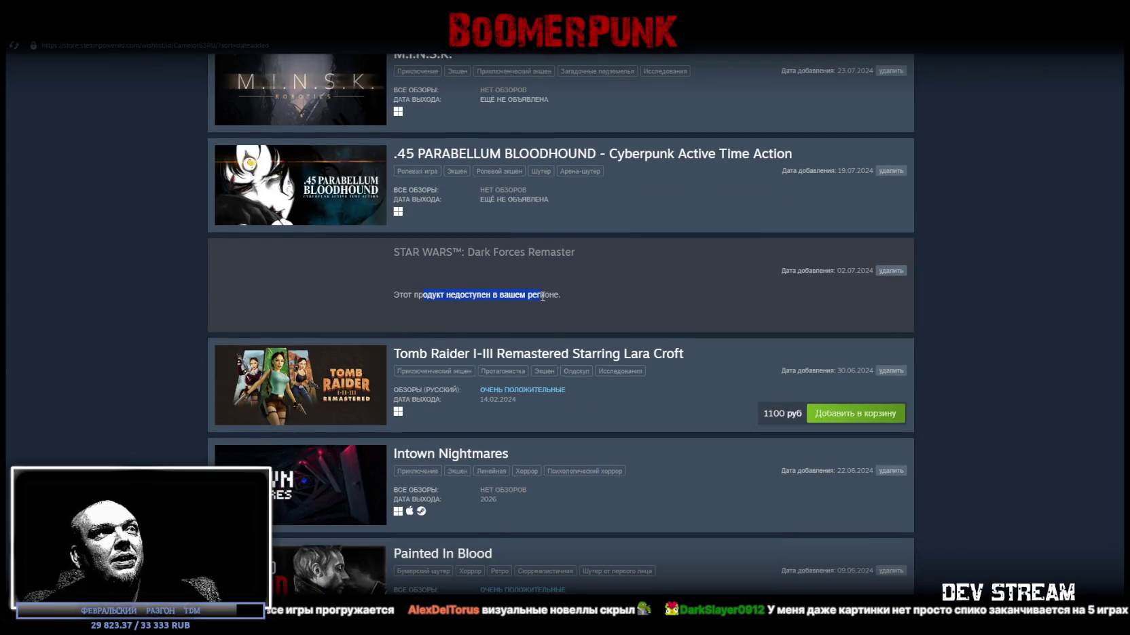
{"action": "left_click", "coordinate": [327, 287]}
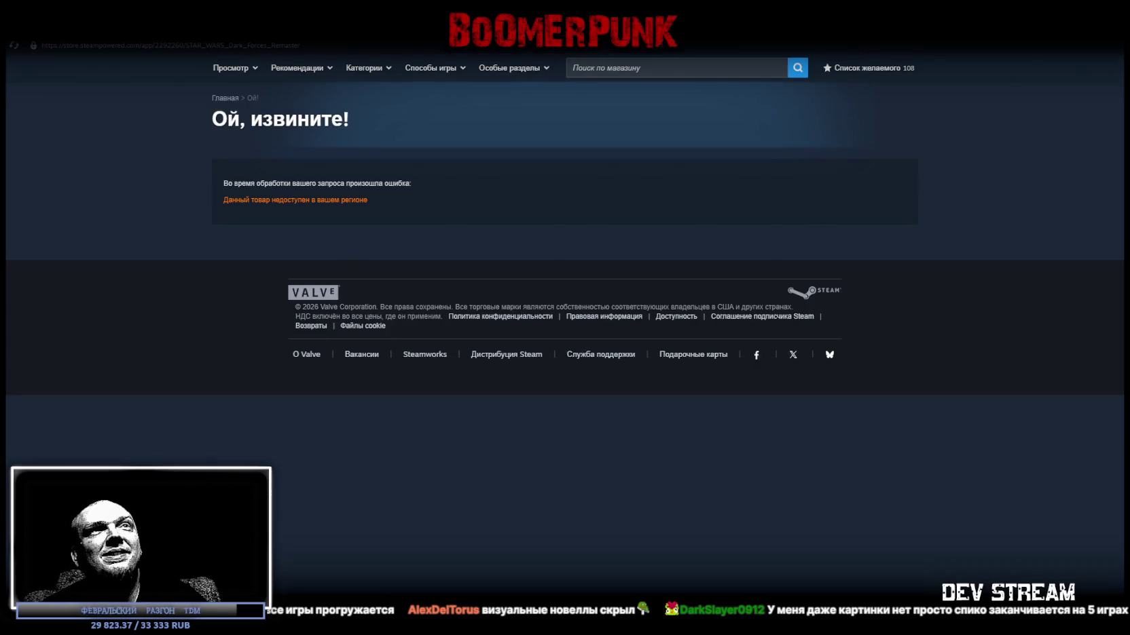
{"action": "key", "text": "alt+Tab"}
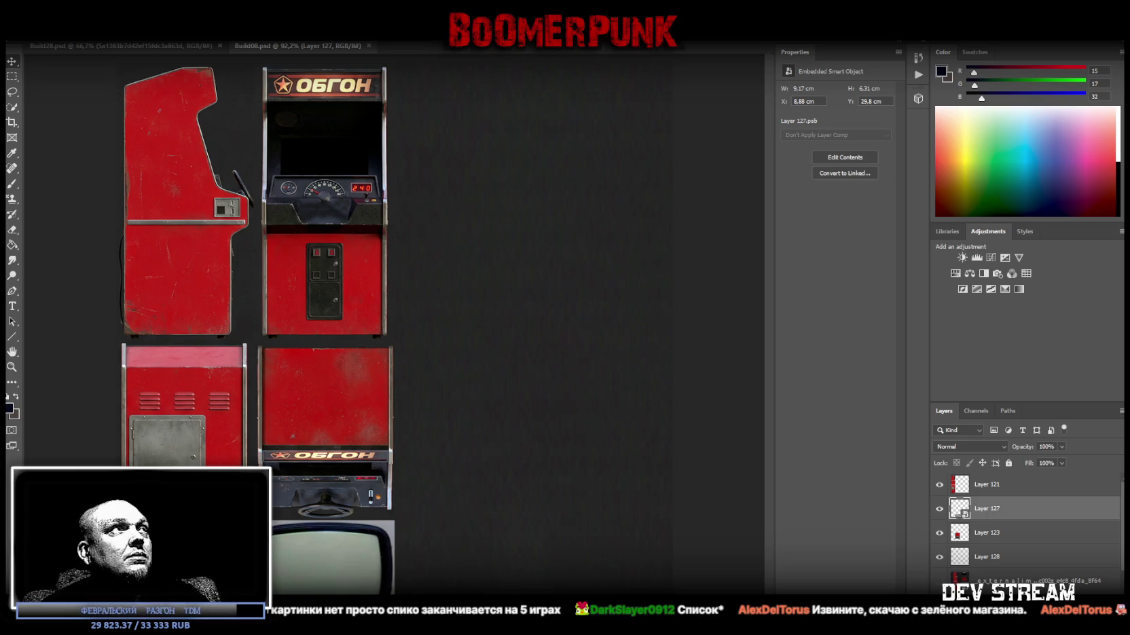
- Start Save As for the texture sheet and choose PNG format
{"action": "key", "text": "alt+f"}
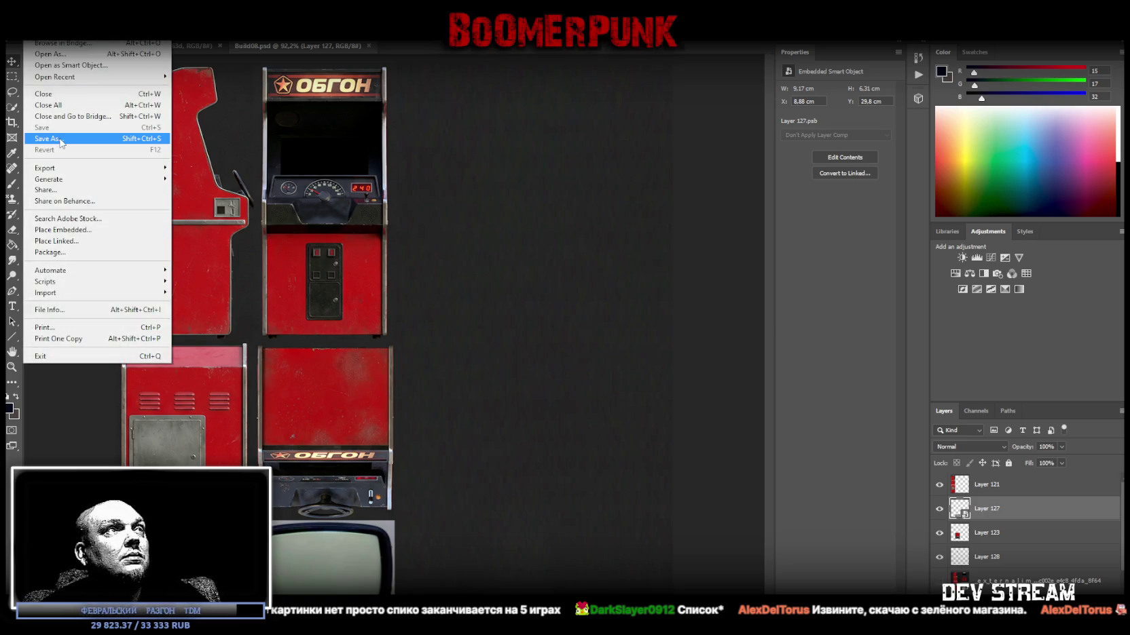
{"action": "left_click", "coordinate": [61, 139]}
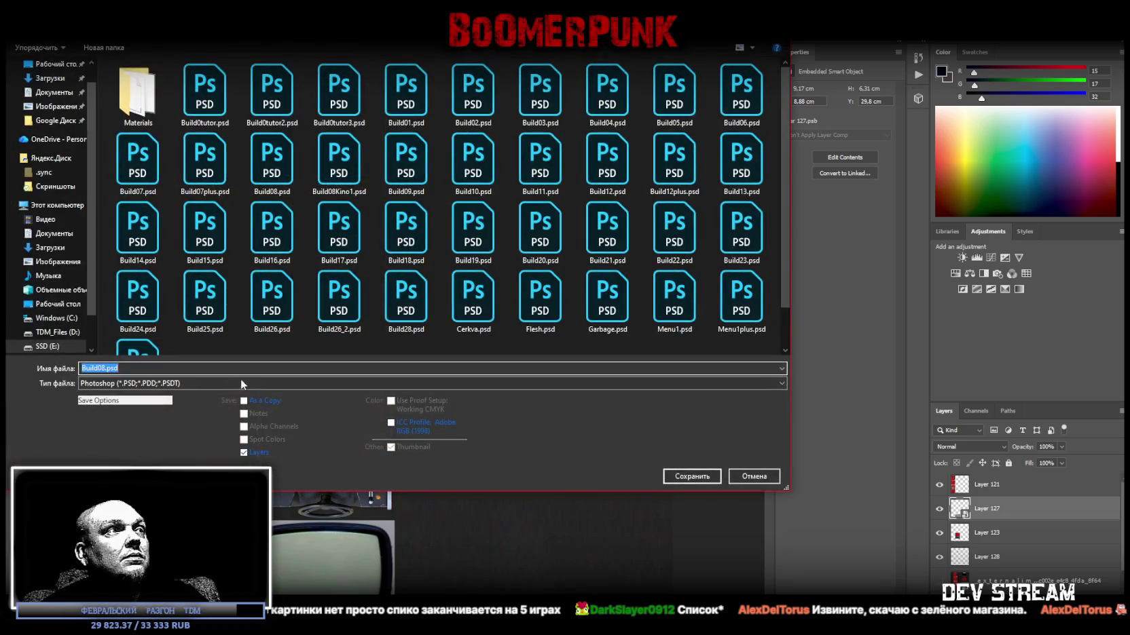
{"action": "left_click", "coordinate": [218, 382]}
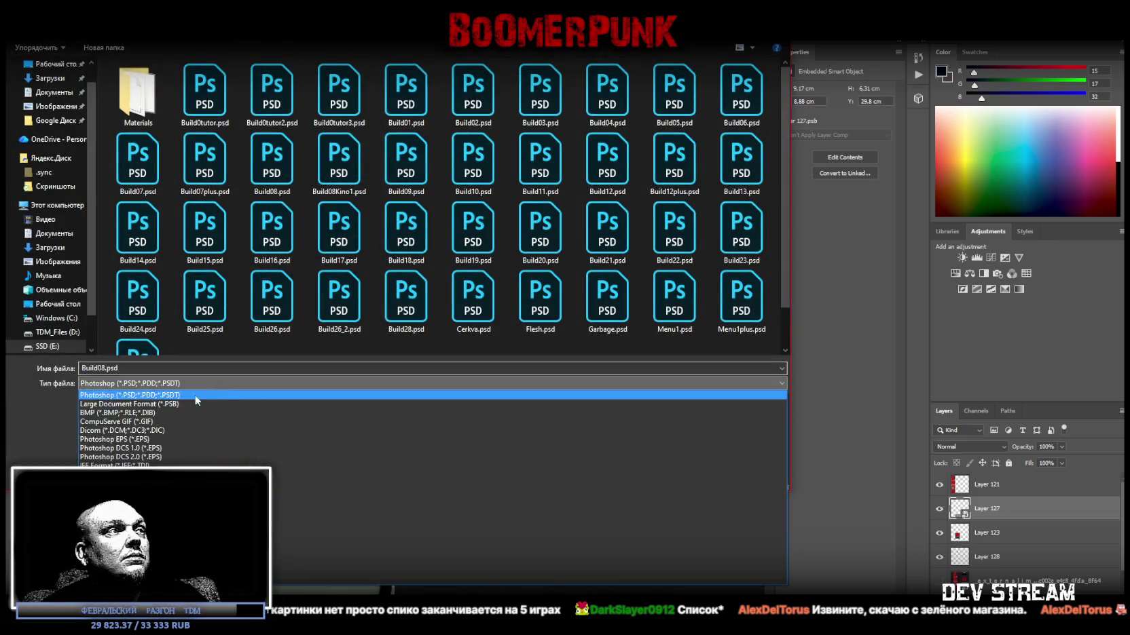
{"action": "left_click", "coordinate": [530, 544]}
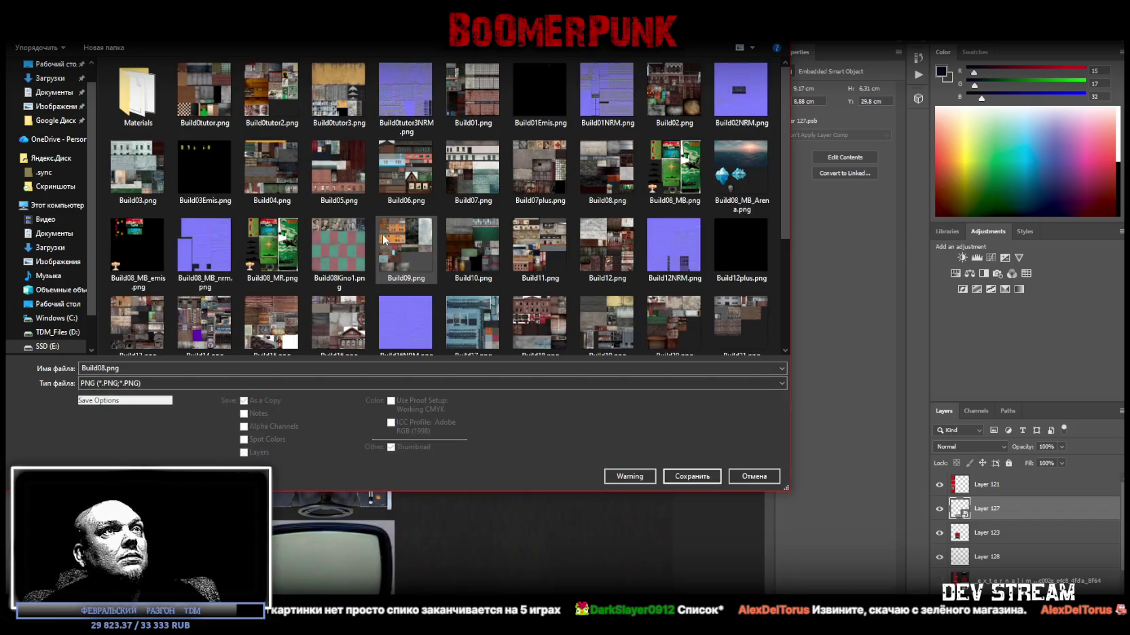
- Save it as Build08_MR.png, overwriting the existing file
{"action": "left_click", "coordinate": [675, 178]}
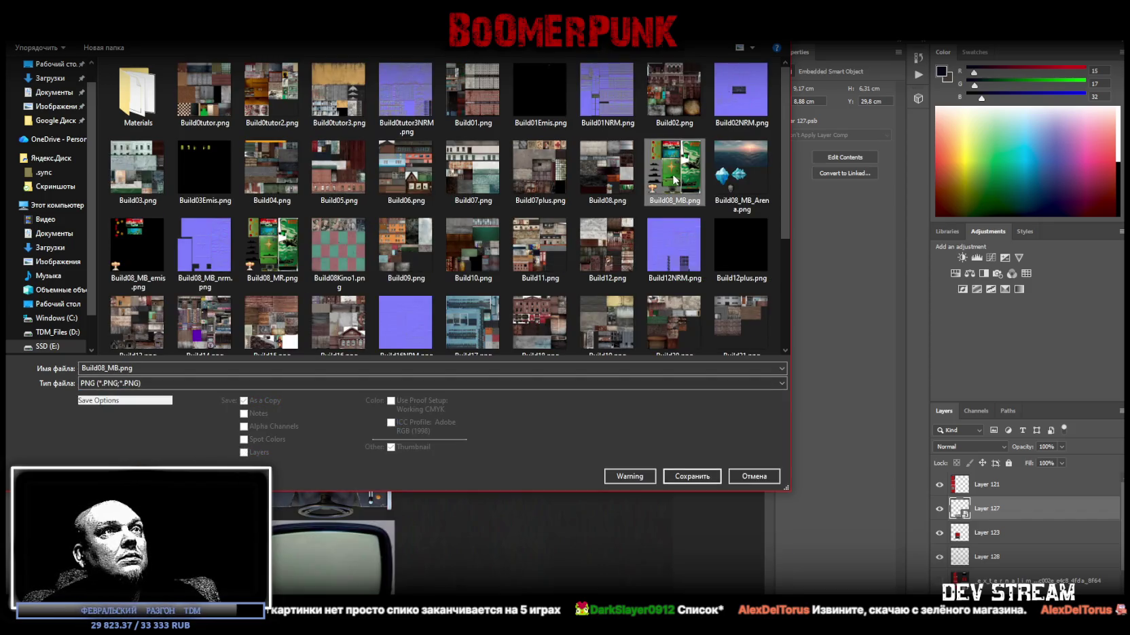
{"action": "left_click", "coordinate": [105, 370]}
{"action": "left_click", "coordinate": [106, 368]}
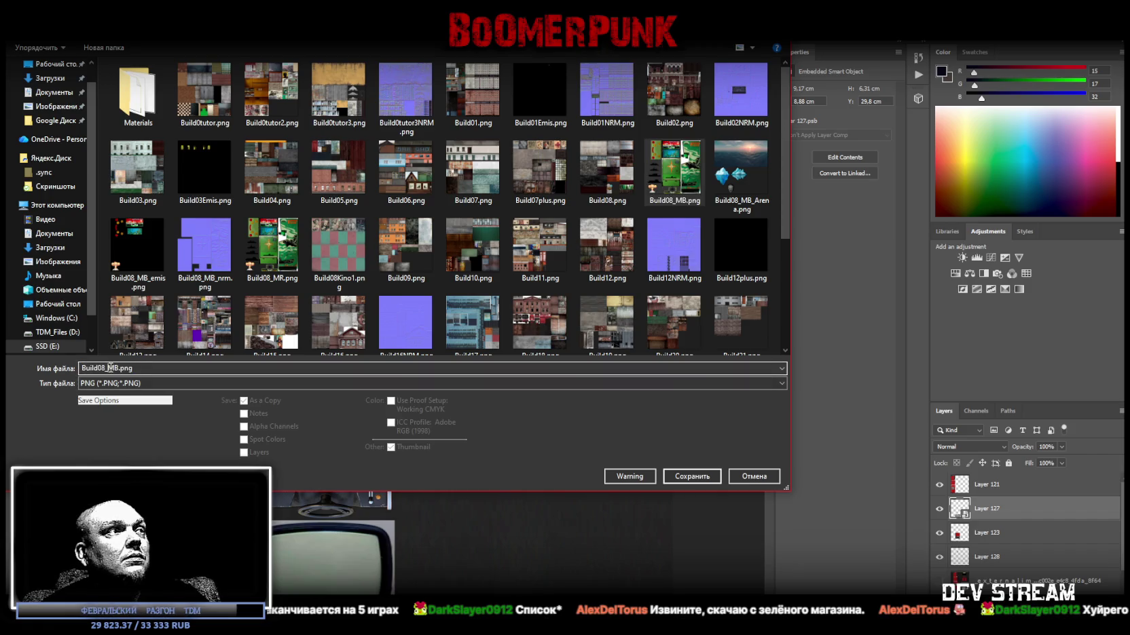
{"action": "key", "text": "BackSpace"}
{"action": "type", "text": "к"}
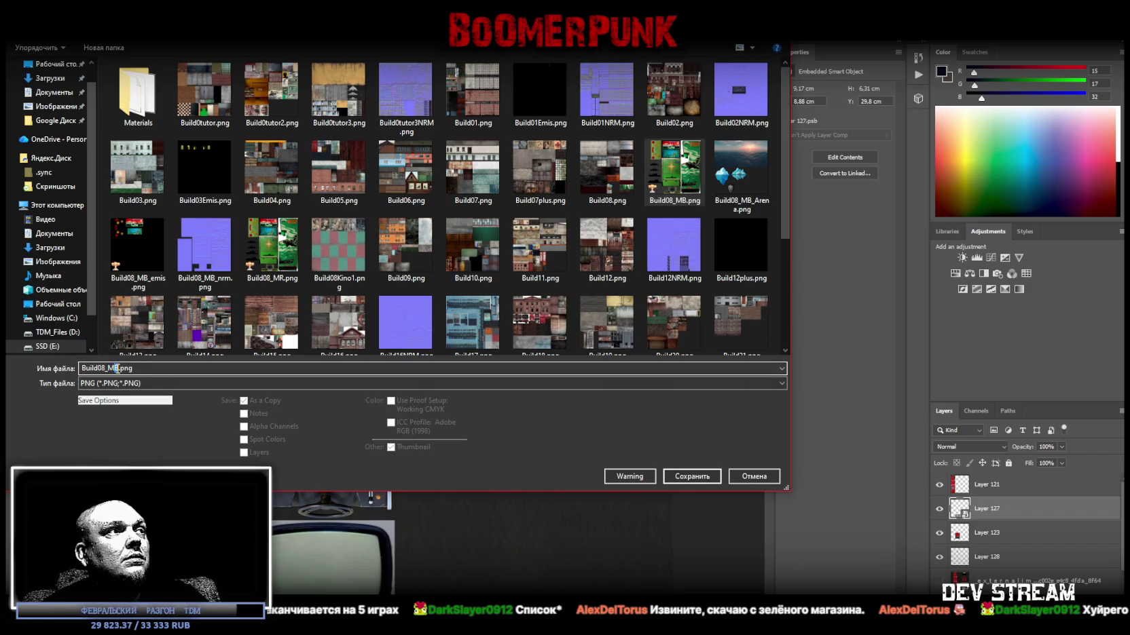
{"action": "key", "text": "BackSpace"}
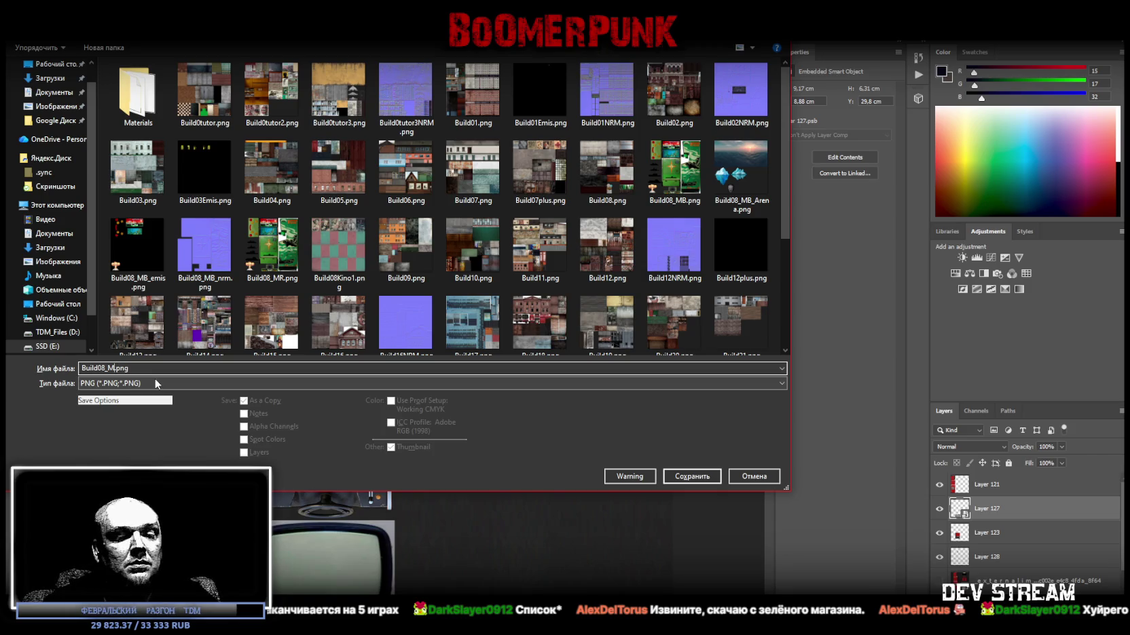
{"action": "type", "text": "R"}
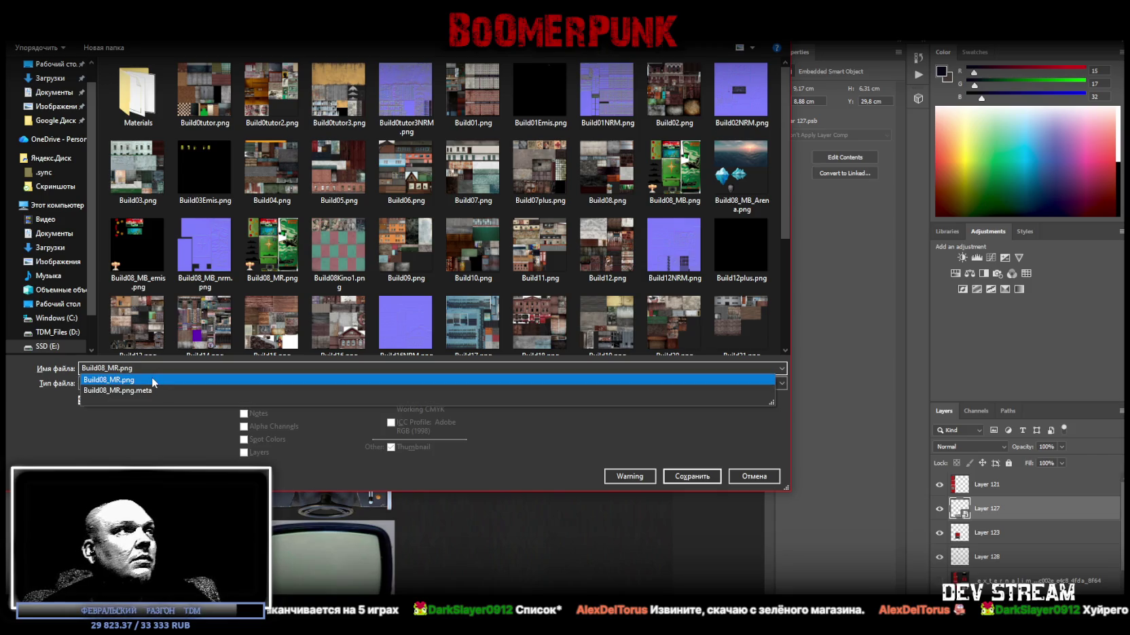
{"action": "left_click", "coordinate": [148, 381]}
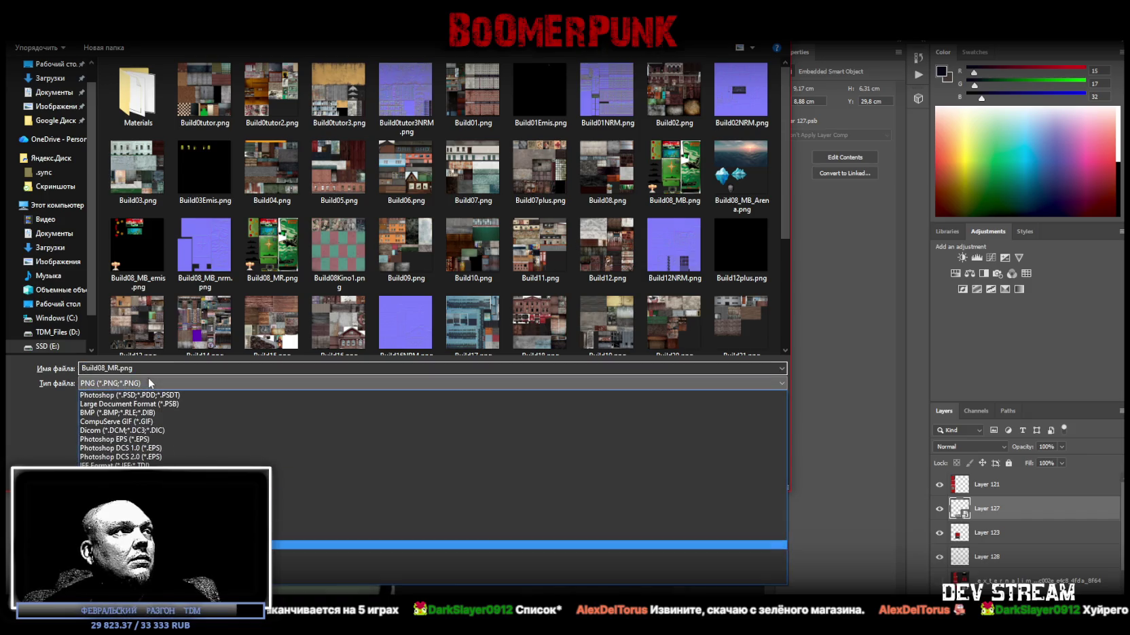
{"action": "left_click", "coordinate": [126, 364]}
{"action": "left_click", "coordinate": [690, 477]}
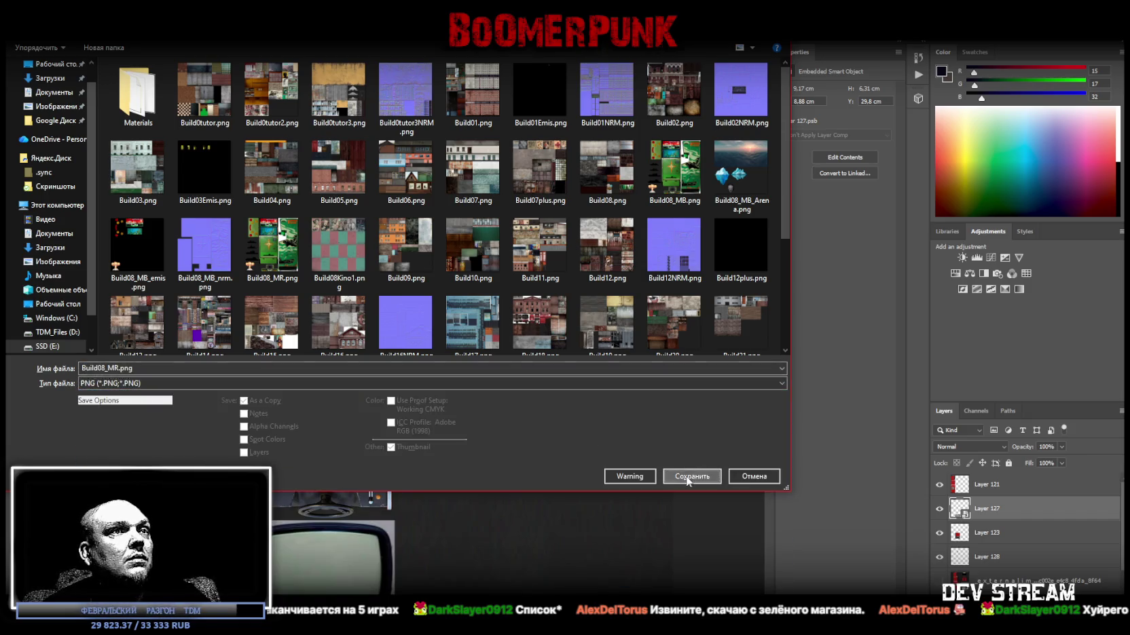
{"action": "left_click", "coordinate": [584, 324]}
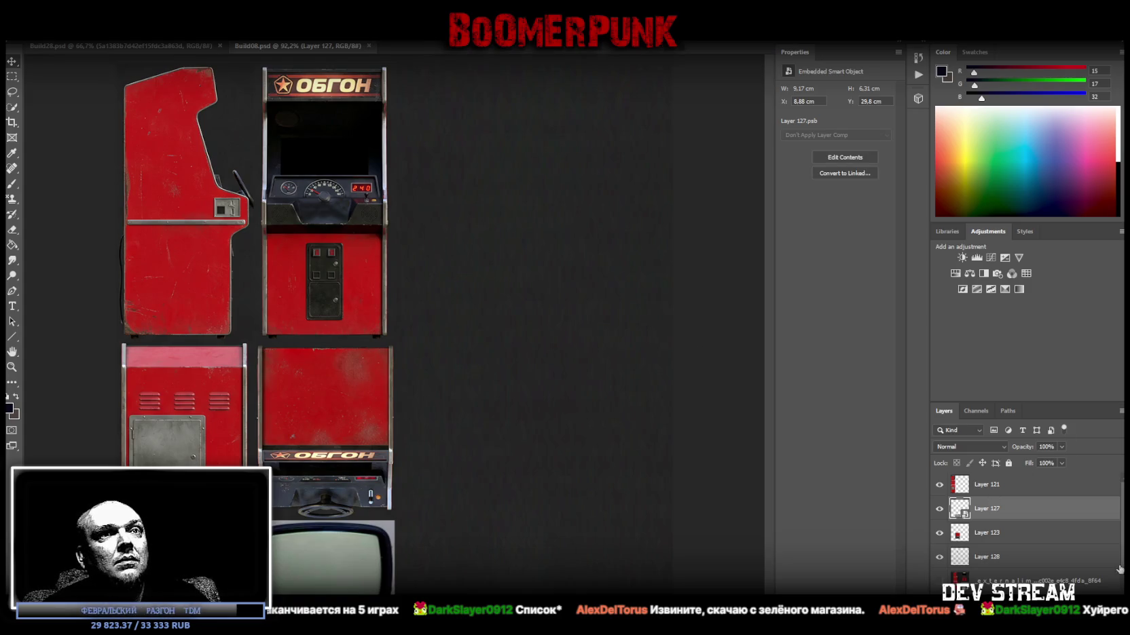
- Hide arcade Group 4, show wall Group 1, then pan Unity's scene toward the building wall
{"action": "scroll", "coordinate": [1017, 487], "scroll_direction": "down", "scroll_amount": 2}
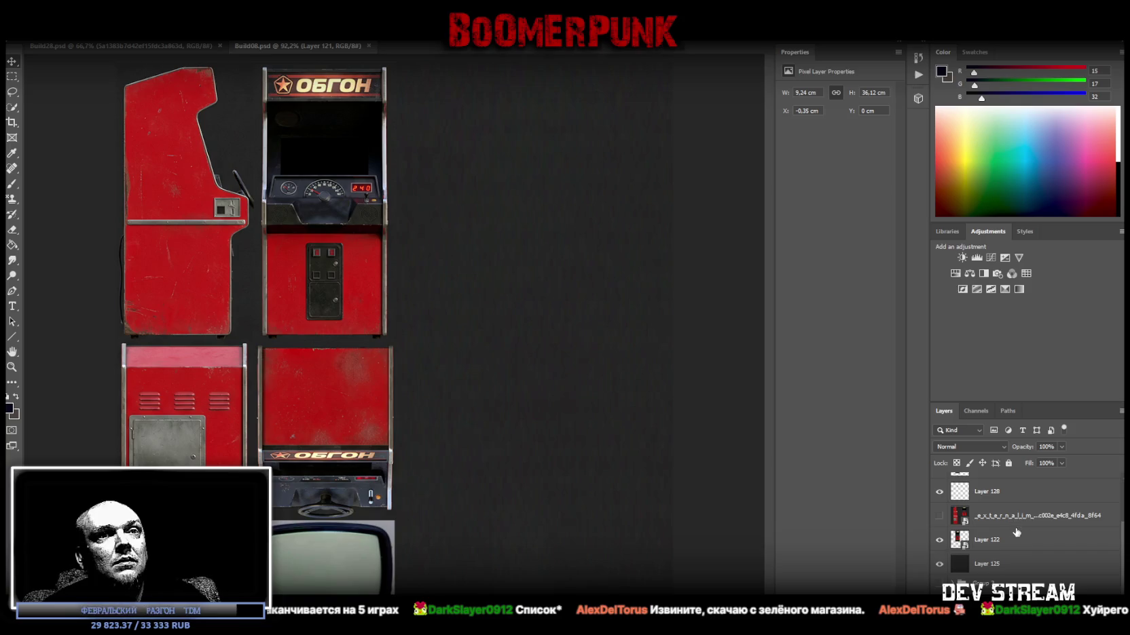
{"action": "left_click", "coordinate": [952, 480]}
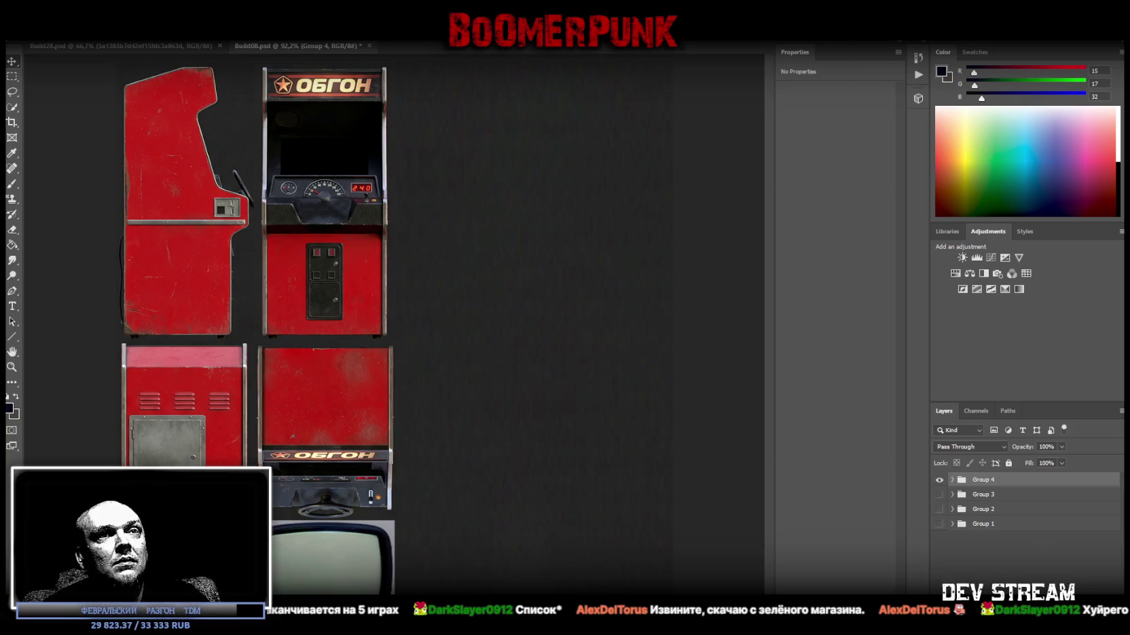
{"action": "left_click", "coordinate": [939, 480]}
{"action": "left_click", "coordinate": [939, 524]}
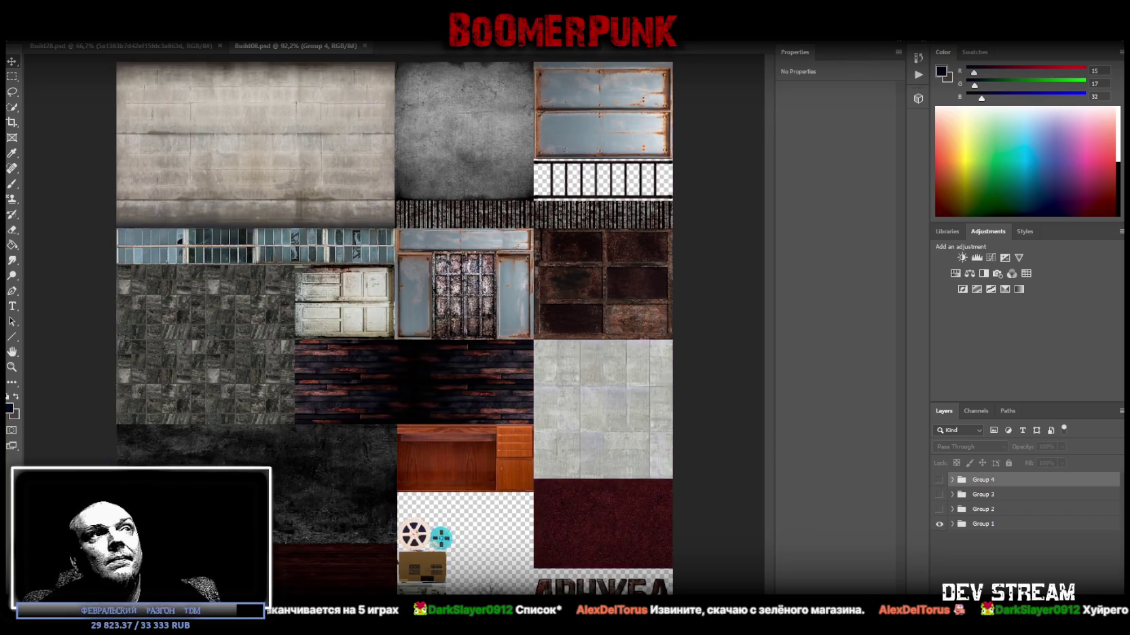
{"action": "key", "text": "alt+Tab"}
{"action": "left_click_drag", "start_coordinate": [556, 218], "coordinate": [495, 270]}
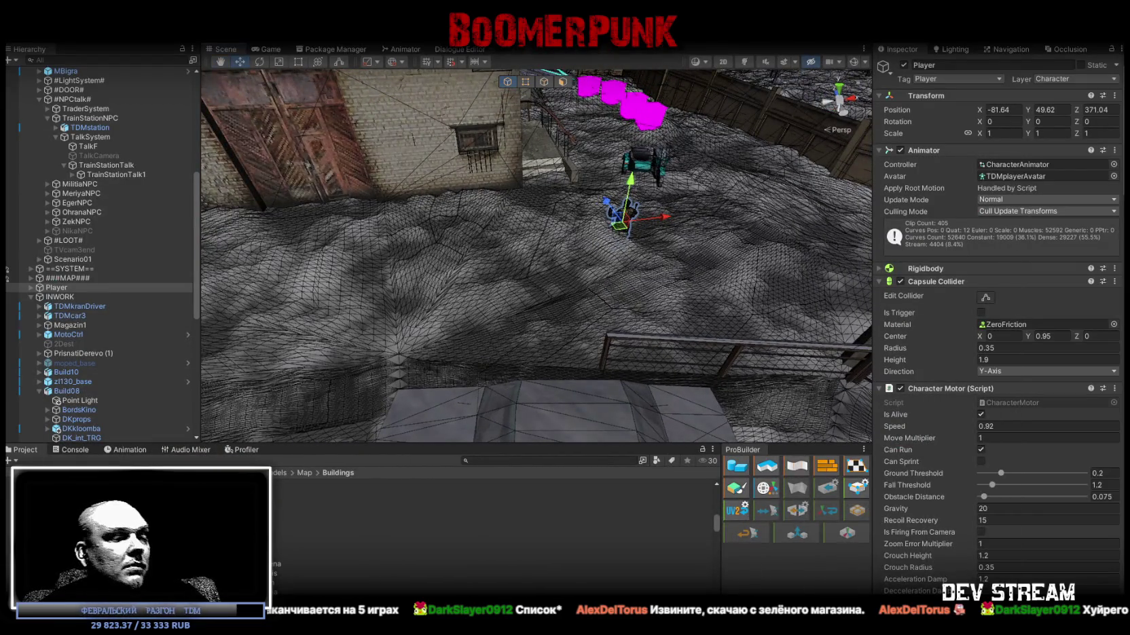
- Switch from Unity to the Blockbench window holding the MRigra arcade cabinet
{"action": "key", "text": "alt+Tab"}
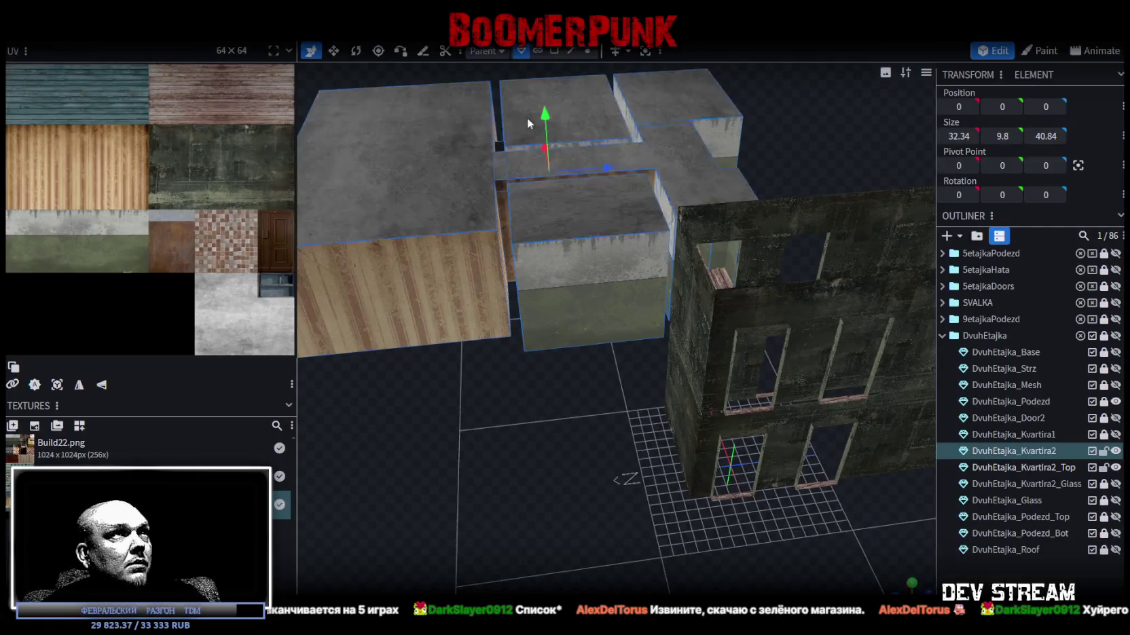
{"action": "key", "text": "alt+Tab"}
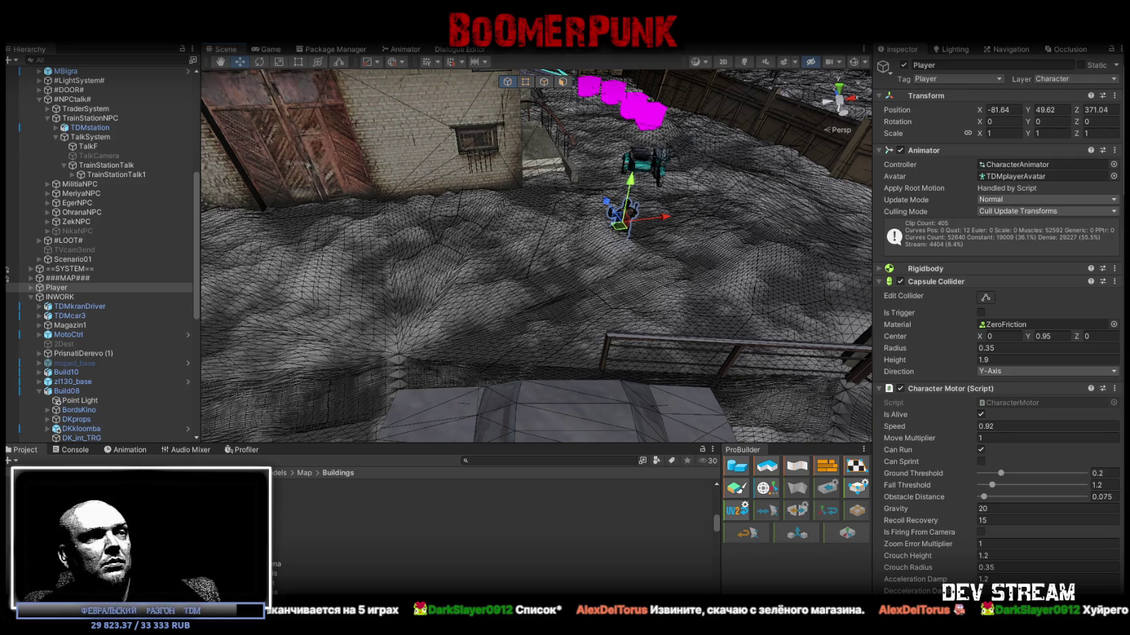
{"action": "key", "text": "alt+Tab"}
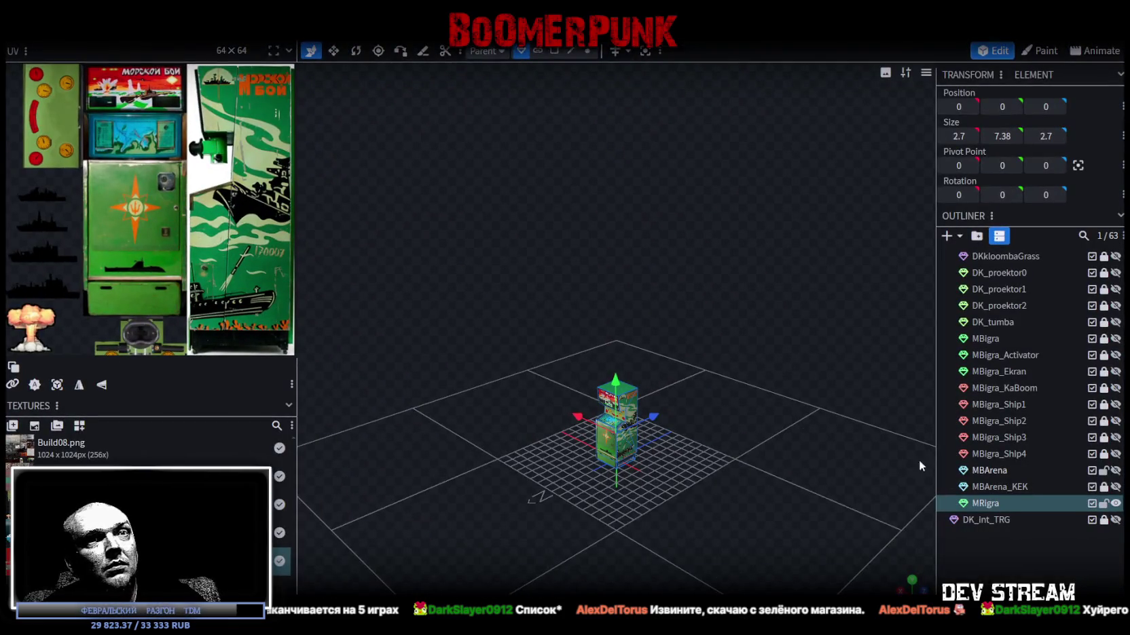
- Orbit around the cabinet and box-select it on its own in vertex mode
{"action": "left_click", "coordinate": [986, 504], "text": "shift"}
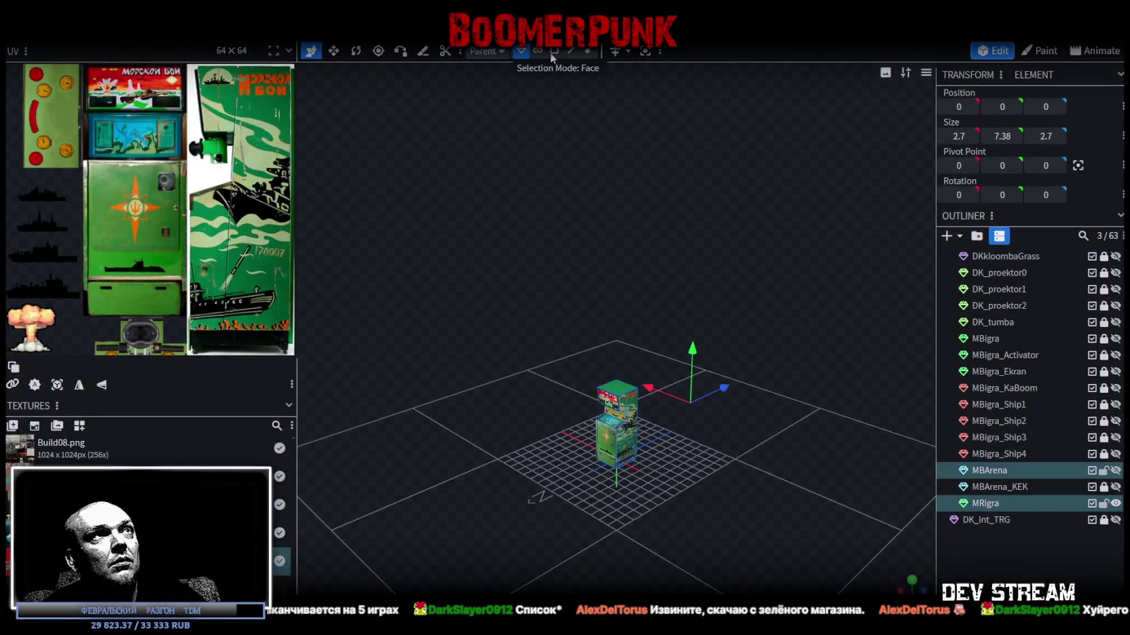
{"action": "left_click", "coordinate": [552, 54]}
{"action": "right_click", "coordinate": [986, 506]}
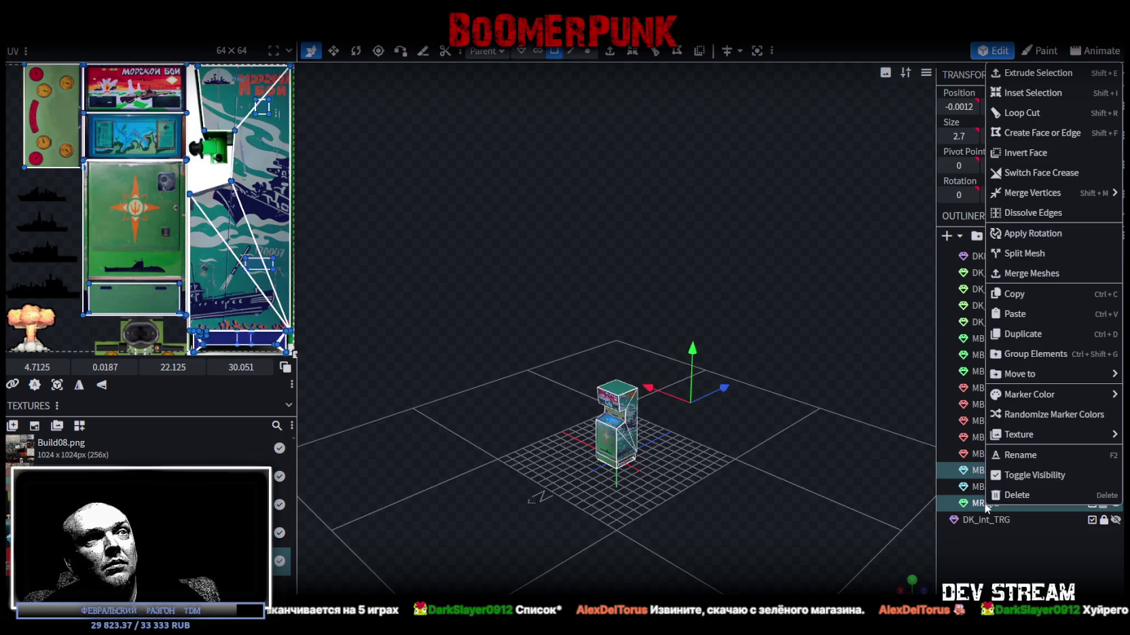
{"action": "mouse_move", "coordinate": [782, 487]}
{"action": "left_mouse_down"}
{"action": "mouse_move", "coordinate": [741, 498]}
{"action": "mouse_move", "coordinate": [726, 486]}
{"action": "mouse_move", "coordinate": [741, 175]}
{"action": "left_mouse_up"}
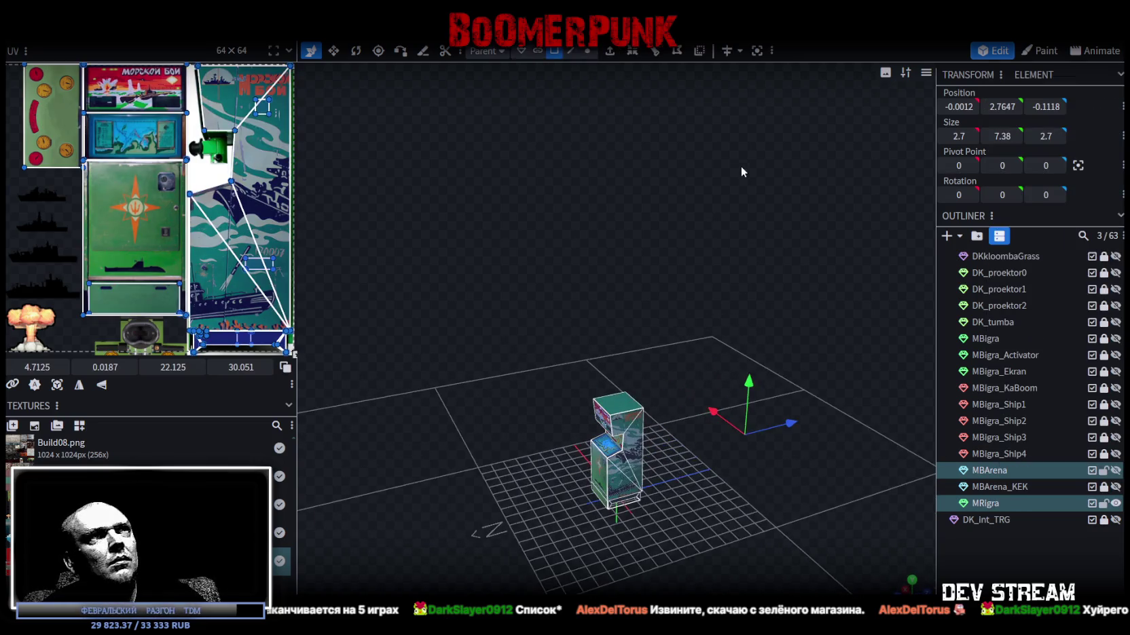
{"action": "left_click", "coordinate": [588, 51]}
{"action": "mouse_move", "coordinate": [775, 395]}
{"action": "left_mouse_down"}
{"action": "mouse_move", "coordinate": [753, 473]}
{"action": "mouse_move", "coordinate": [869, 480]}
{"action": "mouse_move", "coordinate": [657, 457]}
{"action": "mouse_move", "coordinate": [567, 424]}
{"action": "mouse_move", "coordinate": [568, 390]}
{"action": "left_mouse_up"}
{"action": "mouse_move", "coordinate": [547, 486]}
{"action": "left_mouse_down"}
{"action": "mouse_move", "coordinate": [674, 444]}
{"action": "mouse_move", "coordinate": [703, 481]}
{"action": "mouse_move", "coordinate": [815, 462]}
{"action": "mouse_move", "coordinate": [750, 282]}
{"action": "mouse_move", "coordinate": [623, 179]}
{"action": "left_mouse_up"}
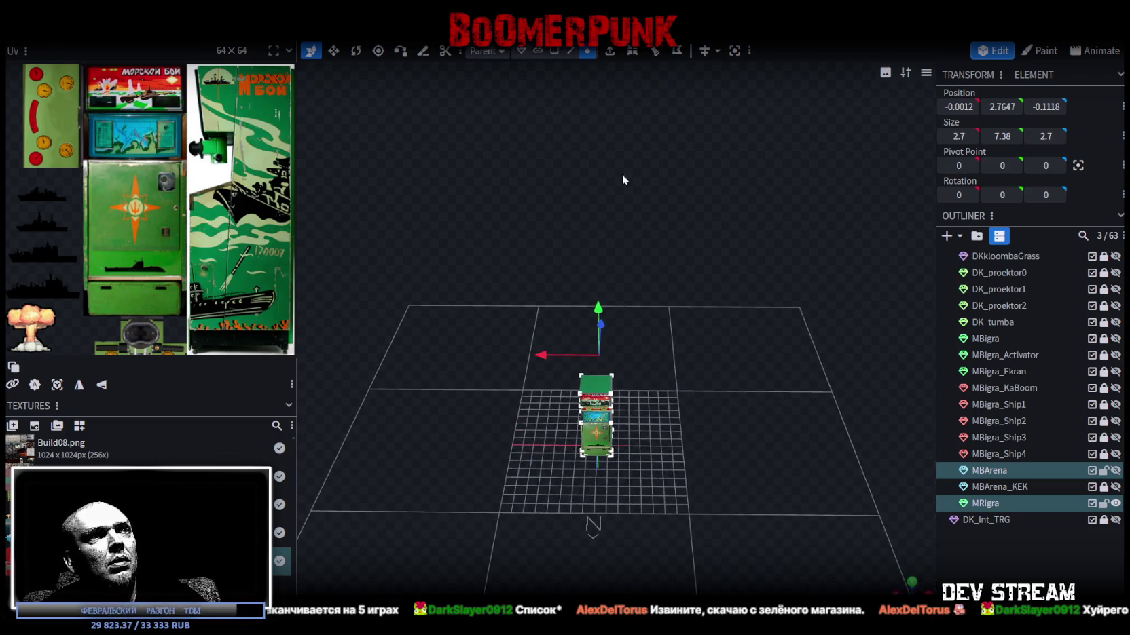
{"action": "mouse_move", "coordinate": [463, 107]}
{"action": "left_mouse_down"}
{"action": "mouse_move", "coordinate": [801, 339]}
{"action": "mouse_move", "coordinate": [602, 390]}
{"action": "mouse_move", "coordinate": [653, 385]}
{"action": "mouse_move", "coordinate": [434, 282]}
{"action": "mouse_move", "coordinate": [559, 473]}
{"action": "mouse_move", "coordinate": [370, 339]}
{"action": "mouse_move", "coordinate": [478, 381]}
{"action": "left_mouse_up"}
{"action": "mouse_move", "coordinate": [613, 494]}
{"action": "left_mouse_down"}
{"action": "mouse_move", "coordinate": [668, 533]}
{"action": "mouse_move", "coordinate": [706, 489]}
{"action": "left_mouse_up"}
- Select all of the cabinet's faces and split them into a new mesh
{"action": "left_click", "coordinate": [555, 51]}
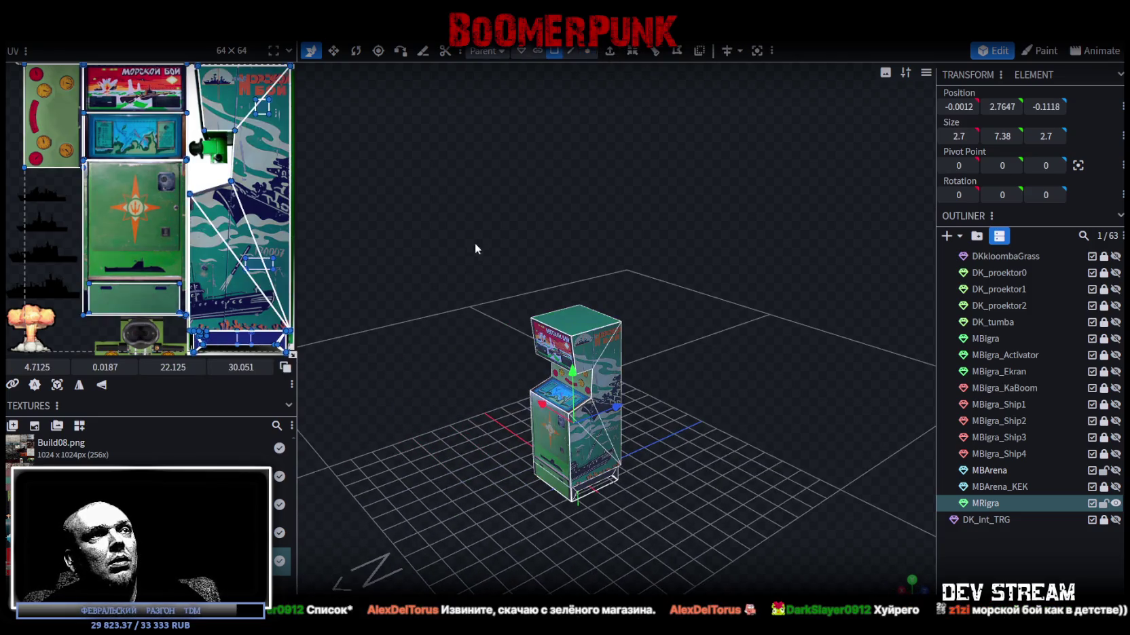
{"action": "left_click", "coordinate": [795, 487]}
{"action": "mouse_move", "coordinate": [796, 487]}
{"action": "left_mouse_down"}
{"action": "mouse_move", "coordinate": [886, 435]}
{"action": "mouse_move", "coordinate": [763, 457]}
{"action": "mouse_move", "coordinate": [719, 453]}
{"action": "mouse_move", "coordinate": [723, 447]}
{"action": "left_mouse_up"}
{"action": "key", "text": "ctrl+a"}
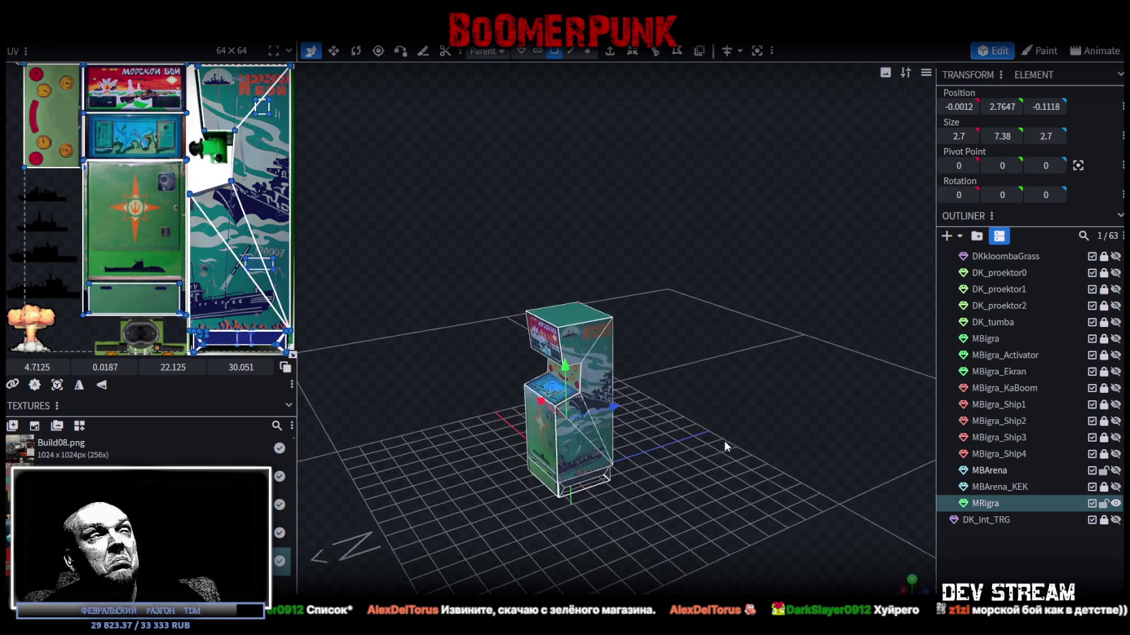
{"action": "scroll", "coordinate": [736, 454], "scroll_direction": "up", "scroll_amount": 5}
{"action": "right_click", "coordinate": [569, 483]}
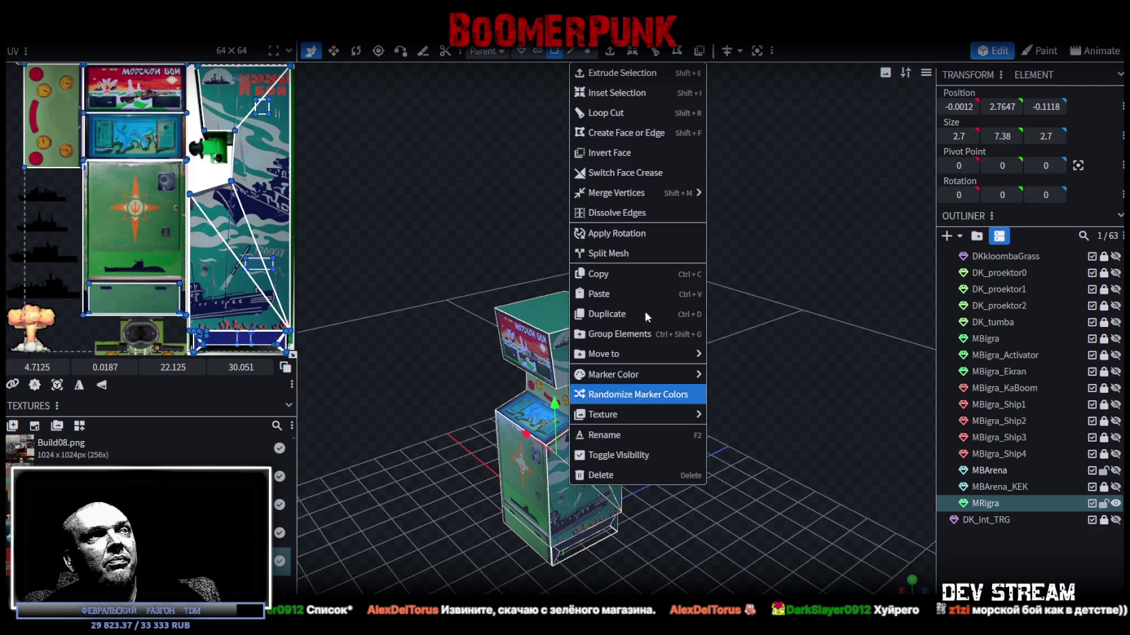
{"action": "left_click", "coordinate": [625, 257]}
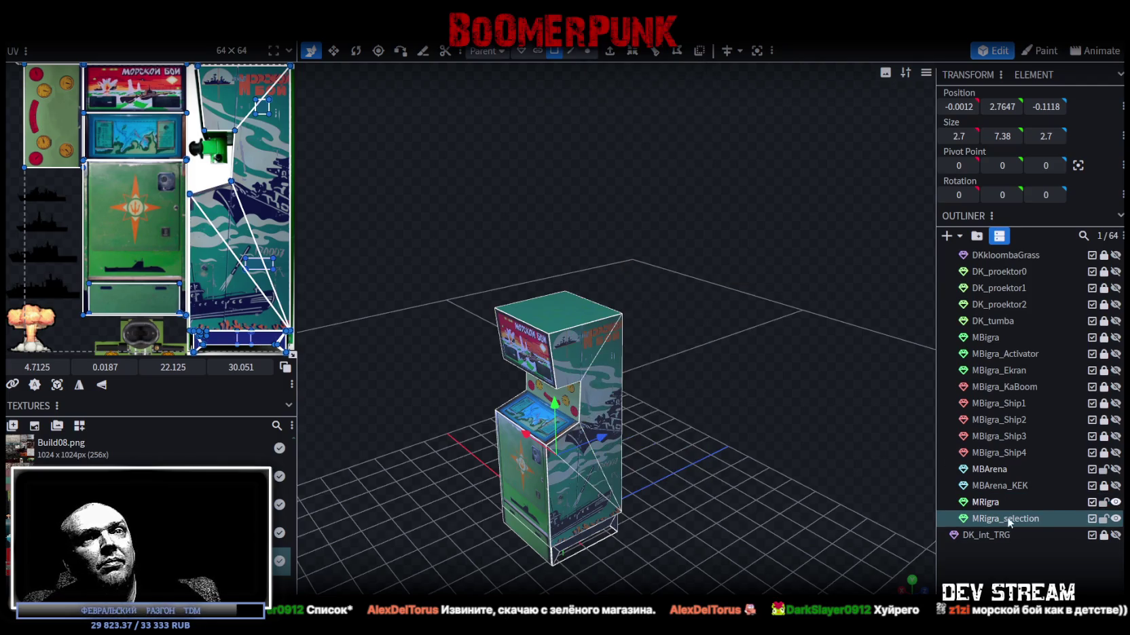
- Delete the original MRigra mesh and rename MRigra_selection to MRigra
{"action": "left_click", "coordinate": [1002, 503]}
{"action": "key", "text": "Delete"}
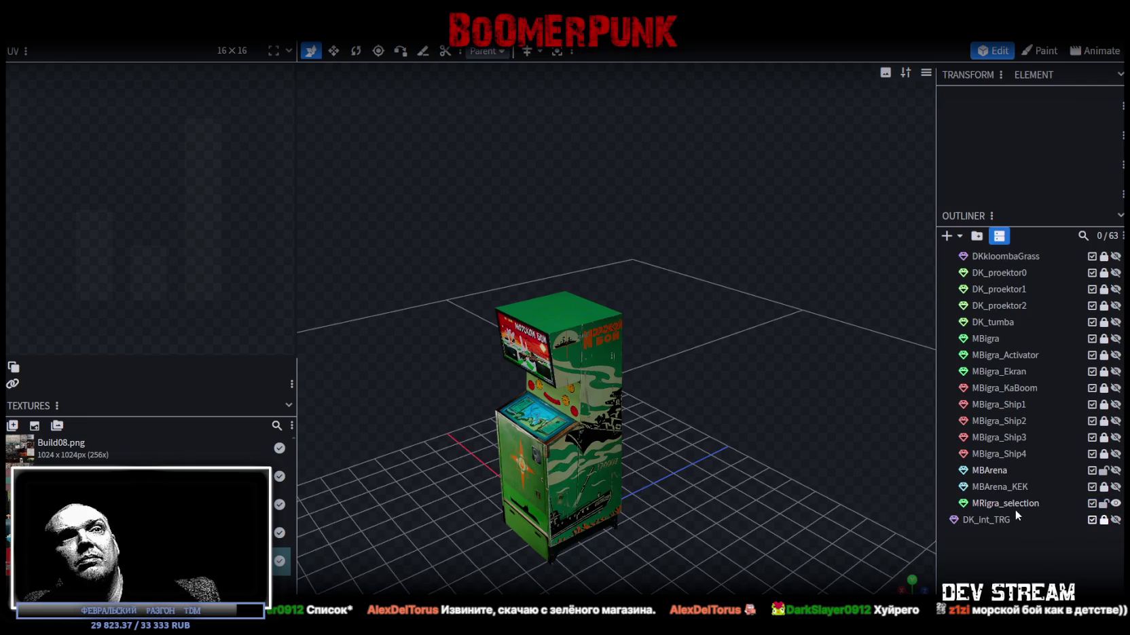
{"action": "left_click", "coordinate": [998, 503]}
{"action": "left_click_drag", "start_coordinate": [999, 503], "coordinate": [1088, 506]}
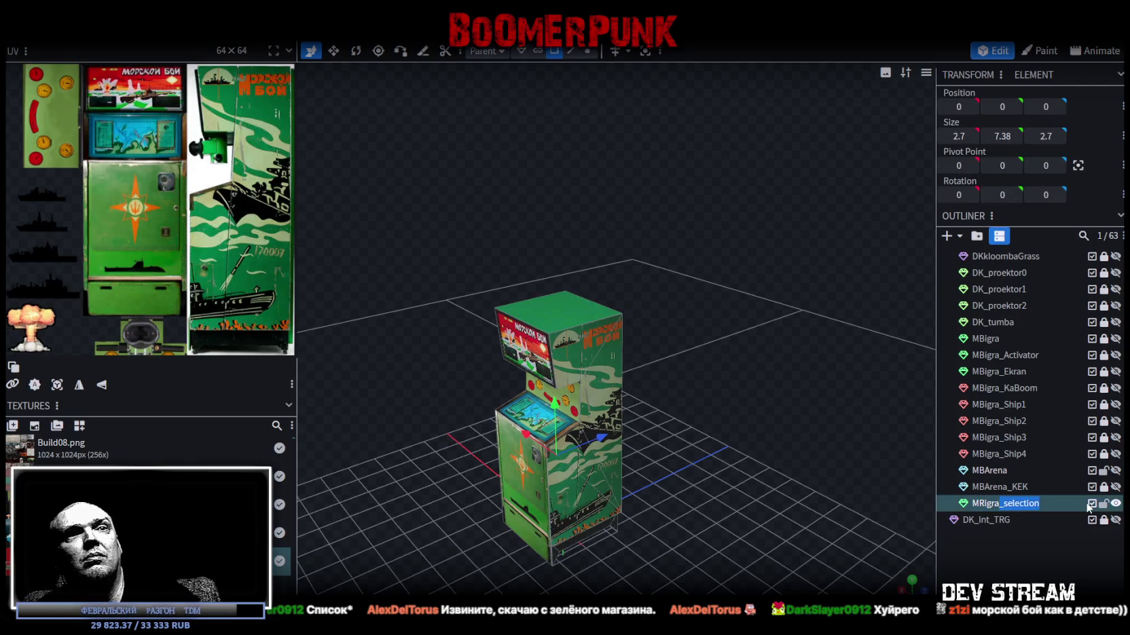
{"action": "key", "text": "BackSpace"}
{"action": "key", "text": "Return"}
{"action": "key", "text": "KP_Decimal"}
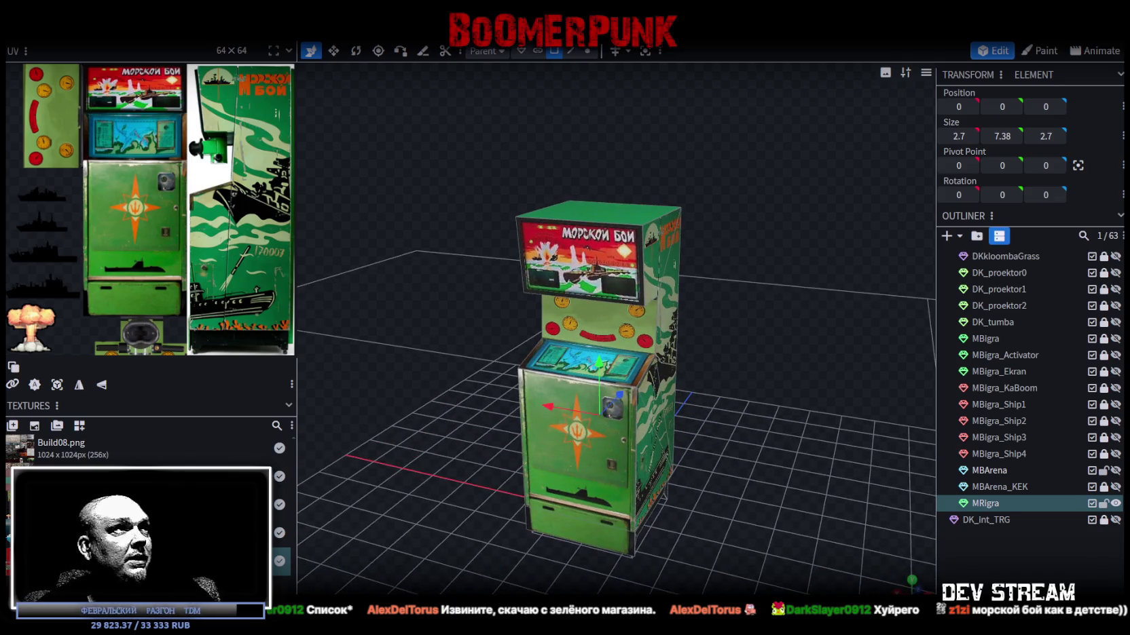
{"action": "left_click", "coordinate": [995, 507]}
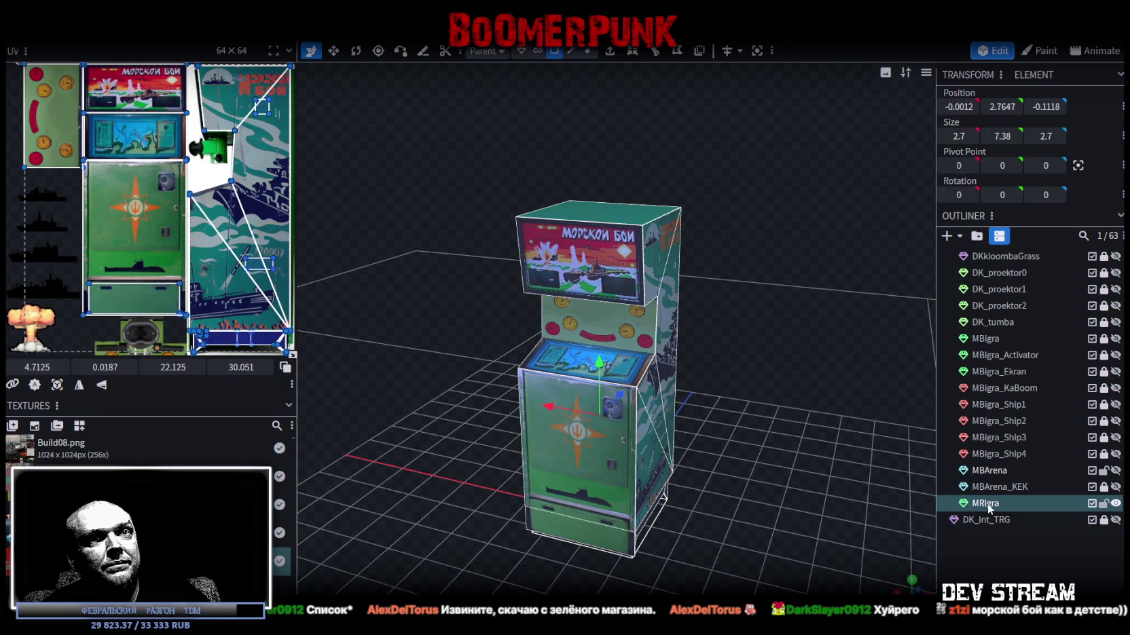
- Apply the Build08_MB_Arena texture to the MRigra cabinet
{"action": "right_click", "coordinate": [987, 504]}
{"action": "mouse_move", "coordinate": [1039, 435]}
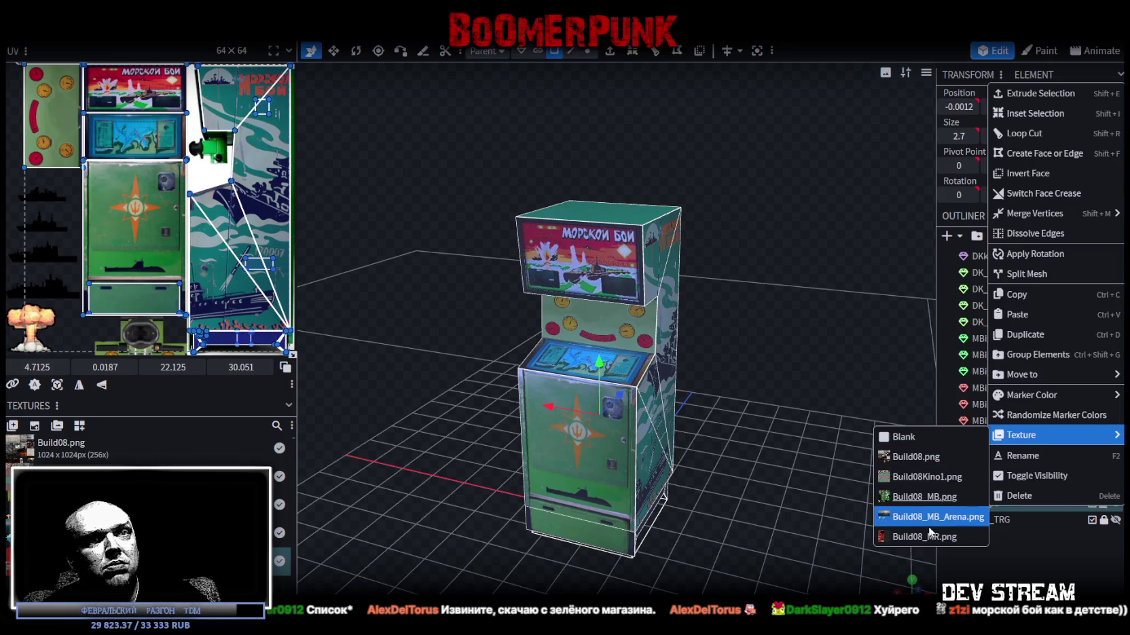
{"action": "left_click", "coordinate": [936, 517]}
{"action": "key", "text": "KP_1"}
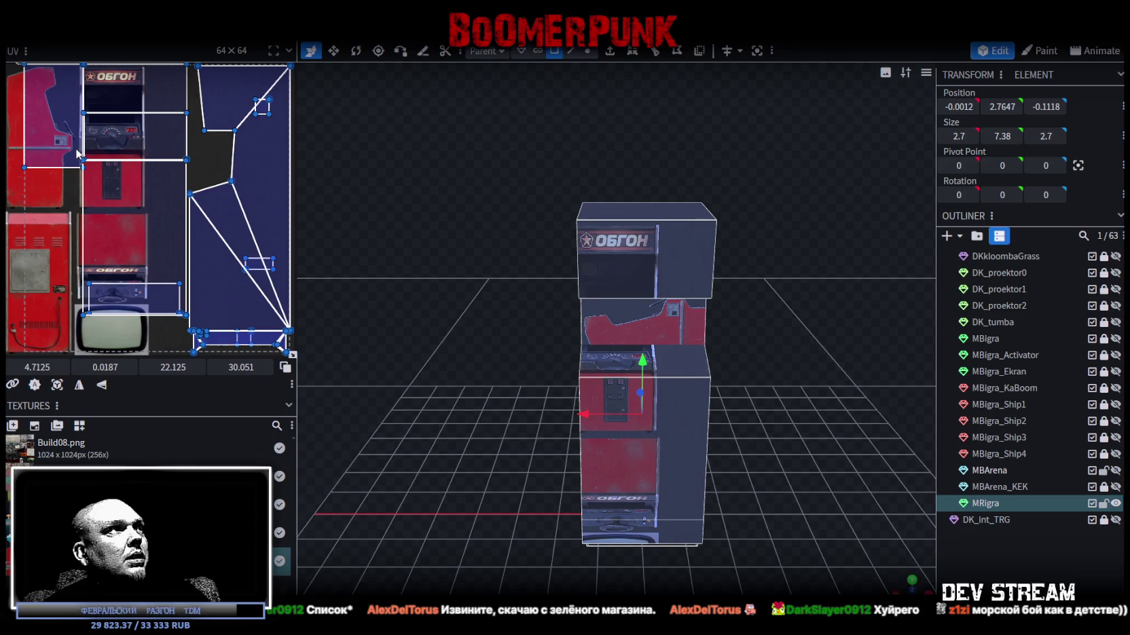
{"action": "mouse_move", "coordinate": [679, 435]}
{"action": "left_mouse_down"}
{"action": "mouse_move", "coordinate": [719, 489]}
{"action": "mouse_move", "coordinate": [697, 508]}
{"action": "mouse_move", "coordinate": [774, 417]}
{"action": "mouse_move", "coordinate": [743, 472]}
{"action": "mouse_move", "coordinate": [730, 415]}
{"action": "mouse_move", "coordinate": [598, 495]}
{"action": "mouse_move", "coordinate": [637, 513]}
{"action": "mouse_move", "coordinate": [615, 506]}
{"action": "mouse_move", "coordinate": [677, 491]}
{"action": "mouse_move", "coordinate": [745, 511]}
{"action": "left_mouse_up"}
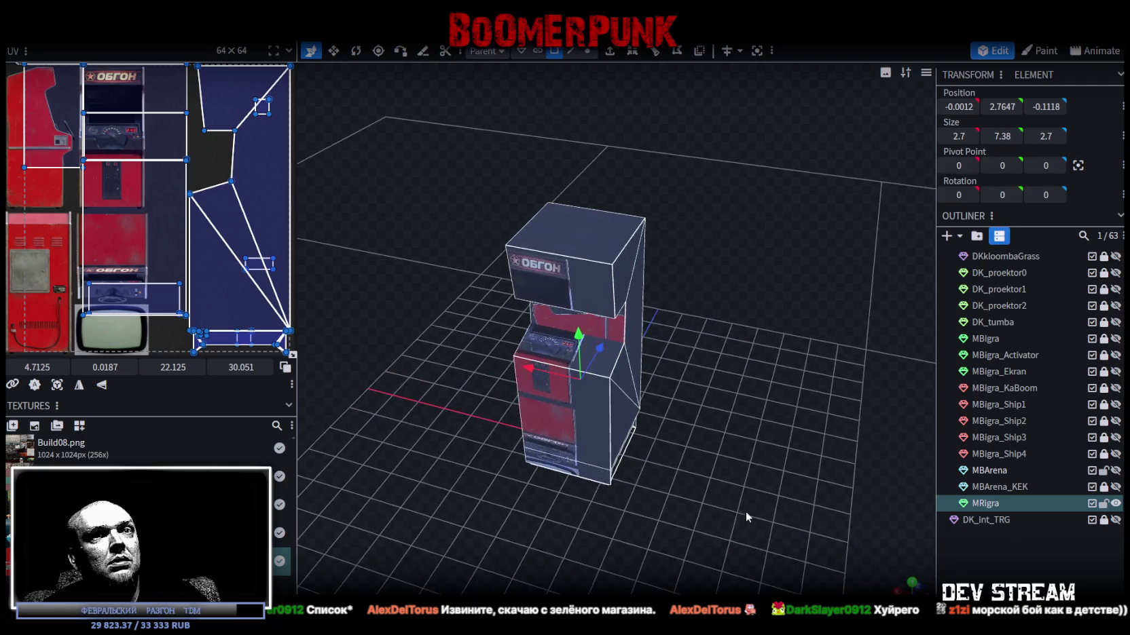
- Add a new cuboid mesh
{"action": "left_click", "coordinate": [948, 235]}
{"action": "left_click", "coordinate": [618, 169]}
{"action": "scroll", "coordinate": [643, 312], "scroll_direction": "down", "scroll_amount": 5}
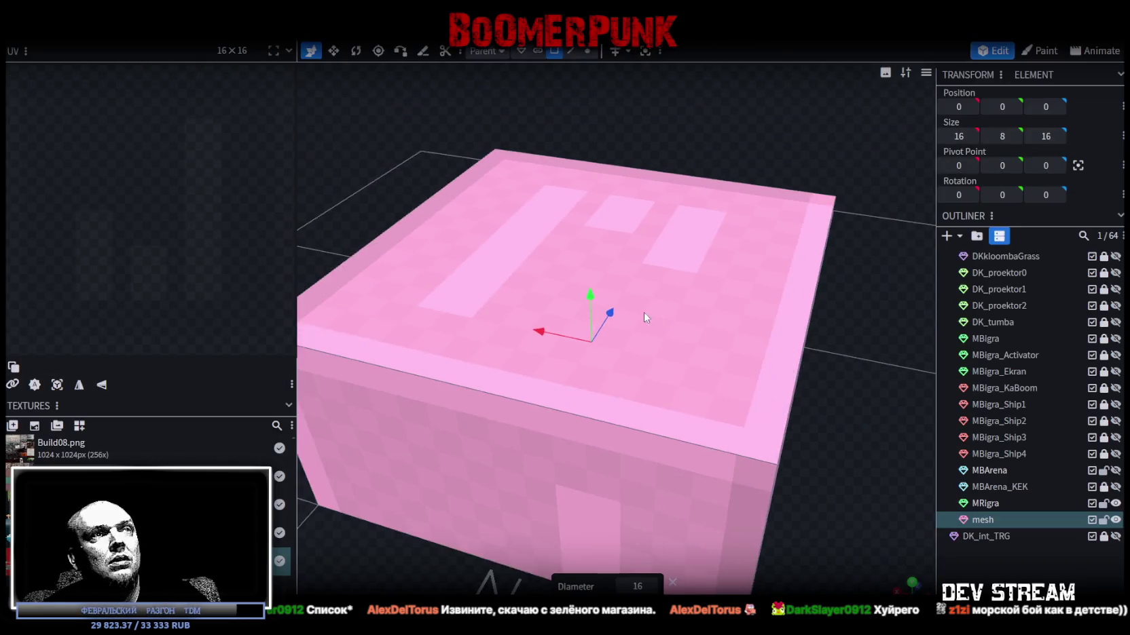
- Flatten the new cuboid into a plane and shrink its depth to 4
{"action": "mouse_move", "coordinate": [693, 172]}
{"action": "left_mouse_down"}
{"action": "mouse_move", "coordinate": [607, 163]}
{"action": "mouse_move", "coordinate": [434, 234]}
{"action": "left_mouse_up"}
{"action": "mouse_move", "coordinate": [417, 171]}
{"action": "left_mouse_down"}
{"action": "mouse_move", "coordinate": [593, 521]}
{"action": "mouse_move", "coordinate": [771, 429]}
{"action": "left_mouse_up"}
{"action": "key", "text": "Delete"}
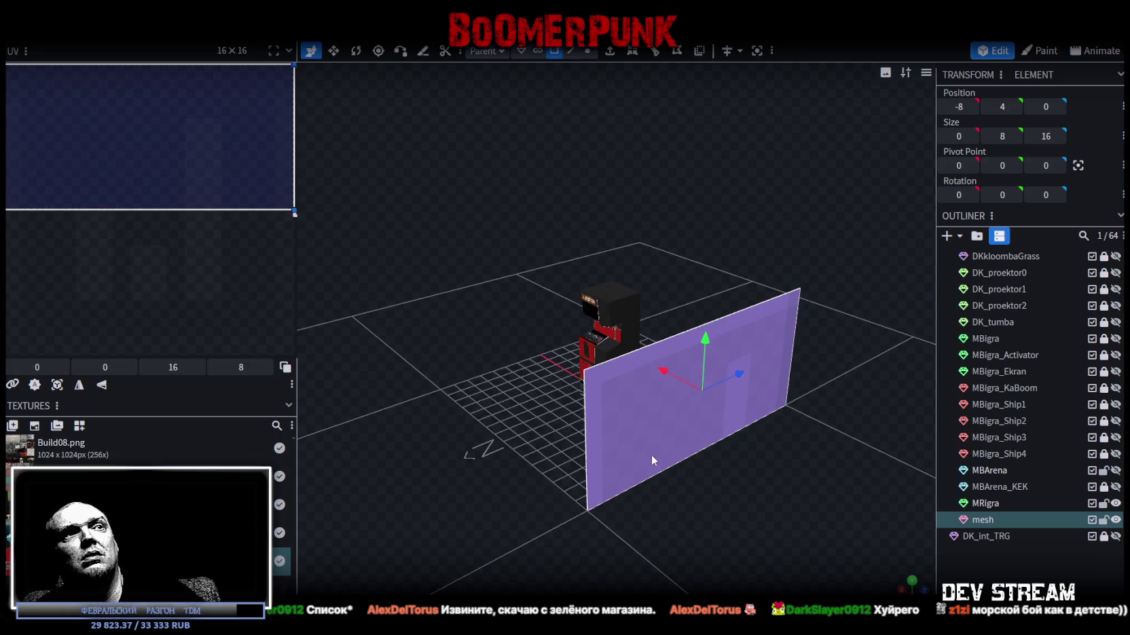
{"action": "key", "text": "KP_3"}
{"action": "key", "text": "v"}
{"action": "mouse_move", "coordinate": [682, 492]}
{"action": "left_mouse_down"}
{"action": "mouse_move", "coordinate": [698, 437]}
{"action": "mouse_move", "coordinate": [591, 438]}
{"action": "left_mouse_up"}
{"action": "key", "text": "KP_3"}
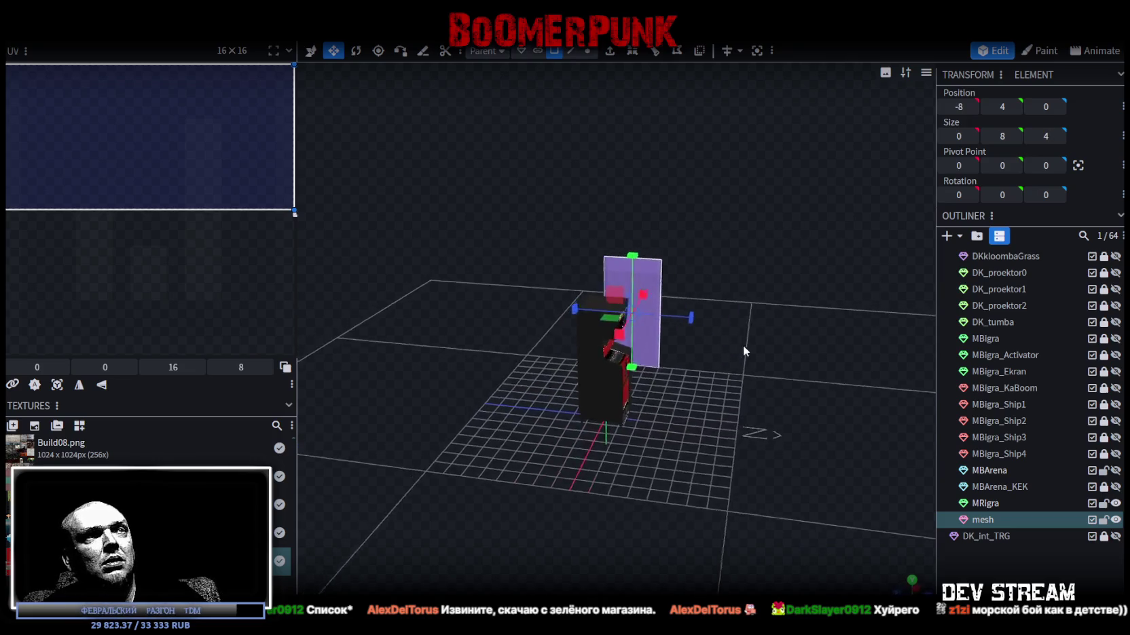
{"action": "mouse_move", "coordinate": [761, 304]}
{"action": "left_mouse_down"}
{"action": "mouse_move", "coordinate": [769, 348]}
{"action": "mouse_move", "coordinate": [748, 346]}
{"action": "mouse_move", "coordinate": [740, 298]}
{"action": "left_mouse_up"}
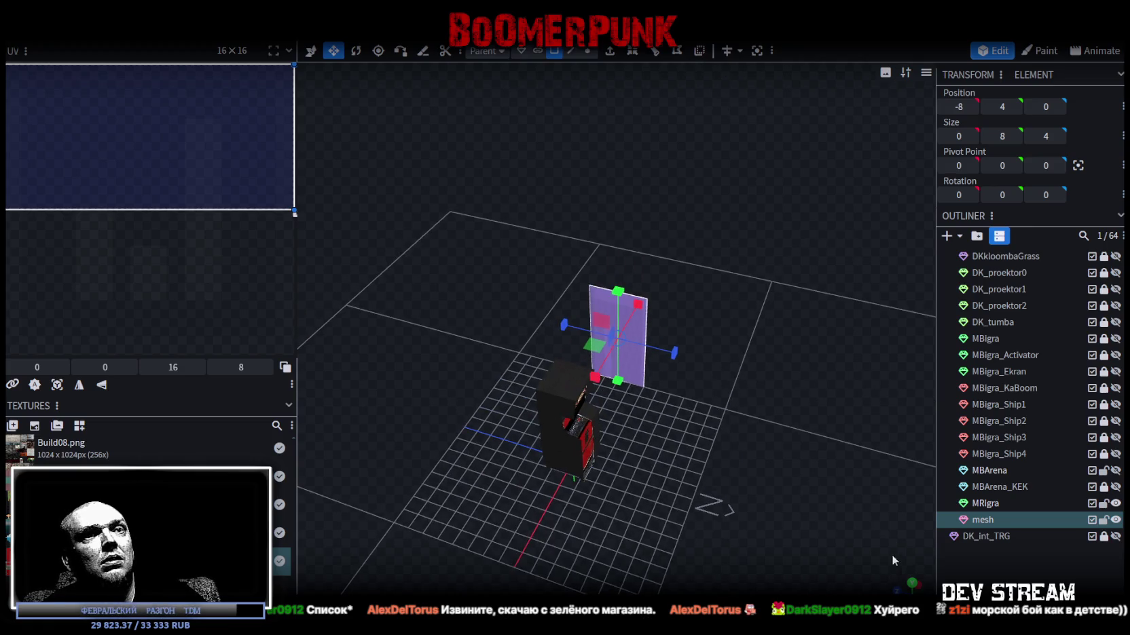
- Give the plane the Build08_MB_Arena ОБГОН texture
{"action": "right_click", "coordinate": [988, 518]}
{"action": "mouse_move", "coordinate": [1018, 452]}
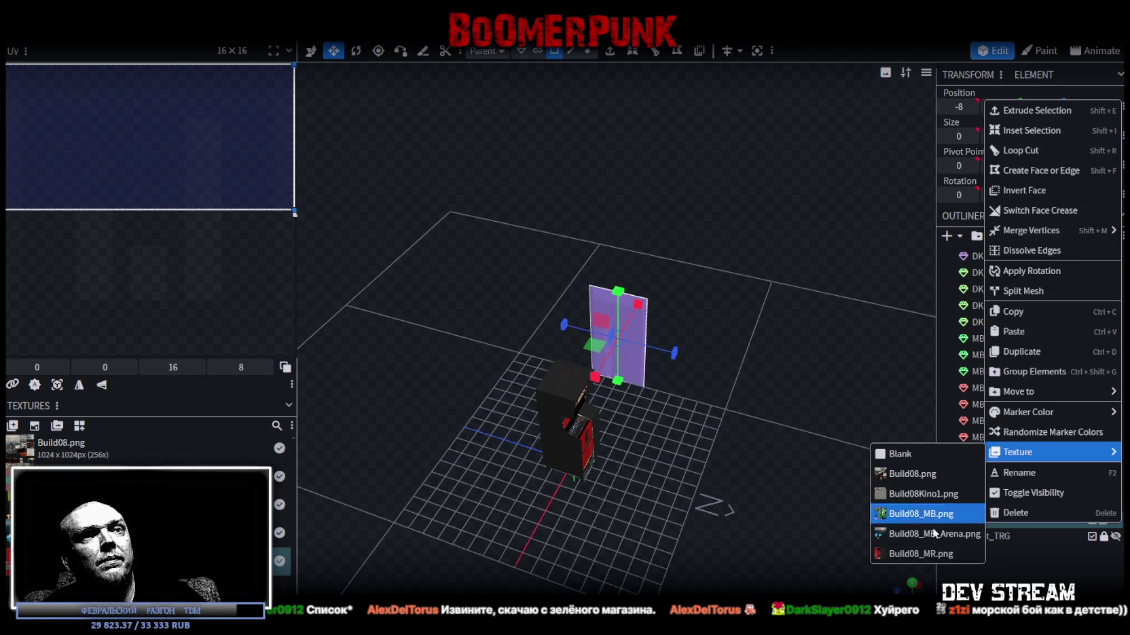
{"action": "left_click", "coordinate": [920, 554]}
{"action": "left_click_drag", "start_coordinate": [920, 550], "coordinate": [758, 419]}
{"action": "scroll", "coordinate": [758, 420], "scroll_direction": "up", "scroll_amount": 2}
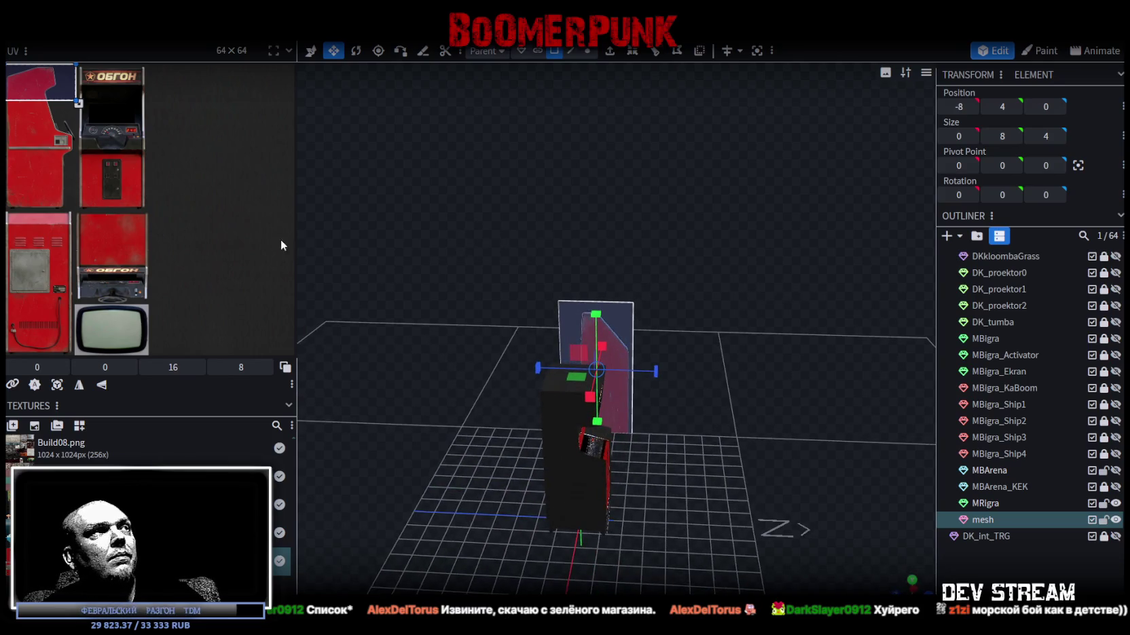
- Project the plane's UVs from ortho view and fit them at 0,0, 16×32 over the red side image
{"action": "left_click", "coordinate": [911, 581]}
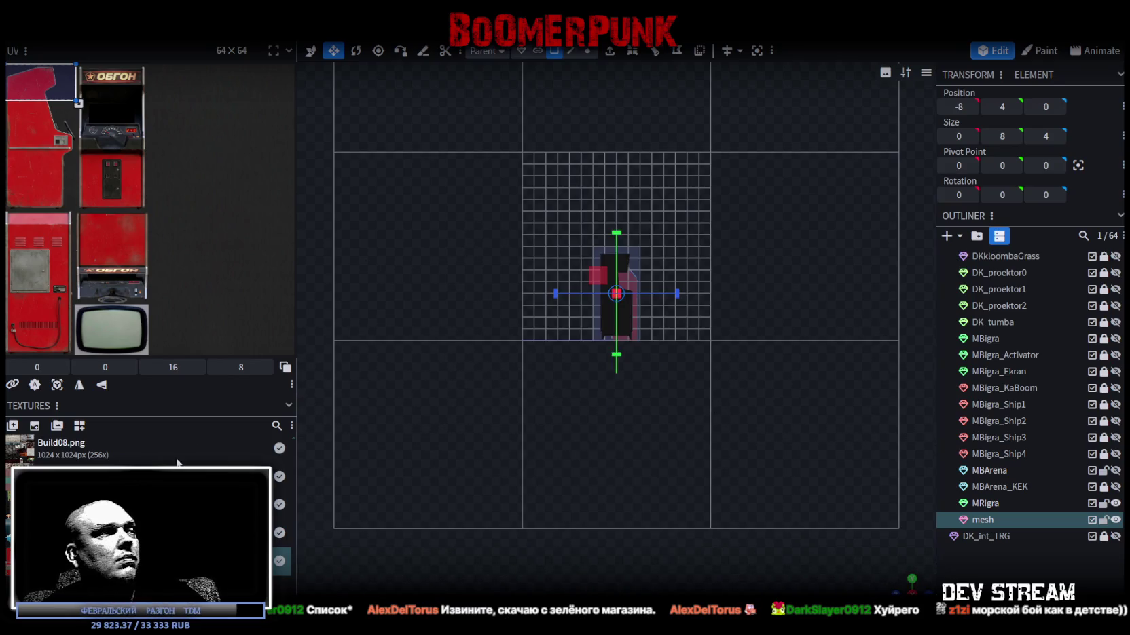
{"action": "left_click", "coordinate": [57, 388]}
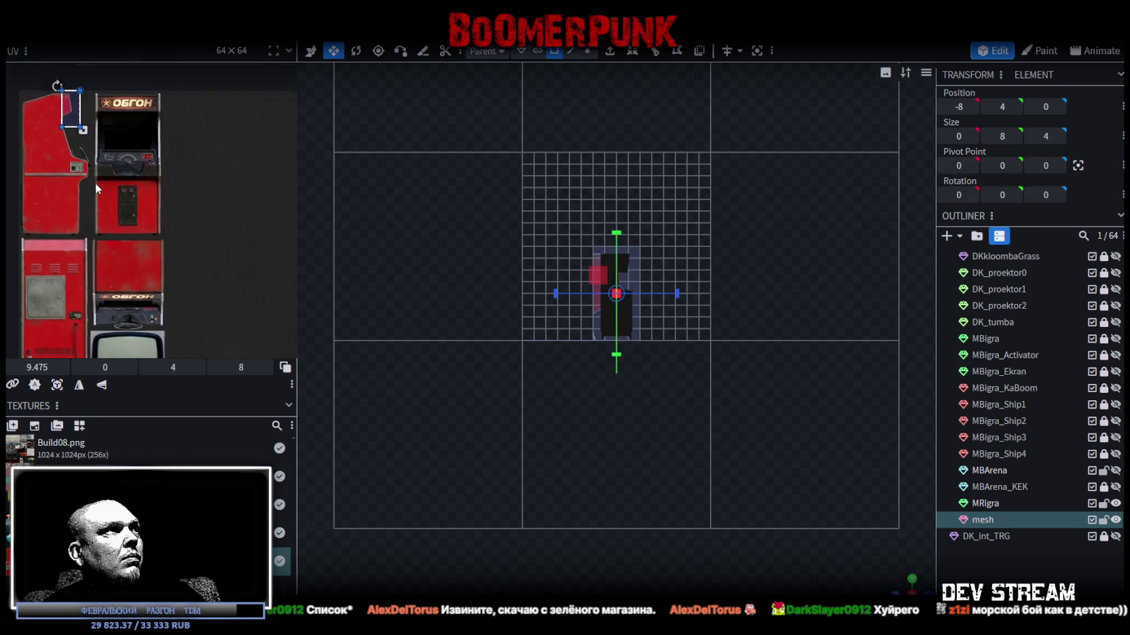
{"action": "left_click_drag", "start_coordinate": [114, 136], "coordinate": [62, 121]}
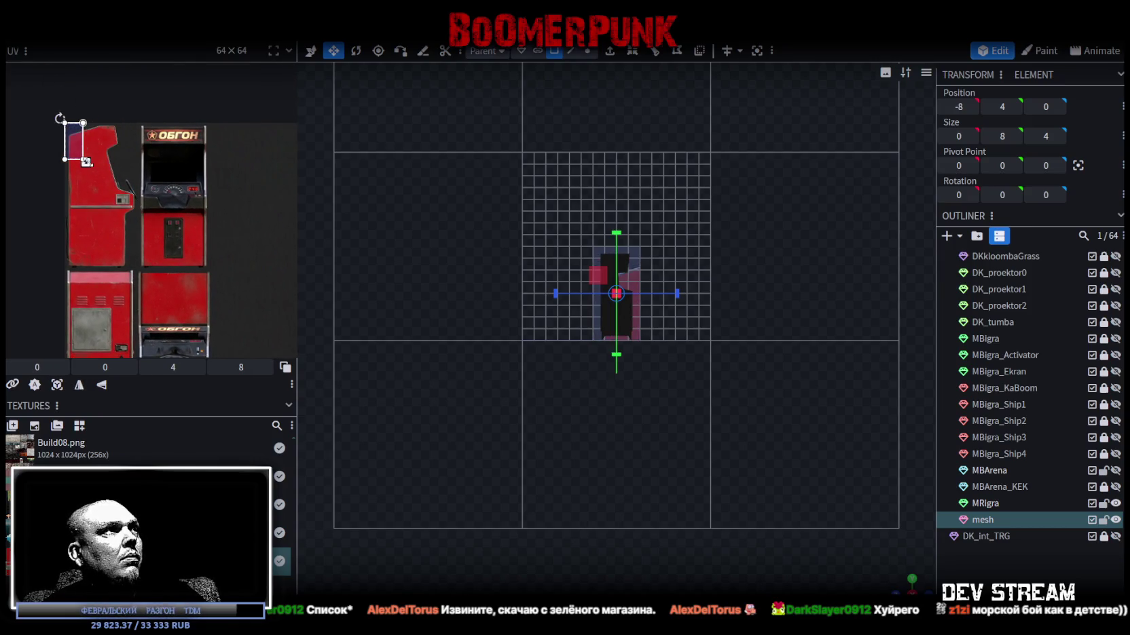
{"action": "left_click_drag", "start_coordinate": [85, 161], "coordinate": [144, 243]}
{"action": "scroll", "coordinate": [57, 241], "scroll_direction": "up", "scroll_amount": 5}
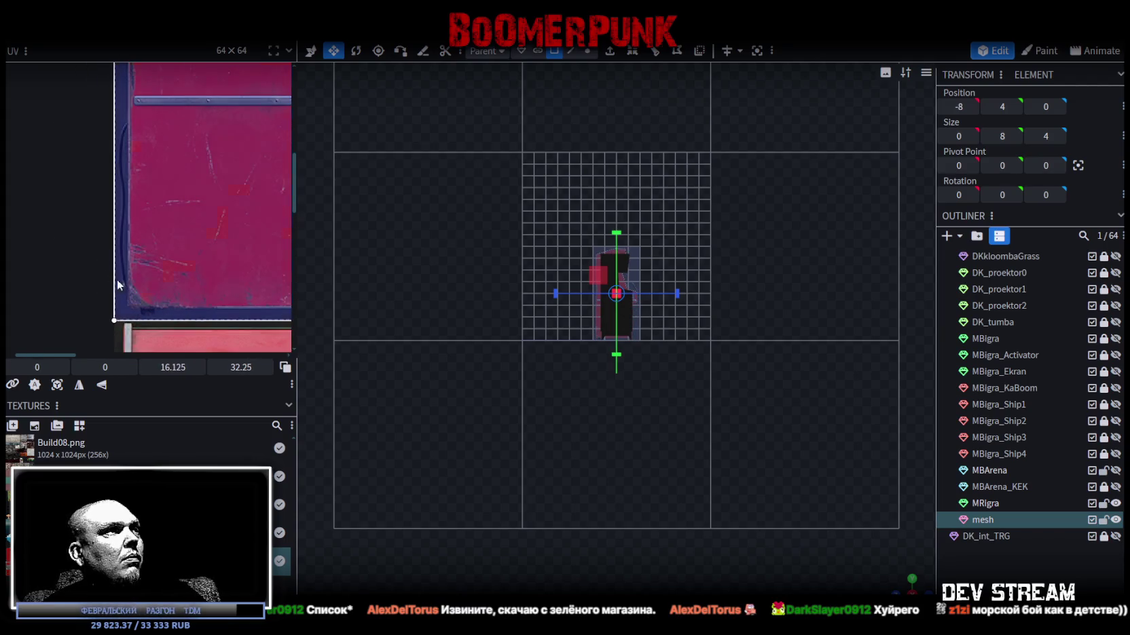
{"action": "scroll", "coordinate": [149, 245], "scroll_direction": "up", "scroll_amount": 3}
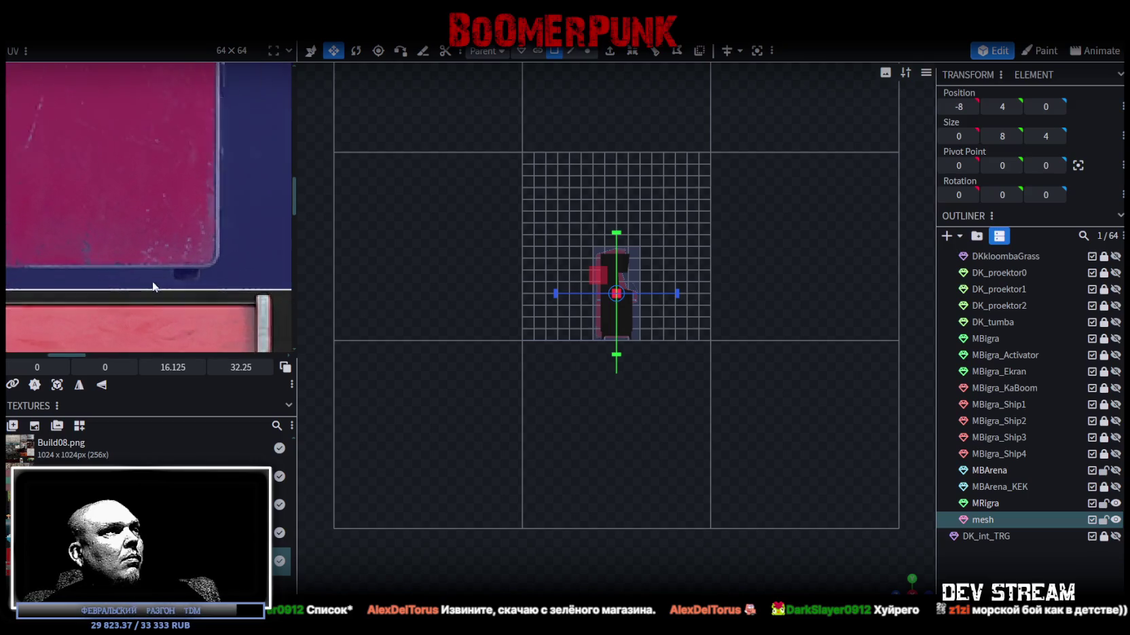
{"action": "scroll", "coordinate": [574, 312], "scroll_direction": "up", "scroll_amount": 5}
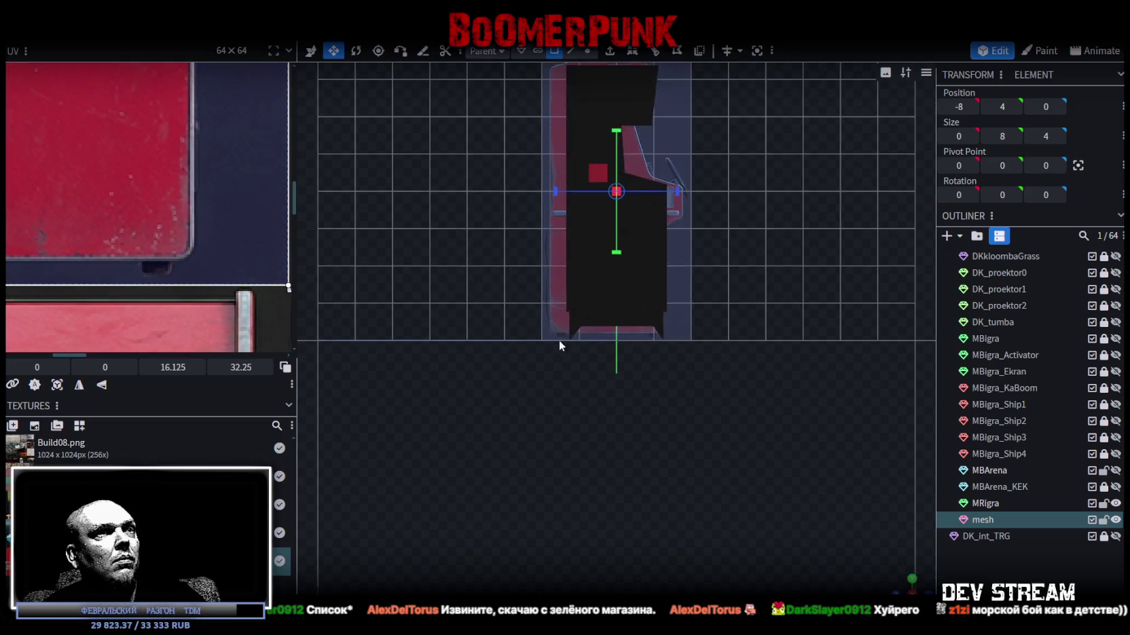
{"action": "scroll", "coordinate": [198, 241], "scroll_direction": "down", "scroll_amount": 3}
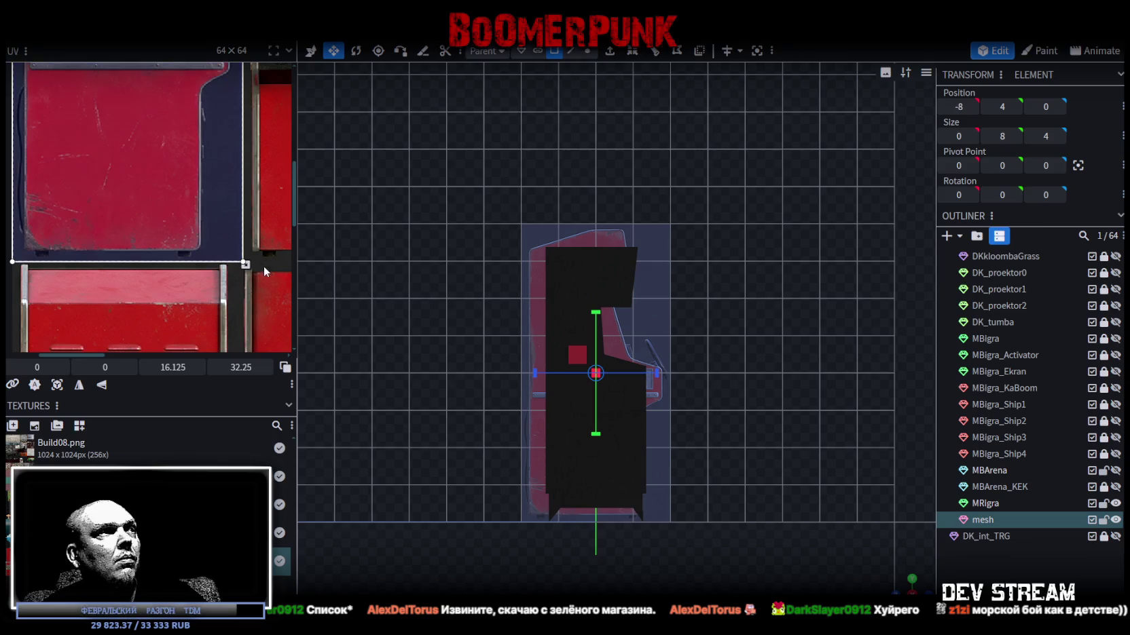
{"action": "left_click_drag", "start_coordinate": [245, 265], "coordinate": [256, 286]}
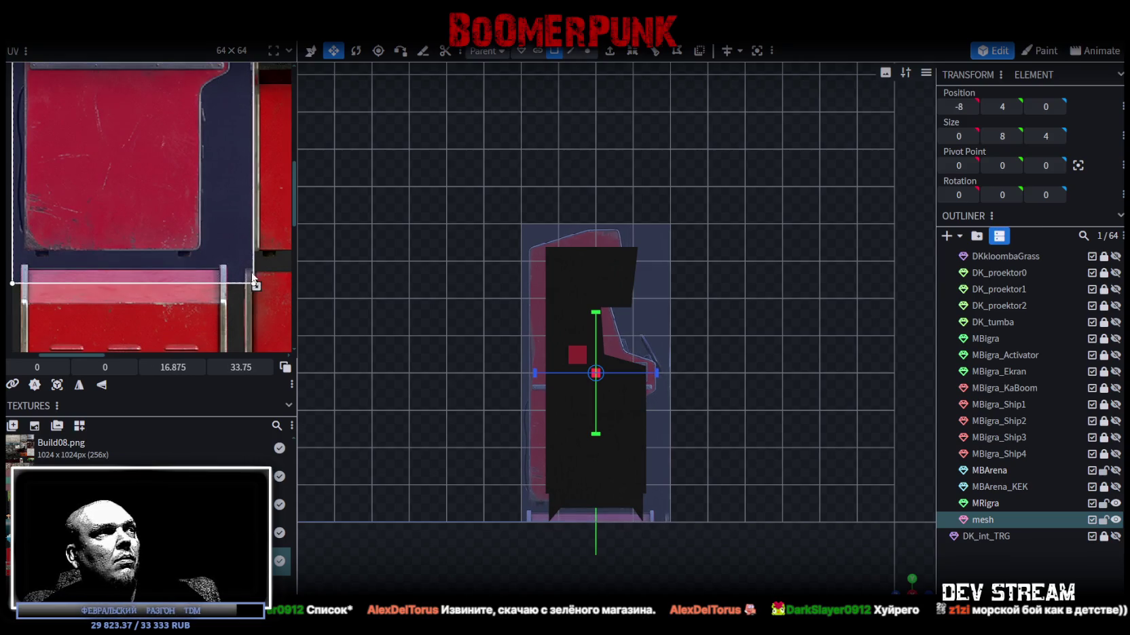
{"action": "key", "text": "ctrl+z"}
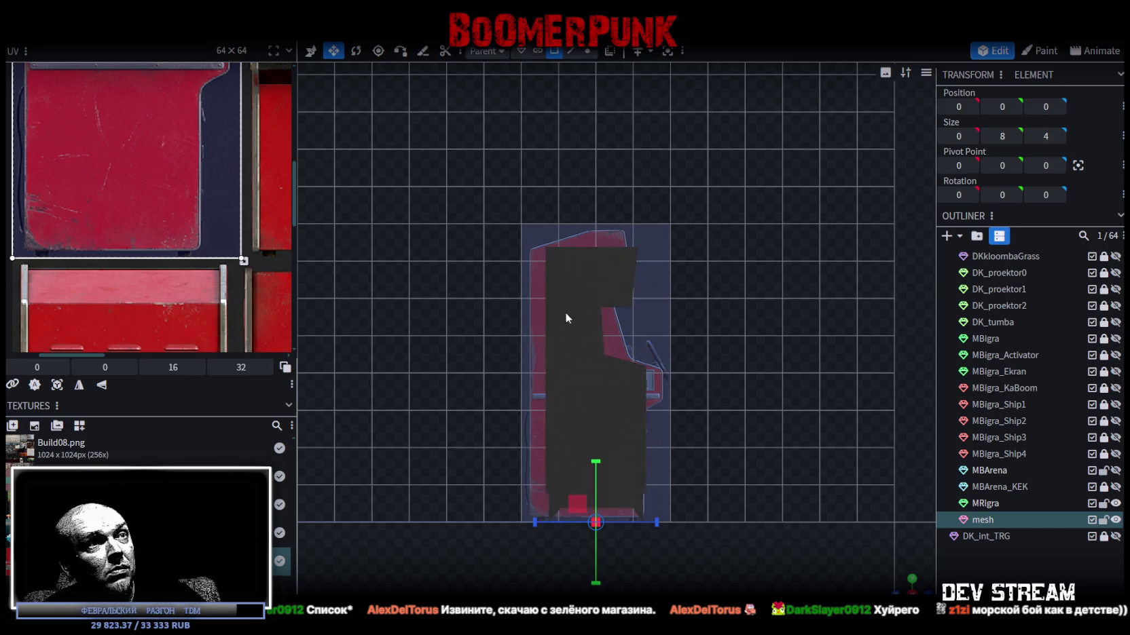
- Orbit into perspective and select a plane in the cabinet head
{"action": "mouse_move", "coordinate": [679, 354]}
{"action": "left_mouse_down"}
{"action": "mouse_move", "coordinate": [727, 367]}
{"action": "mouse_move", "coordinate": [706, 456]}
{"action": "mouse_move", "coordinate": [686, 468]}
{"action": "left_mouse_up"}
{"action": "left_click_drag", "start_coordinate": [686, 410], "coordinate": [307, 291]}
{"action": "left_click", "coordinate": [604, 336]}
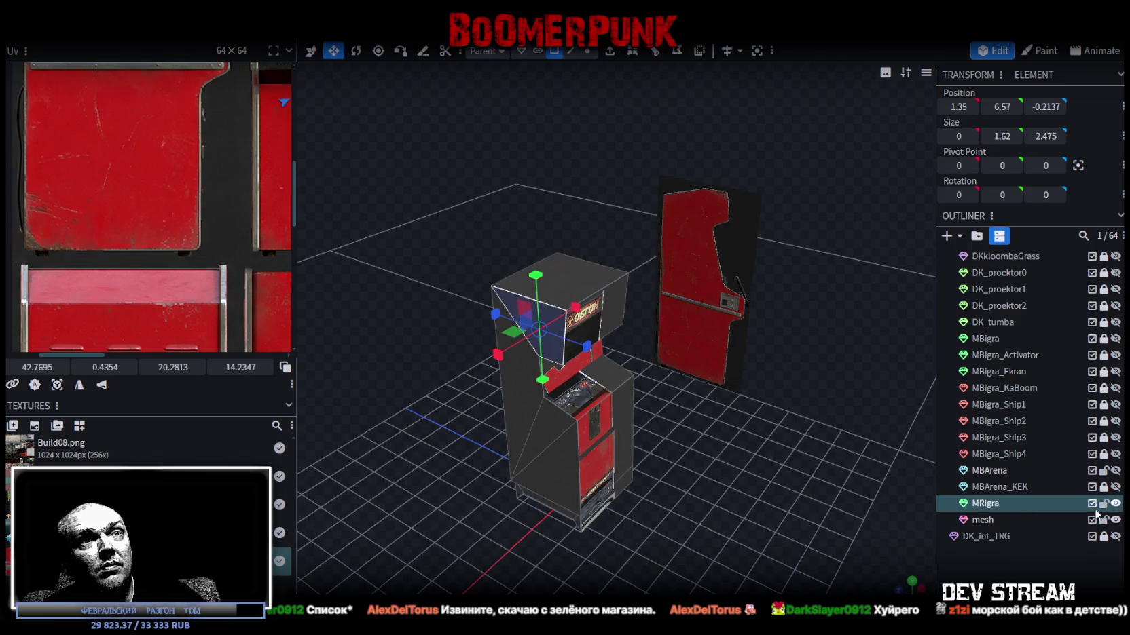
- Select the cabinet's front plane and return to the orthographic side view
{"action": "left_click_drag", "start_coordinate": [774, 417], "coordinate": [731, 432]}
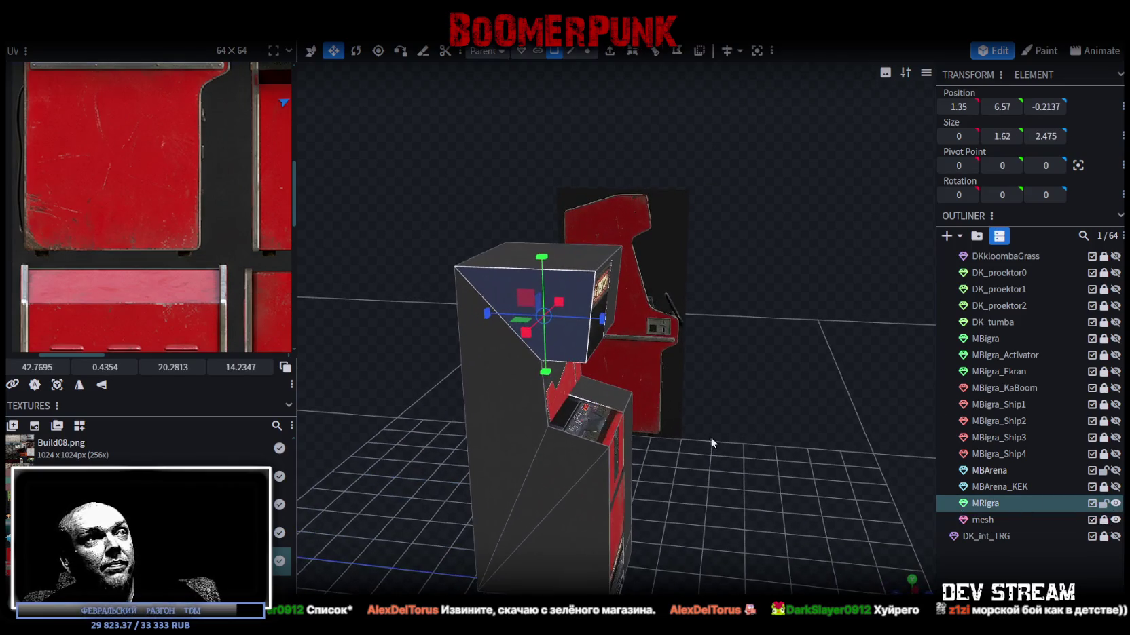
{"action": "mouse_move", "coordinate": [585, 498]}
{"action": "left_mouse_down"}
{"action": "mouse_move", "coordinate": [597, 382]}
{"action": "mouse_move", "coordinate": [446, 450]}
{"action": "mouse_move", "coordinate": [506, 471]}
{"action": "mouse_move", "coordinate": [765, 438]}
{"action": "mouse_move", "coordinate": [814, 507]}
{"action": "left_mouse_up"}
{"action": "key", "text": "KP_3"}
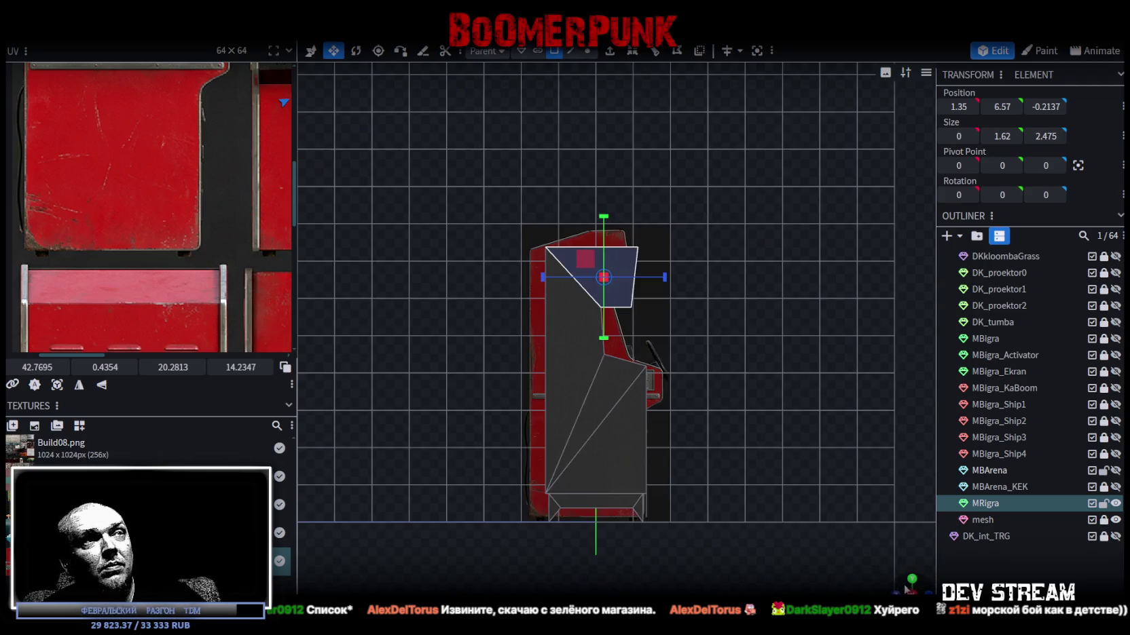
{"action": "scroll", "coordinate": [738, 436], "scroll_direction": "up", "scroll_amount": 5}
{"action": "scroll", "coordinate": [747, 451], "scroll_direction": "down", "scroll_amount": 2}
{"action": "scroll", "coordinate": [720, 345], "scroll_direction": "up", "scroll_amount": 1}
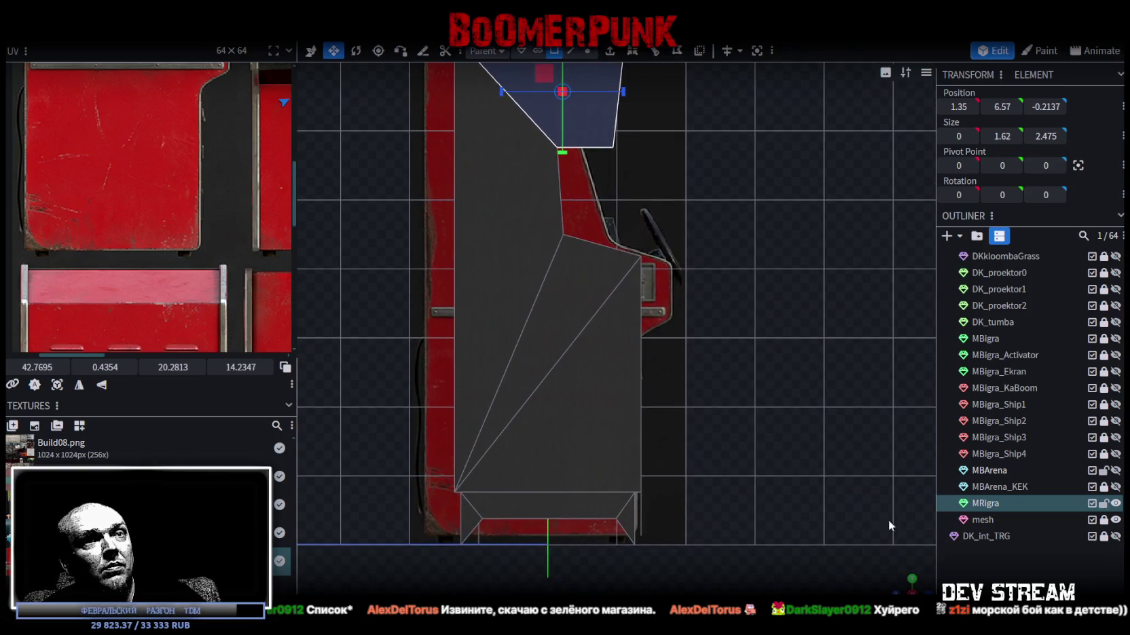
{"action": "left_click_drag", "start_coordinate": [907, 551], "coordinate": [784, 197]}
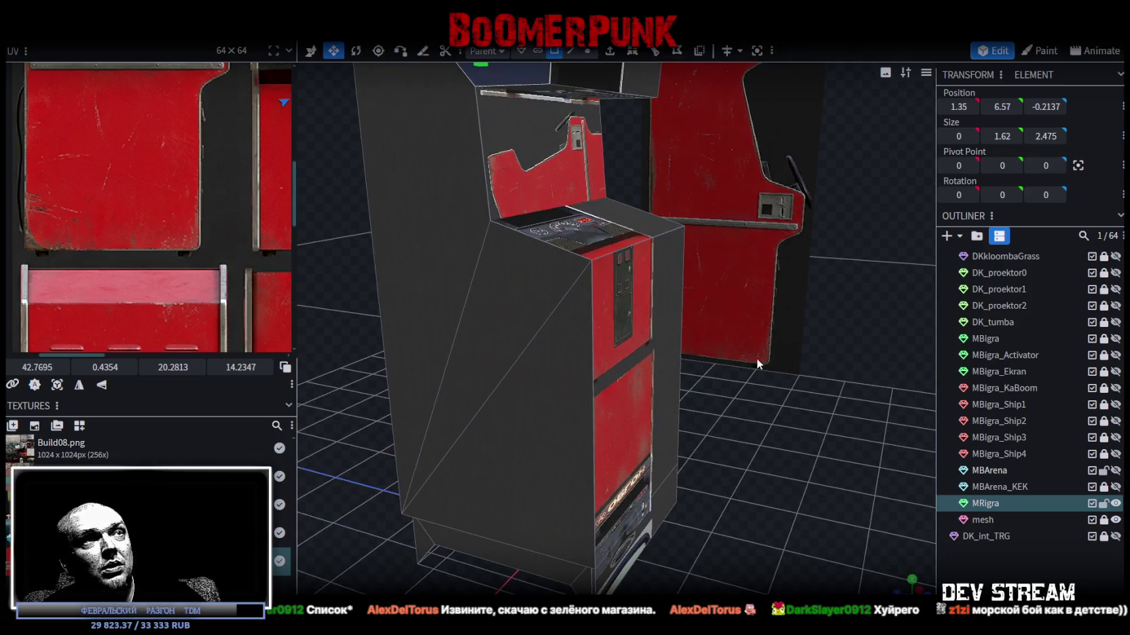
{"action": "left_click_drag", "start_coordinate": [756, 357], "coordinate": [748, 426]}
{"action": "left_click", "coordinate": [616, 283]}
{"action": "mouse_move", "coordinate": [616, 283]}
{"action": "left_mouse_down"}
{"action": "mouse_move", "coordinate": [730, 384]}
{"action": "mouse_move", "coordinate": [734, 372]}
{"action": "mouse_move", "coordinate": [706, 370]}
{"action": "mouse_move", "coordinate": [885, 550]}
{"action": "left_mouse_up"}
{"action": "key", "text": "KP_3"}
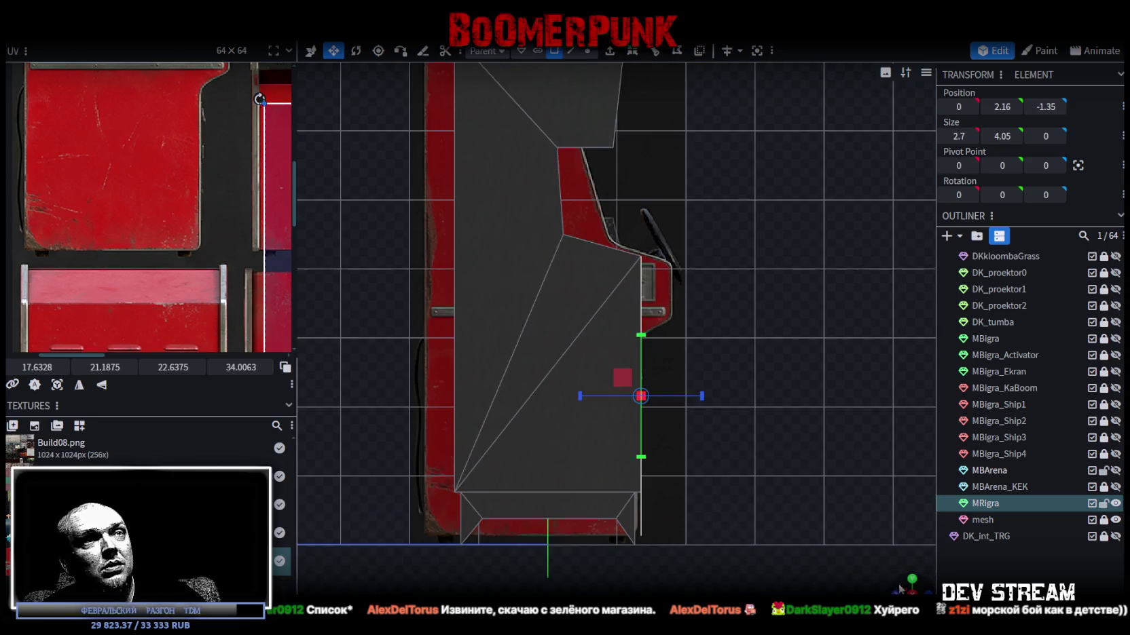
- Split the base face into MRigra_selection, lock and hide it, then reselect MRigra
{"action": "mouse_move", "coordinate": [434, 469]}
{"action": "left_mouse_down"}
{"action": "mouse_move", "coordinate": [675, 418]}
{"action": "mouse_move", "coordinate": [659, 471]}
{"action": "mouse_move", "coordinate": [676, 427]}
{"action": "mouse_move", "coordinate": [667, 438]}
{"action": "mouse_move", "coordinate": [642, 429]}
{"action": "mouse_move", "coordinate": [649, 418]}
{"action": "left_mouse_up"}
{"action": "left_click", "coordinate": [649, 416]}
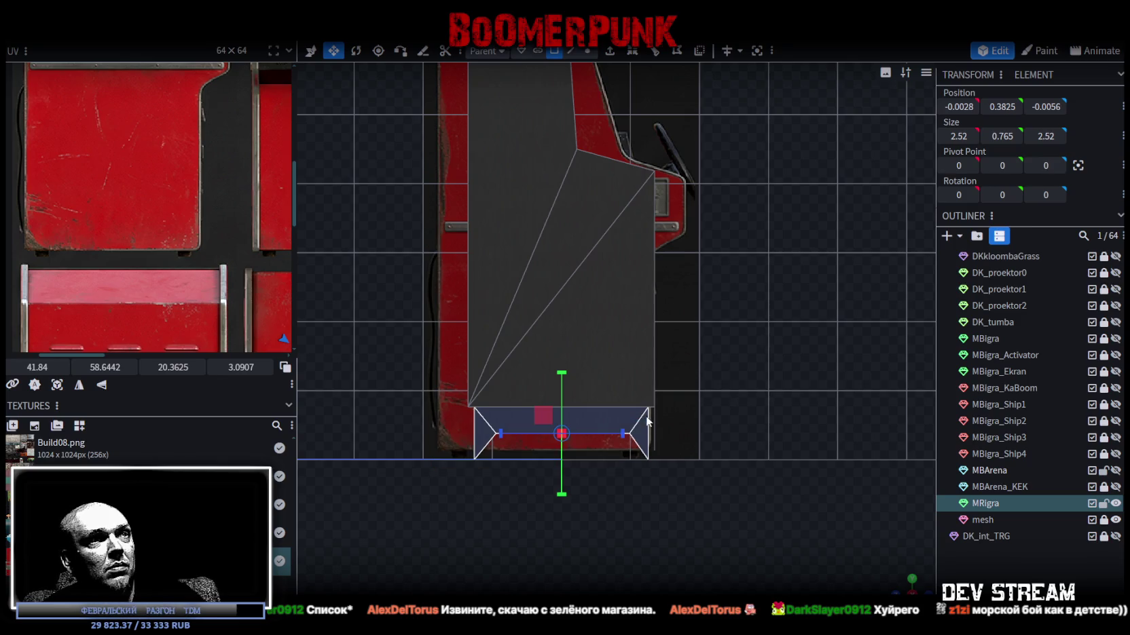
{"action": "right_click", "coordinate": [602, 419]}
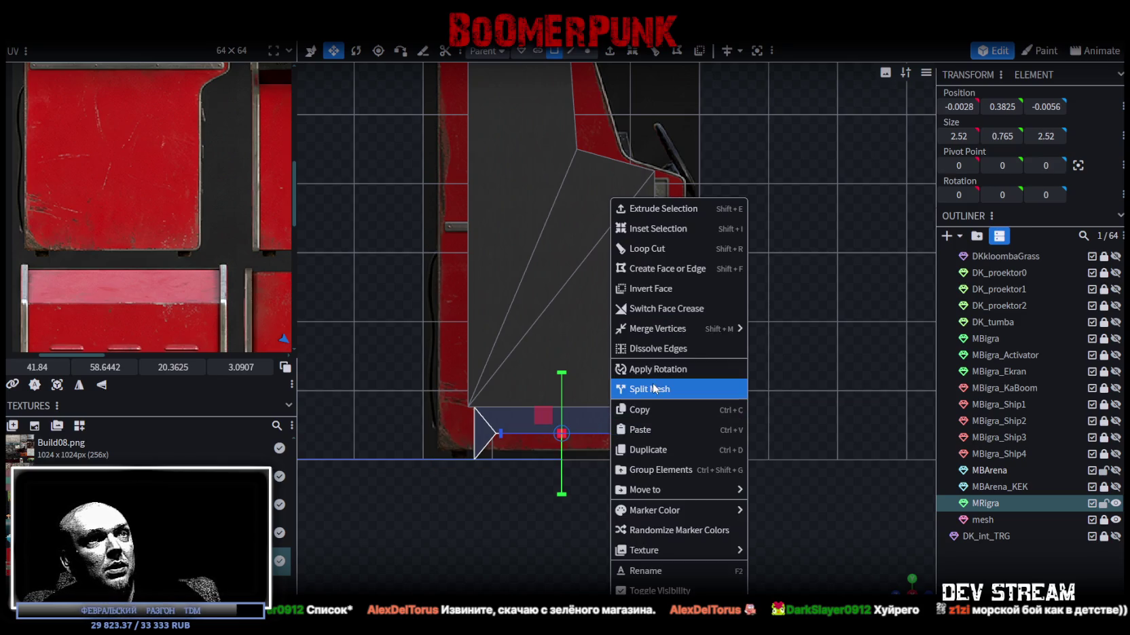
{"action": "left_click", "coordinate": [654, 389]}
{"action": "left_click", "coordinate": [1104, 520]}
{"action": "left_click", "coordinate": [1116, 520]}
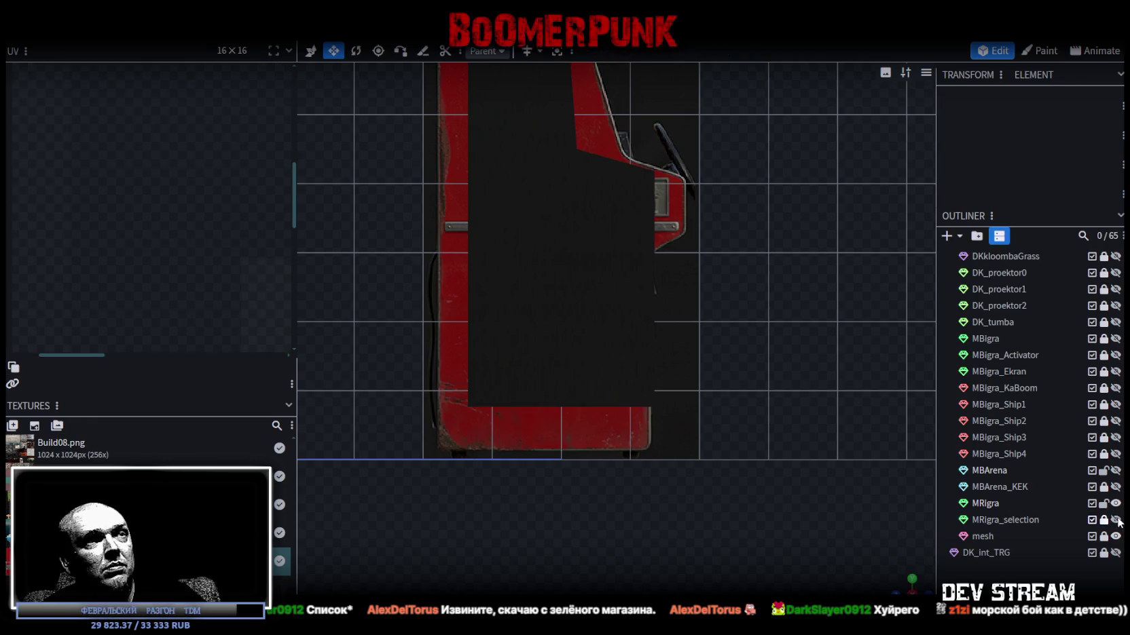
{"action": "left_click", "coordinate": [578, 358]}
{"action": "left_click_drag", "start_coordinate": [578, 358], "coordinate": [695, 498]}
- Raise the cabinet's bottom front edge up to control-ledge height
{"action": "left_click", "coordinate": [610, 467]}
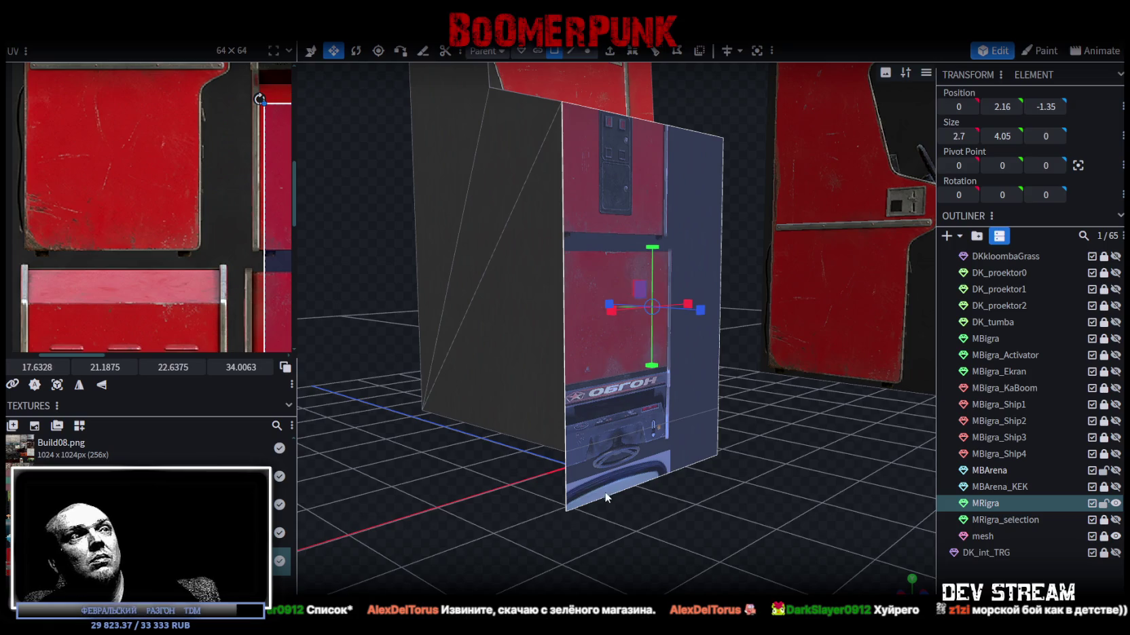
{"action": "left_click", "coordinate": [571, 50]}
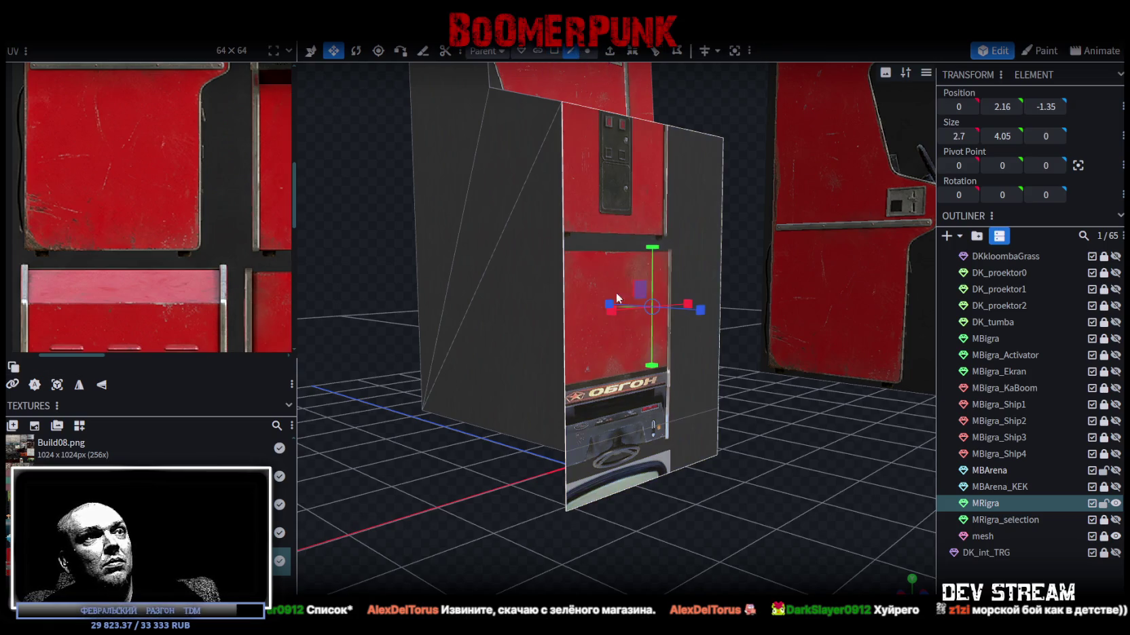
{"action": "left_click", "coordinate": [631, 489]}
{"action": "key", "text": "v"}
{"action": "left_click_drag", "start_coordinate": [650, 429], "coordinate": [650, 109]}
- Push both vertical front edges slightly back along Z, placing the panel at 0, 2.475, -1.3
{"action": "scroll", "coordinate": [691, 442], "scroll_direction": "down", "scroll_amount": 3}
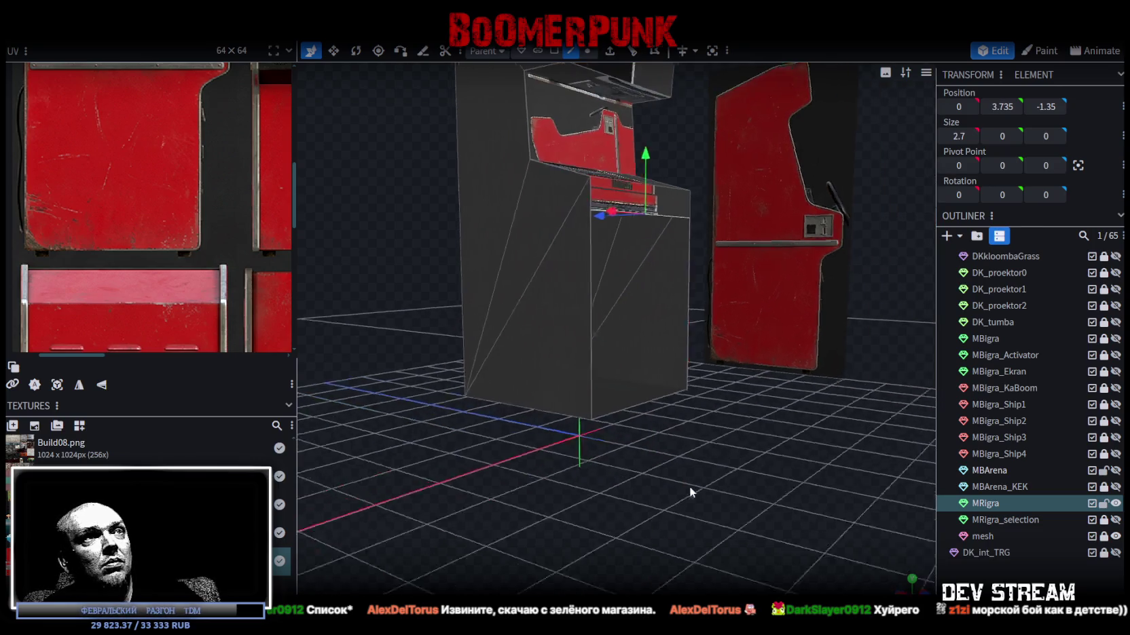
{"action": "mouse_move", "coordinate": [689, 486]}
{"action": "left_mouse_down"}
{"action": "mouse_move", "coordinate": [620, 506]}
{"action": "mouse_move", "coordinate": [689, 409]}
{"action": "left_mouse_up"}
{"action": "left_click", "coordinate": [694, 329]}
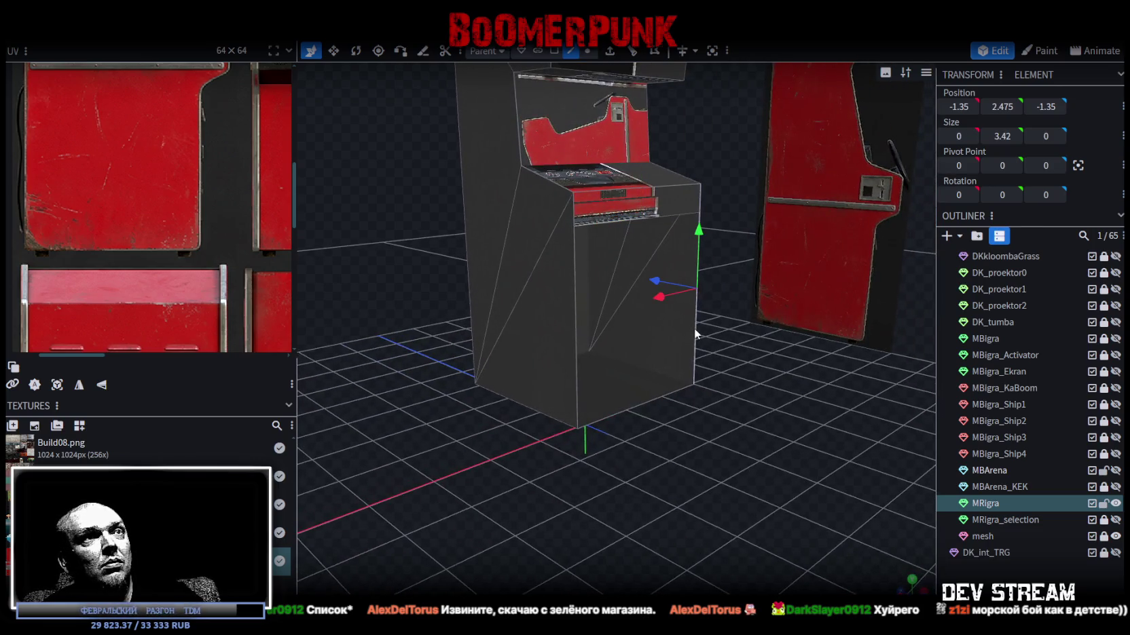
{"action": "left_click", "coordinate": [574, 357], "text": "shift"}
{"action": "left_click", "coordinate": [903, 590]}
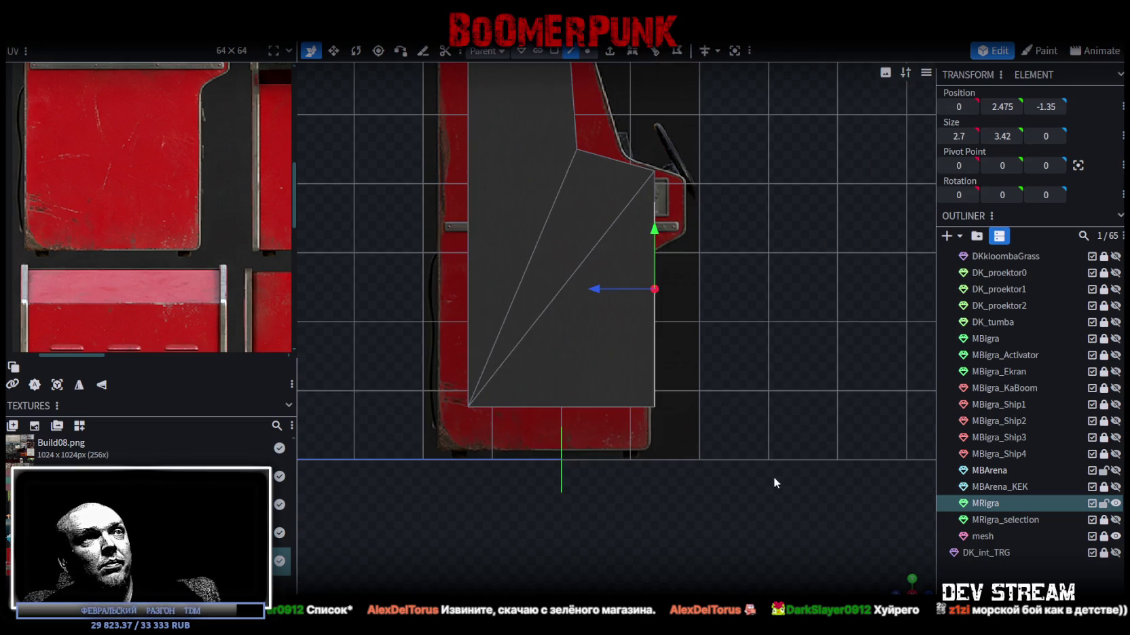
{"action": "left_click_drag", "start_coordinate": [617, 279], "coordinate": [594, 275]}
{"action": "scroll", "coordinate": [597, 285], "scroll_direction": "up", "scroll_amount": 1}
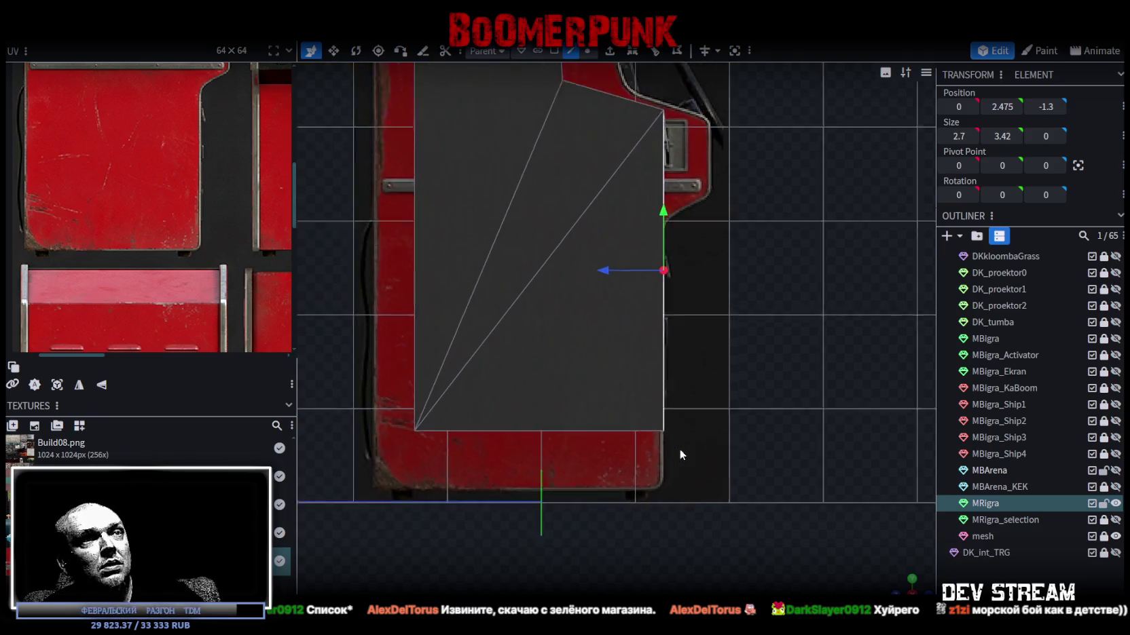
{"action": "scroll", "coordinate": [679, 448], "scroll_direction": "down", "scroll_amount": 3}
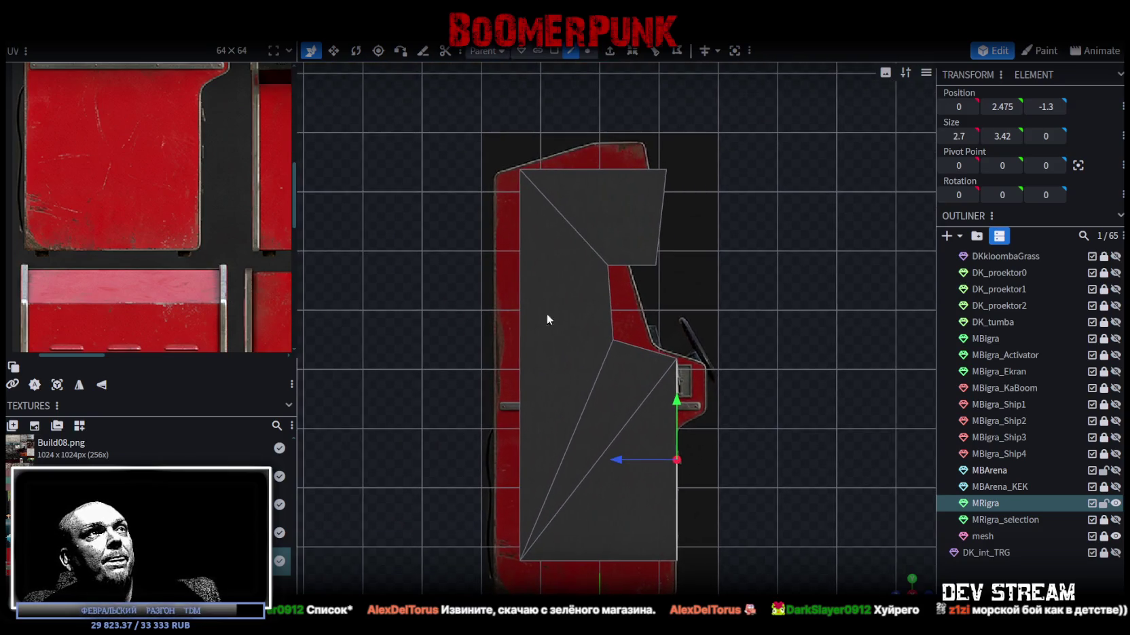
- Shift the cabinet's left-side vertices outward in depth to match the red artwork
{"action": "left_click", "coordinate": [588, 51]}
{"action": "scroll", "coordinate": [467, 192], "scroll_direction": "down", "scroll_amount": 1}
{"action": "left_click_drag", "start_coordinate": [466, 182], "coordinate": [554, 530]}
{"action": "scroll", "coordinate": [501, 333], "scroll_direction": "up", "scroll_amount": 2}
{"action": "left_click_drag", "start_coordinate": [457, 366], "coordinate": [428, 368]}
{"action": "scroll", "coordinate": [444, 356], "scroll_direction": "up", "scroll_amount": 2}
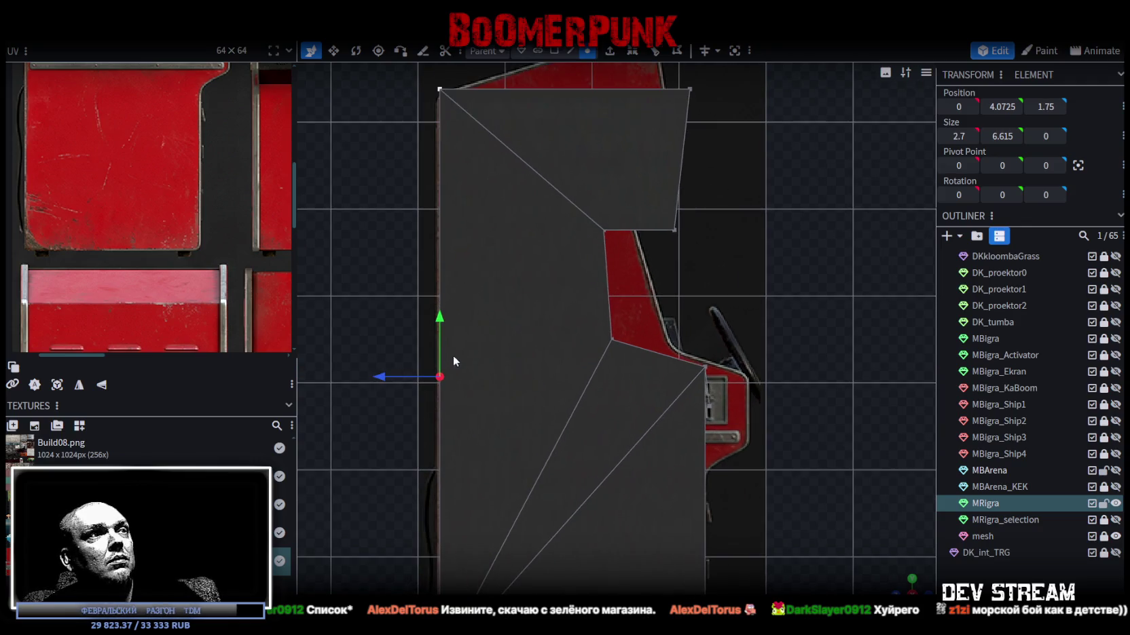
{"action": "scroll", "coordinate": [478, 333], "scroll_direction": "down", "scroll_amount": 1}
{"action": "left_click_drag", "start_coordinate": [486, 310], "coordinate": [534, 264]}
{"action": "scroll", "coordinate": [468, 414], "scroll_direction": "up", "scroll_amount": 4}
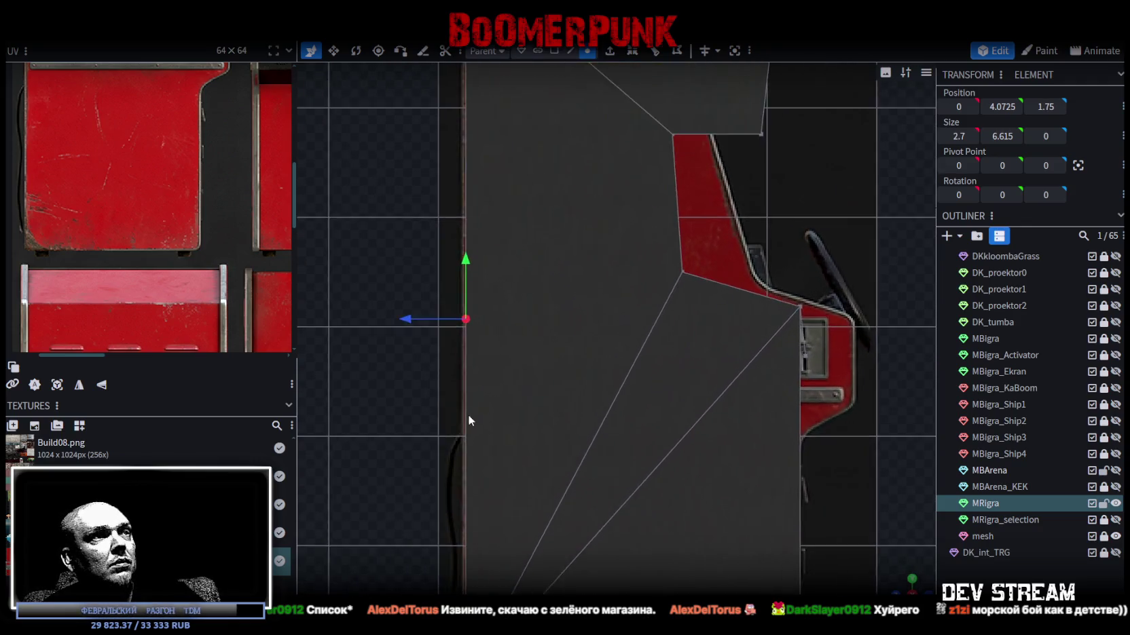
{"action": "left_click_drag", "start_coordinate": [393, 412], "coordinate": [538, 304]}
{"action": "mouse_move", "coordinate": [502, 216]}
{"action": "left_mouse_down"}
{"action": "mouse_move", "coordinate": [459, 209]}
{"action": "mouse_move", "coordinate": [487, 217]}
{"action": "left_mouse_up"}
{"action": "scroll", "coordinate": [486, 217], "scroll_direction": "down", "scroll_amount": 4}
{"action": "left_click_drag", "start_coordinate": [587, 268], "coordinate": [573, 452]}
{"action": "scroll", "coordinate": [561, 276], "scroll_direction": "up", "scroll_amount": 3}
- Lower the top-left corner vertex slightly and nudge the left-edge vertices outward
{"action": "left_click", "coordinate": [532, 230]}
{"action": "mouse_move", "coordinate": [533, 177]}
{"action": "left_mouse_down"}
{"action": "mouse_move", "coordinate": [535, 211]}
{"action": "mouse_move", "coordinate": [533, 181]}
{"action": "left_mouse_up"}
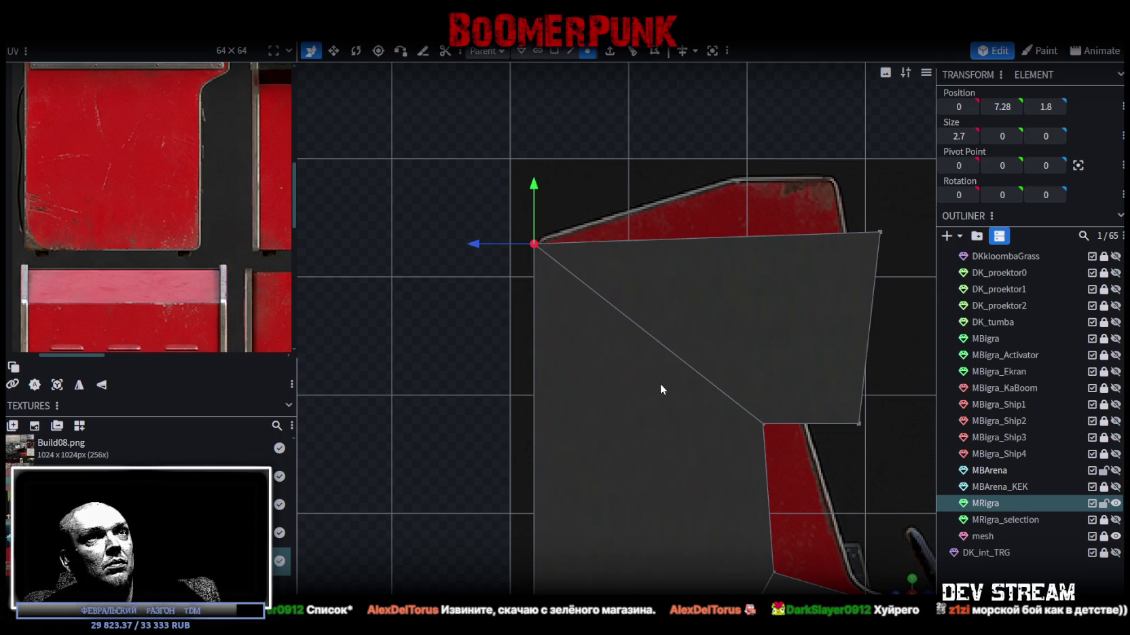
{"action": "scroll", "coordinate": [549, 307], "scroll_direction": "down", "scroll_amount": 1}
{"action": "scroll", "coordinate": [477, 190], "scroll_direction": "up", "scroll_amount": 2}
{"action": "scroll", "coordinate": [503, 380], "scroll_direction": "down", "scroll_amount": 2}
{"action": "scroll", "coordinate": [562, 438], "scroll_direction": "down", "scroll_amount": 3}
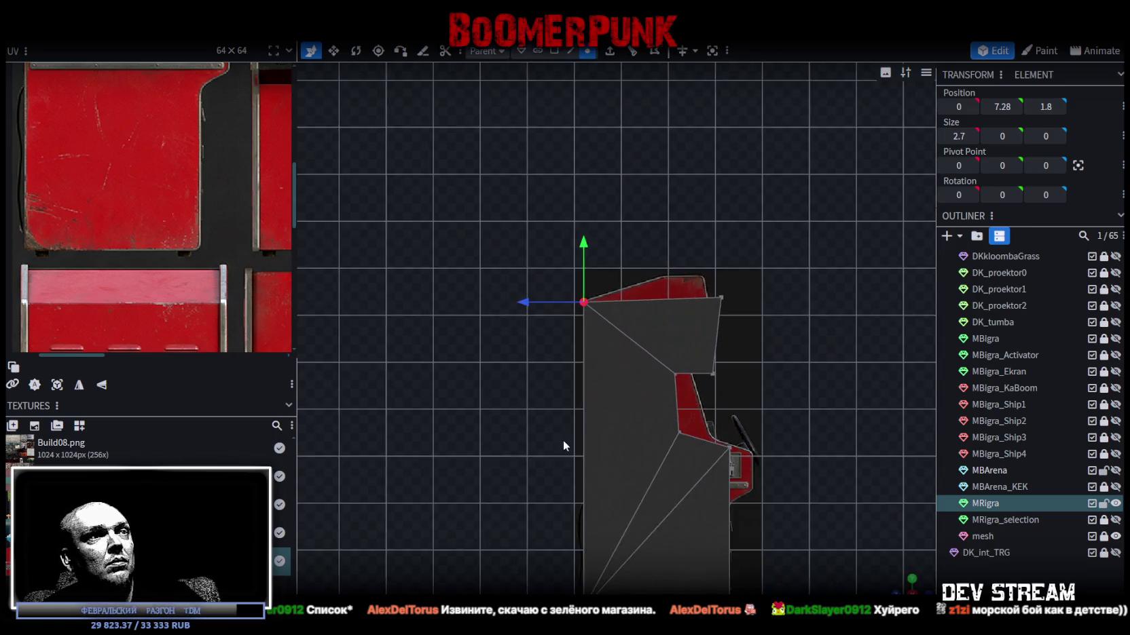
{"action": "scroll", "coordinate": [564, 394], "scroll_direction": "down", "scroll_amount": 2}
{"action": "left_click_drag", "start_coordinate": [520, 148], "coordinate": [582, 514]}
{"action": "scroll", "coordinate": [570, 489], "scroll_direction": "up", "scroll_amount": 3}
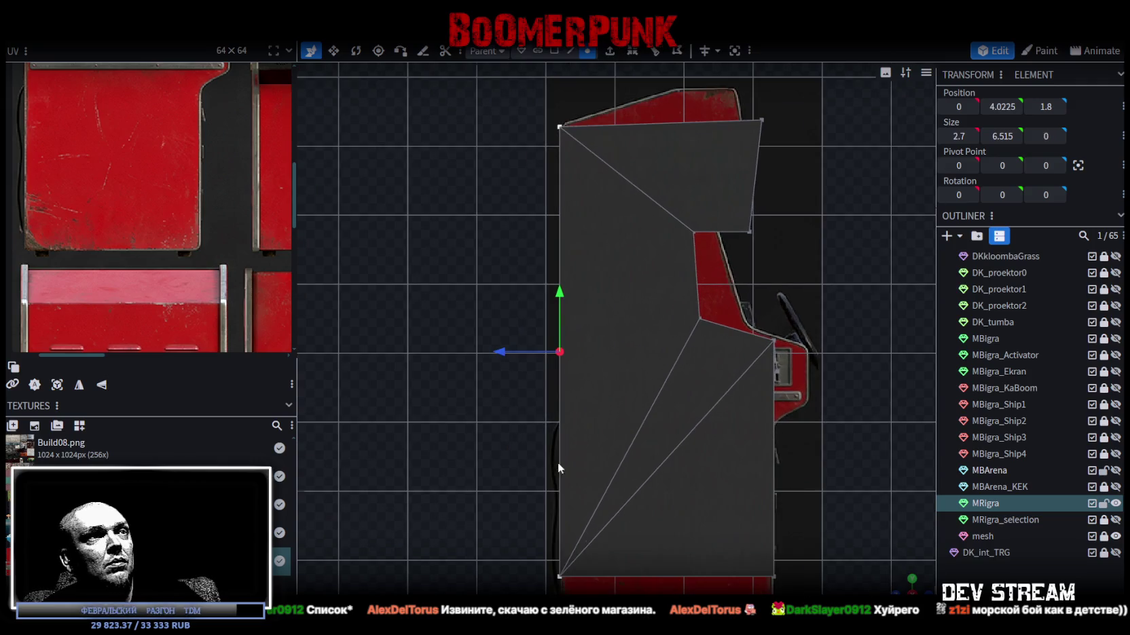
{"action": "mouse_move", "coordinate": [499, 350]}
{"action": "left_mouse_down"}
{"action": "mouse_move", "coordinate": [491, 351]}
{"action": "mouse_move", "coordinate": [505, 365]}
{"action": "left_mouse_up"}
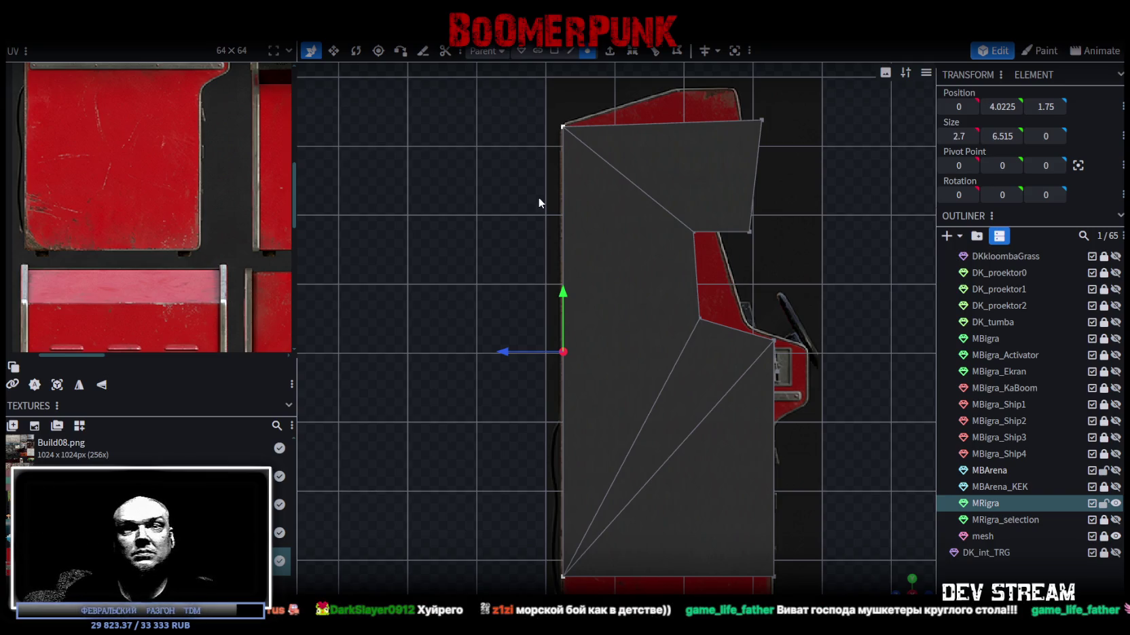
- Pull the head's top-right corner inward and lift the lower-right head vertex to the top edge
{"action": "mouse_move", "coordinate": [649, 397]}
{"action": "left_mouse_down"}
{"action": "mouse_move", "coordinate": [740, 344]}
{"action": "mouse_move", "coordinate": [714, 370]}
{"action": "left_mouse_up"}
{"action": "scroll", "coordinate": [713, 365], "scroll_direction": "up", "scroll_amount": 5}
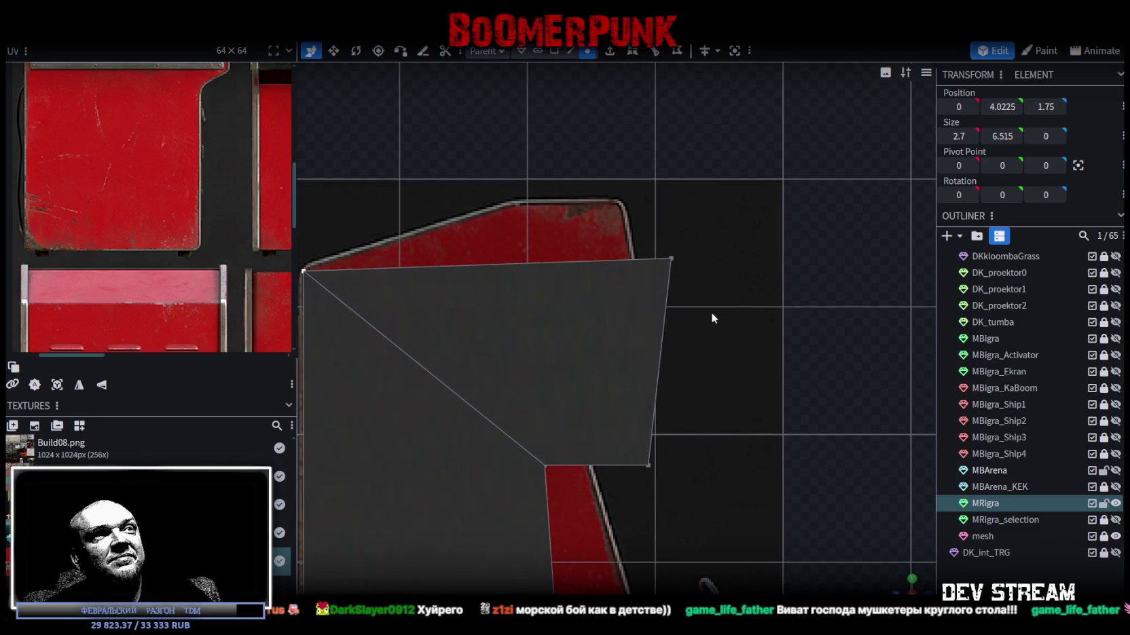
{"action": "left_click_drag", "start_coordinate": [644, 201], "coordinate": [713, 318]}
{"action": "left_click_drag", "start_coordinate": [618, 258], "coordinate": [466, 245]}
{"action": "mouse_move", "coordinate": [517, 194]}
{"action": "left_mouse_down"}
{"action": "mouse_move", "coordinate": [518, 116]}
{"action": "mouse_move", "coordinate": [516, 148]}
{"action": "left_mouse_up"}
{"action": "left_click_drag", "start_coordinate": [704, 416], "coordinate": [622, 492]}
{"action": "left_click_drag", "start_coordinate": [647, 410], "coordinate": [638, 223]}
{"action": "left_click_drag", "start_coordinate": [640, 166], "coordinate": [635, 146]}
- Set both top corner vertices to Position Y 7.8
{"action": "left_click", "coordinate": [517, 201]}
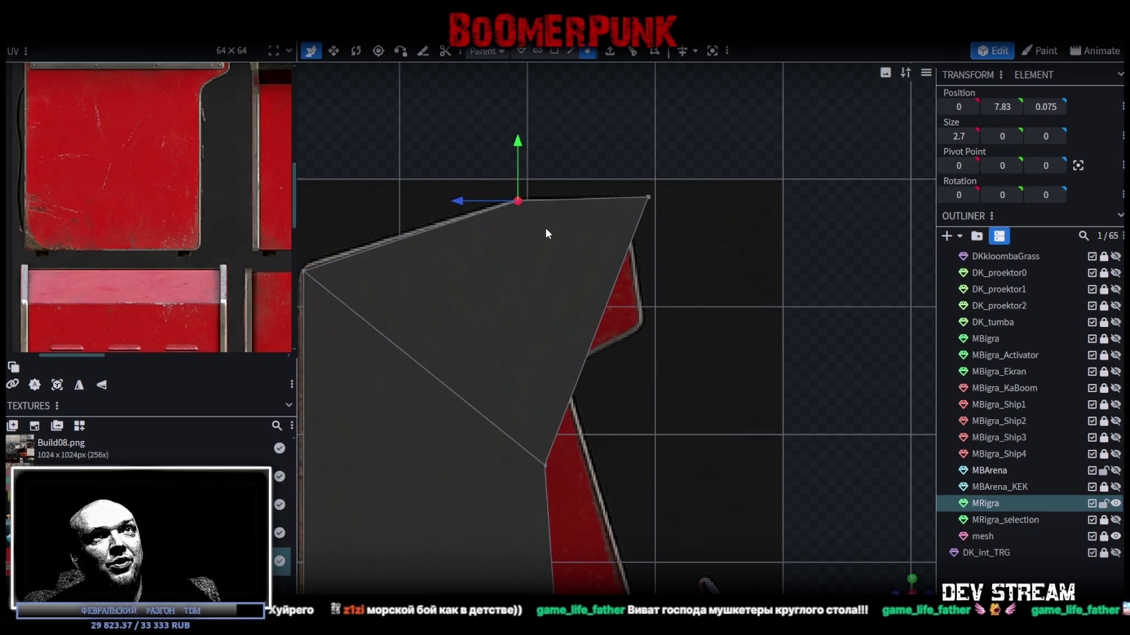
{"action": "left_click", "coordinate": [1002, 106]}
{"action": "left_click", "coordinate": [1006, 107]}
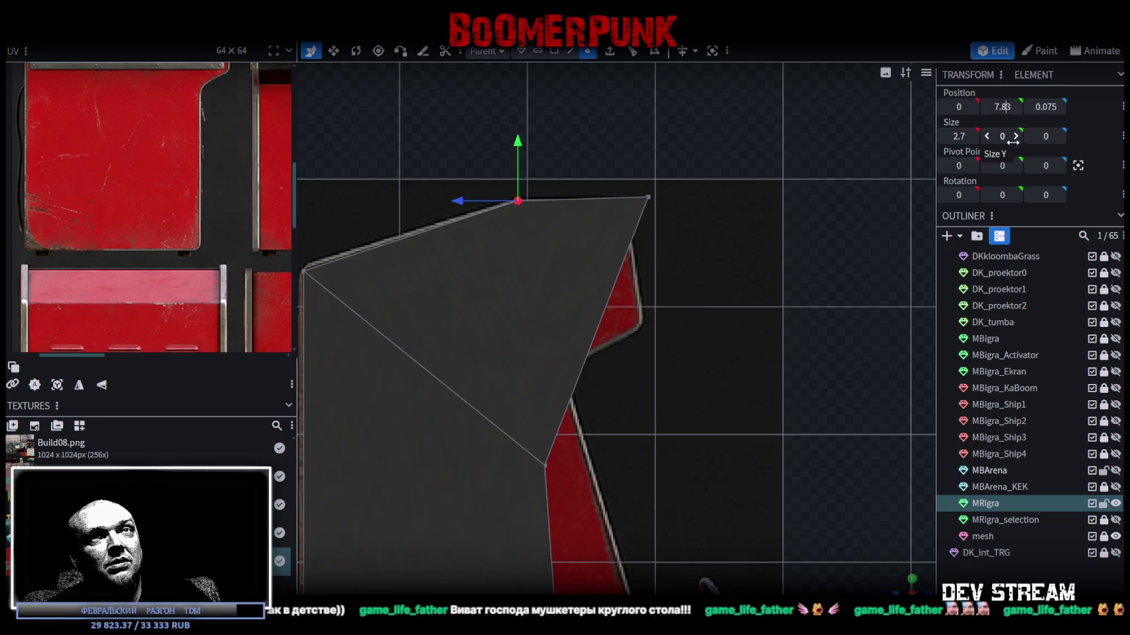
{"action": "key", "text": "BackSpace"}
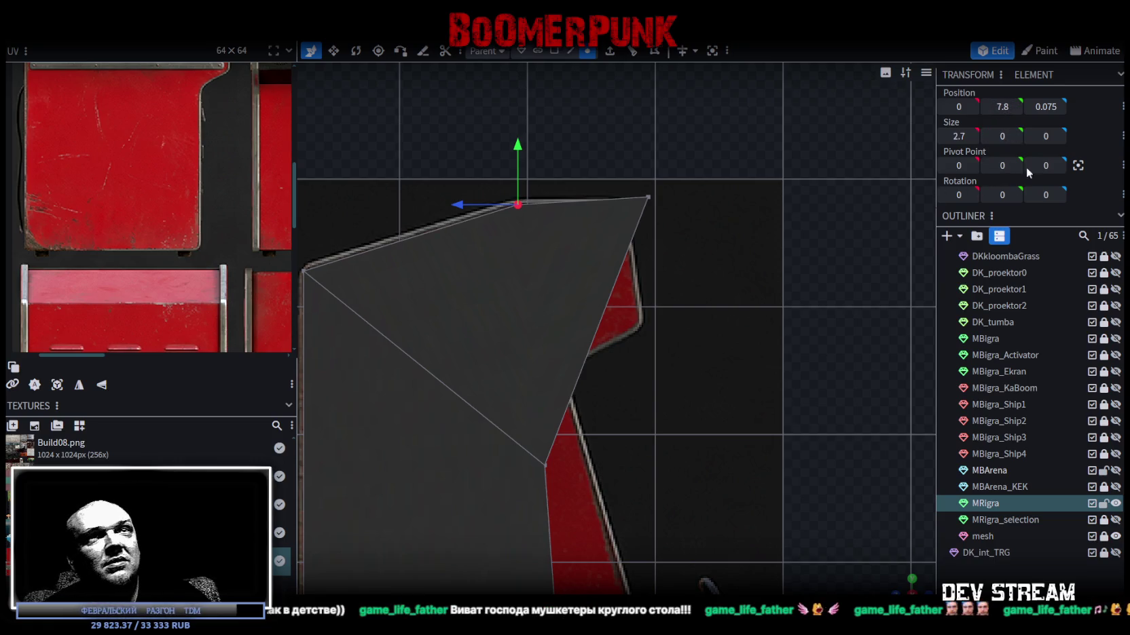
{"action": "mouse_move", "coordinate": [697, 156]}
{"action": "left_mouse_down"}
{"action": "mouse_move", "coordinate": [629, 241]}
{"action": "mouse_move", "coordinate": [555, 206]}
{"action": "mouse_move", "coordinate": [569, 205]}
{"action": "left_mouse_up"}
{"action": "left_click", "coordinate": [1002, 107]}
{"action": "key", "text": "BackSpace"}
{"action": "scroll", "coordinate": [675, 200], "scroll_direction": "up", "scroll_amount": 3}
{"action": "scroll", "coordinate": [717, 229], "scroll_direction": "down", "scroll_amount": 6}
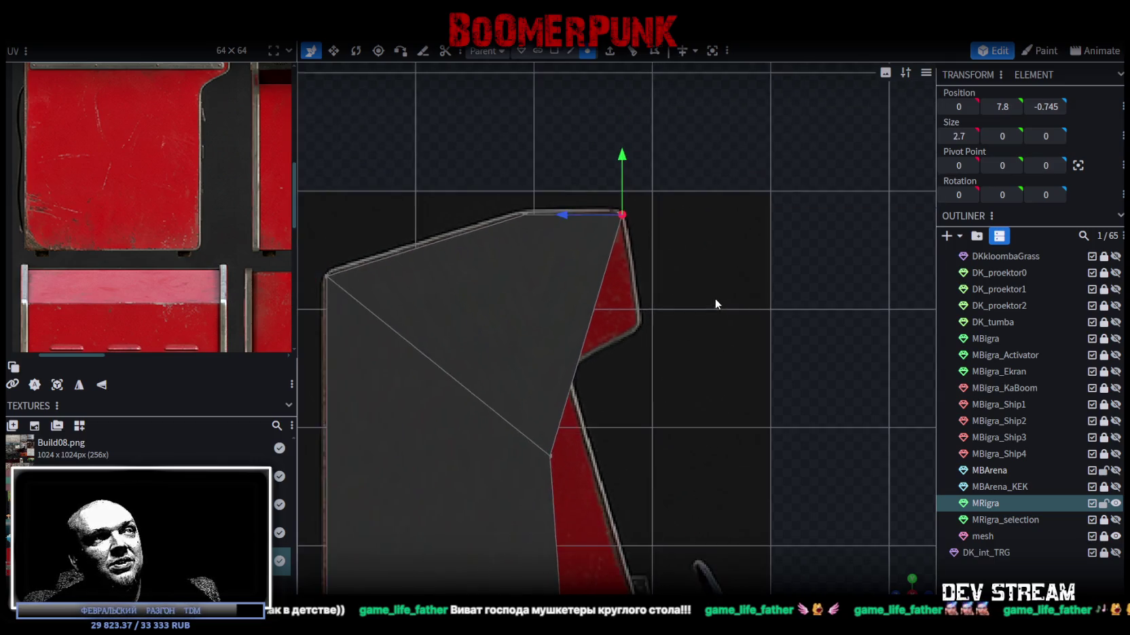
{"action": "mouse_move", "coordinate": [703, 384]}
{"action": "left_mouse_down"}
{"action": "mouse_move", "coordinate": [727, 229]}
{"action": "mouse_move", "coordinate": [702, 224]}
{"action": "left_mouse_up"}
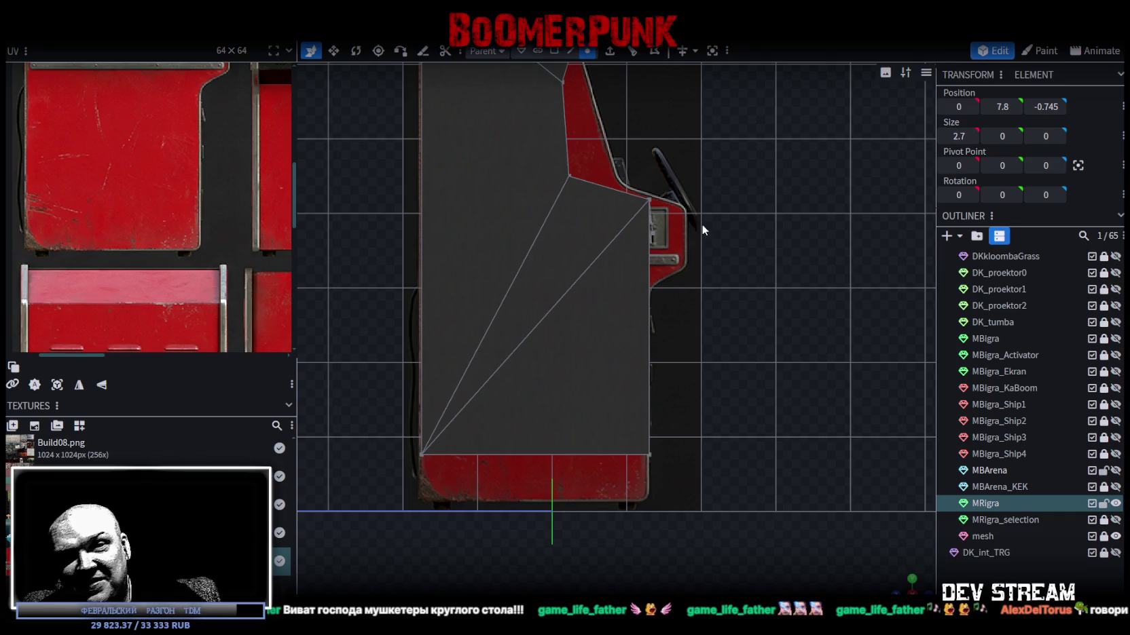
- Lower the mesh's bottom edge by 0.6
{"action": "left_click", "coordinate": [468, 454]}
{"action": "scroll", "coordinate": [737, 427], "scroll_direction": "up", "scroll_amount": 2}
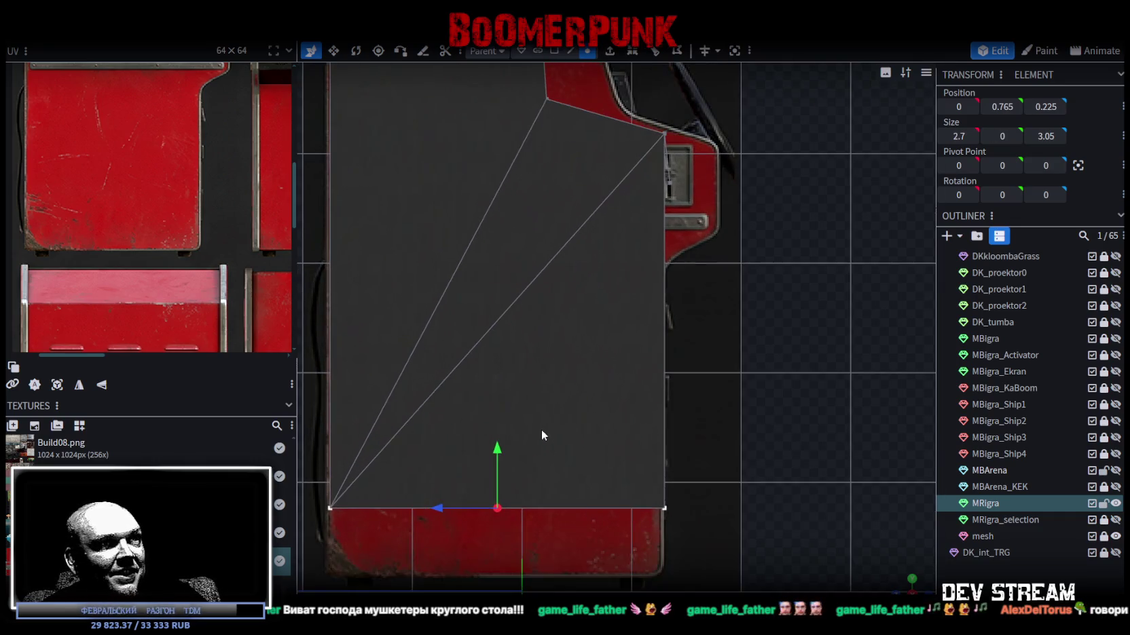
{"action": "scroll", "coordinate": [544, 432], "scroll_direction": "down", "scroll_amount": 1}
{"action": "left_click_drag", "start_coordinate": [522, 416], "coordinate": [521, 470]}
{"action": "scroll", "coordinate": [693, 426], "scroll_direction": "down", "scroll_amount": 3}
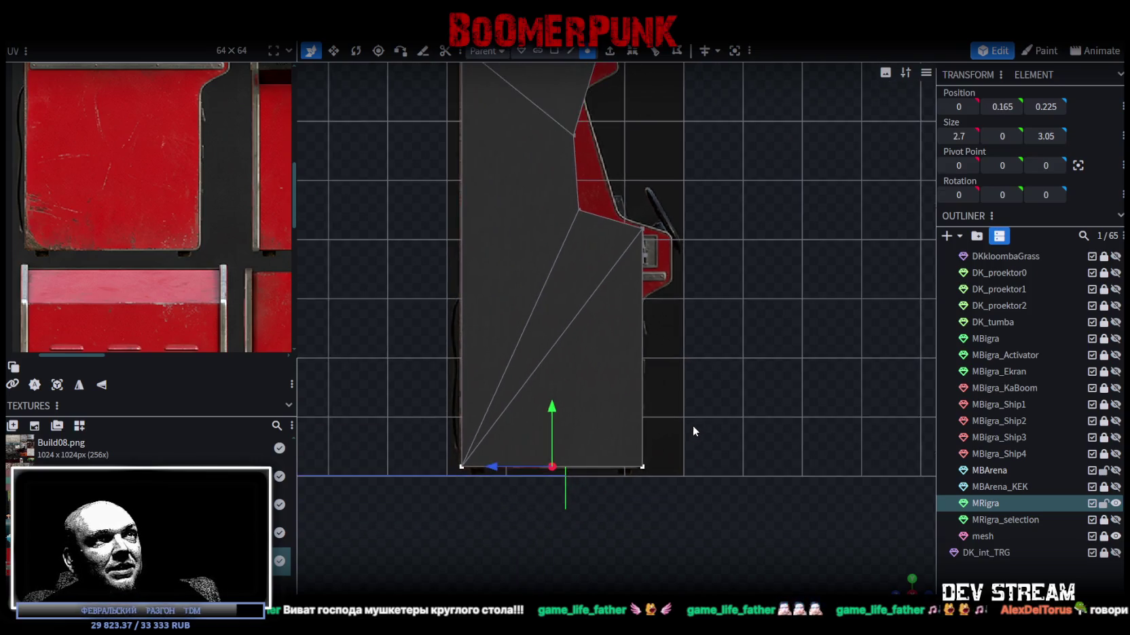
{"action": "scroll", "coordinate": [611, 197], "scroll_direction": "up", "scroll_amount": 3}
- Raise a front-profile vertex by 0.8 to 6.56 and shift it -0.2 along Z
{"action": "left_click_drag", "start_coordinate": [543, 163], "coordinate": [448, 211]}
{"action": "left_click_drag", "start_coordinate": [502, 289], "coordinate": [501, 224]}
{"action": "left_click_drag", "start_coordinate": [442, 270], "coordinate": [464, 274]}
{"action": "left_click_drag", "start_coordinate": [644, 241], "coordinate": [781, 414]}
{"action": "mouse_move", "coordinate": [892, 556]}
{"action": "left_mouse_down"}
{"action": "mouse_move", "coordinate": [814, 475]}
{"action": "mouse_move", "coordinate": [814, 452]}
{"action": "mouse_move", "coordinate": [836, 448]}
{"action": "mouse_move", "coordinate": [699, 151]}
{"action": "left_mouse_up"}
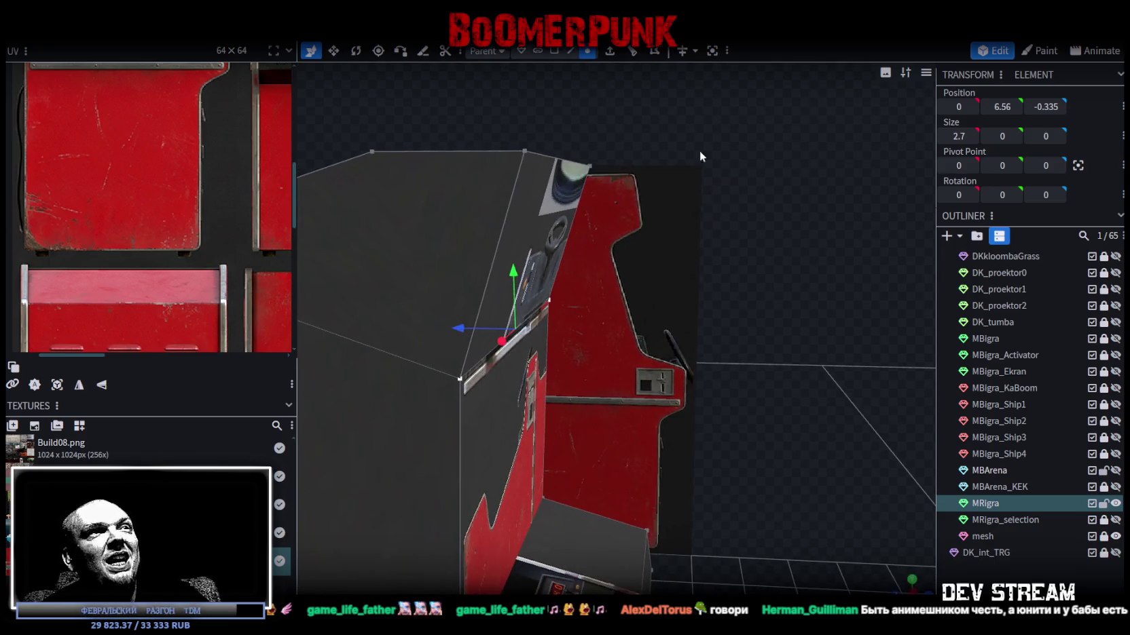
{"action": "left_click", "coordinate": [554, 50]}
- Extrude the cabinet's upper front face in direction Z-
{"action": "left_click", "coordinate": [520, 253]}
{"action": "left_click_drag", "start_coordinate": [537, 236], "coordinate": [755, 247]}
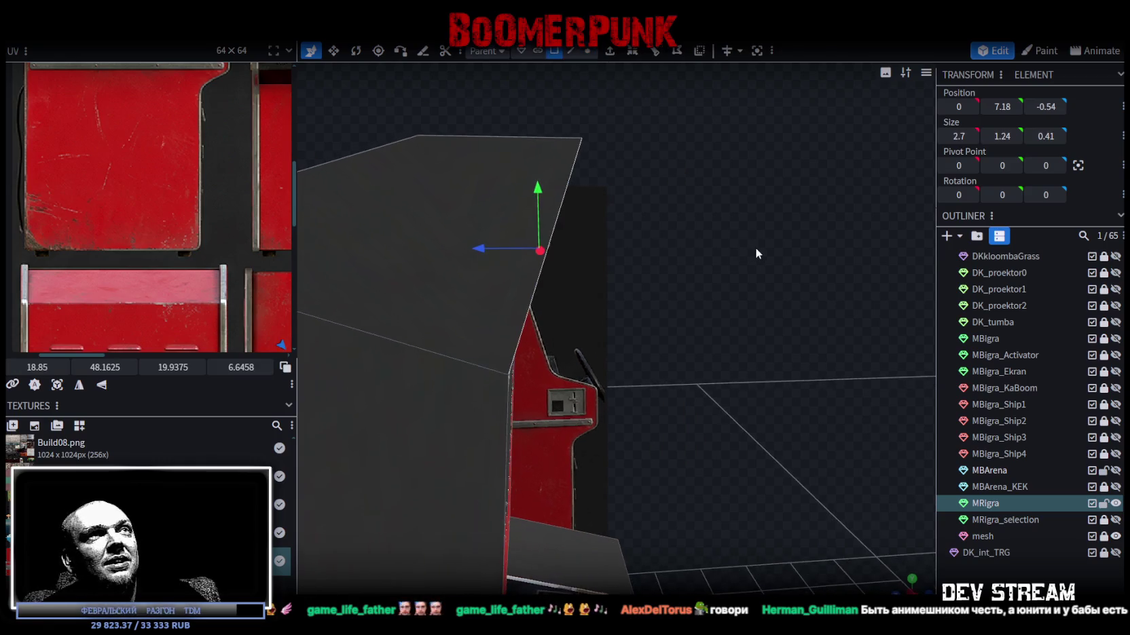
{"action": "left_click", "coordinate": [617, 54]}
{"action": "left_click", "coordinate": [635, 586]}
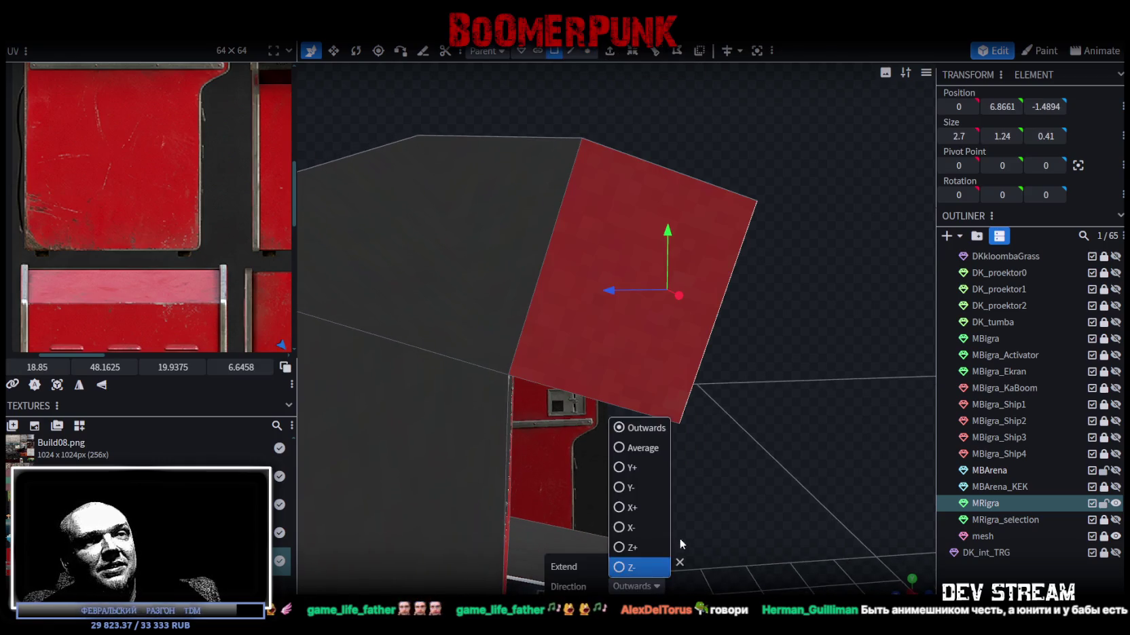
{"action": "left_click", "coordinate": [631, 567]}
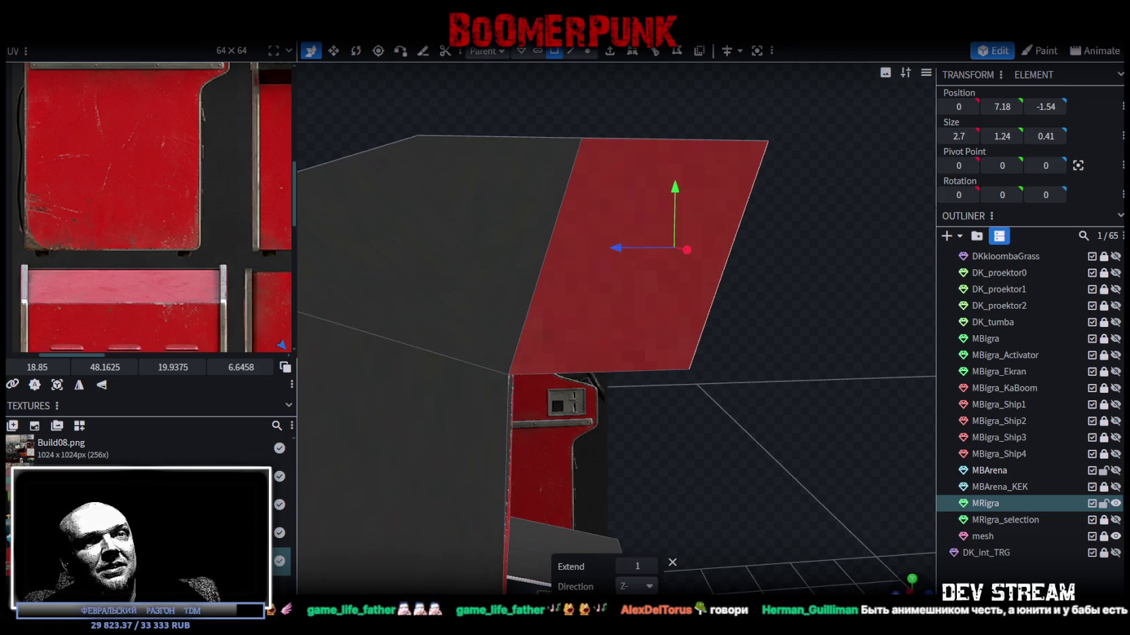
{"action": "mouse_move", "coordinate": [808, 337]}
{"action": "left_mouse_down"}
{"action": "mouse_move", "coordinate": [785, 400]}
{"action": "mouse_move", "coordinate": [797, 352]}
{"action": "left_mouse_up"}
- Push the extruded face's outer top edge 1 unit along depth
{"action": "left_click", "coordinate": [571, 51]}
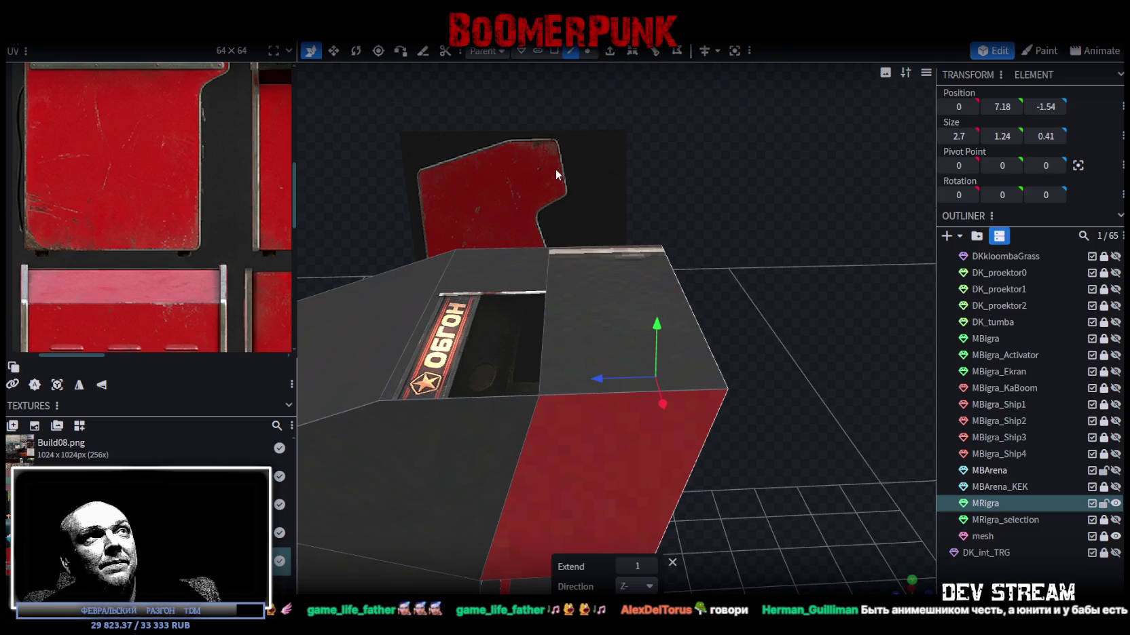
{"action": "left_click", "coordinate": [547, 293]}
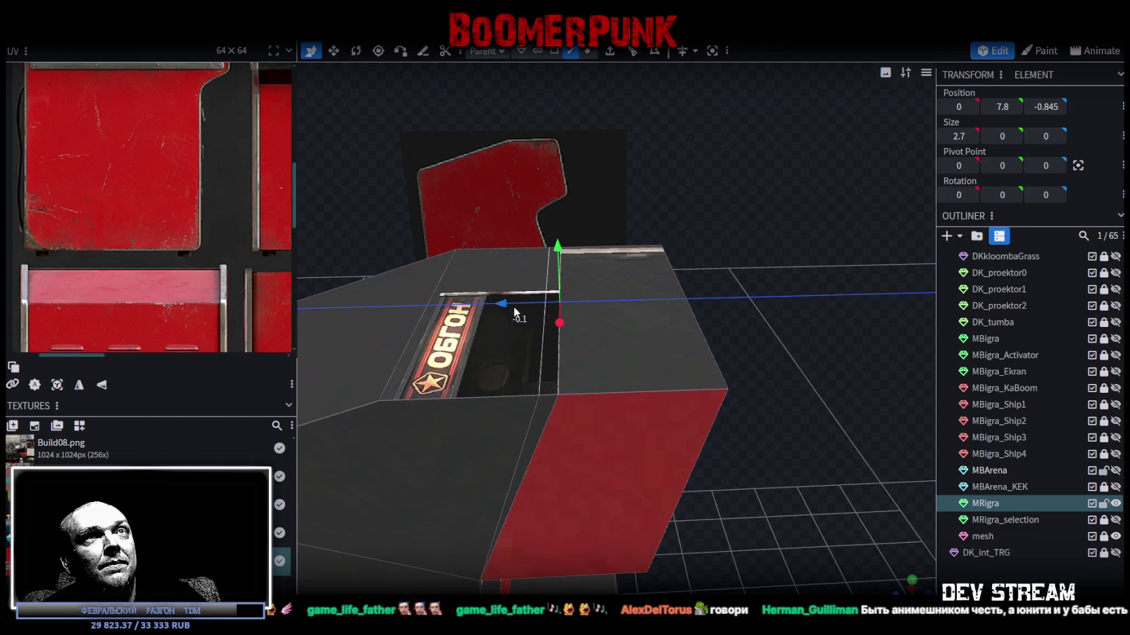
{"action": "left_click", "coordinate": [1045, 107]}
{"action": "left_click", "coordinate": [693, 313]}
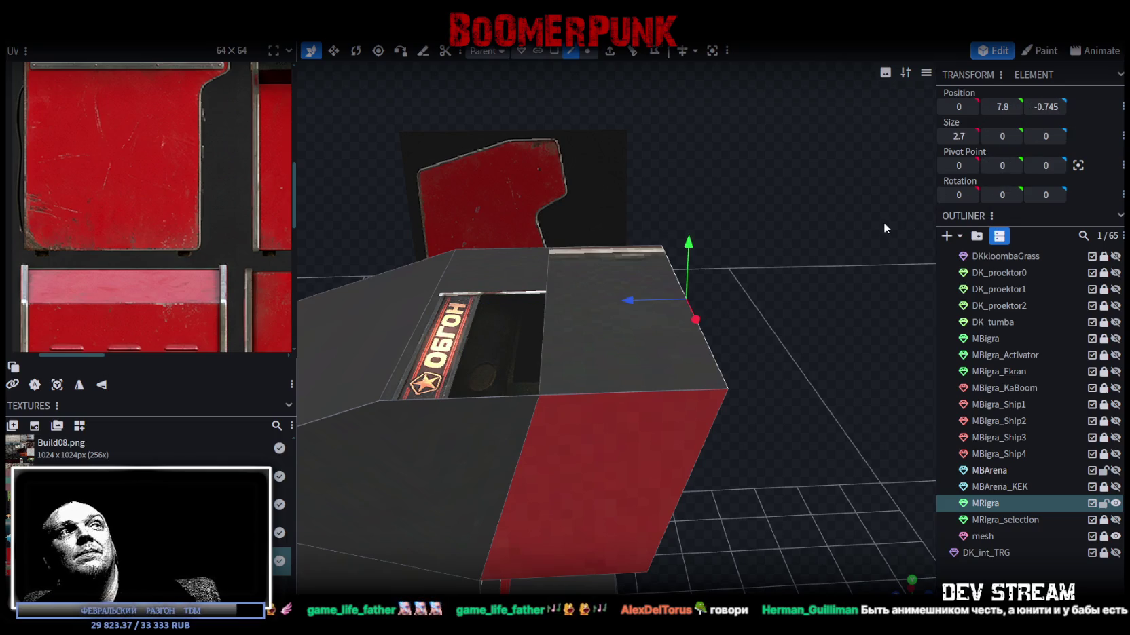
{"action": "key", "text": "Return"}
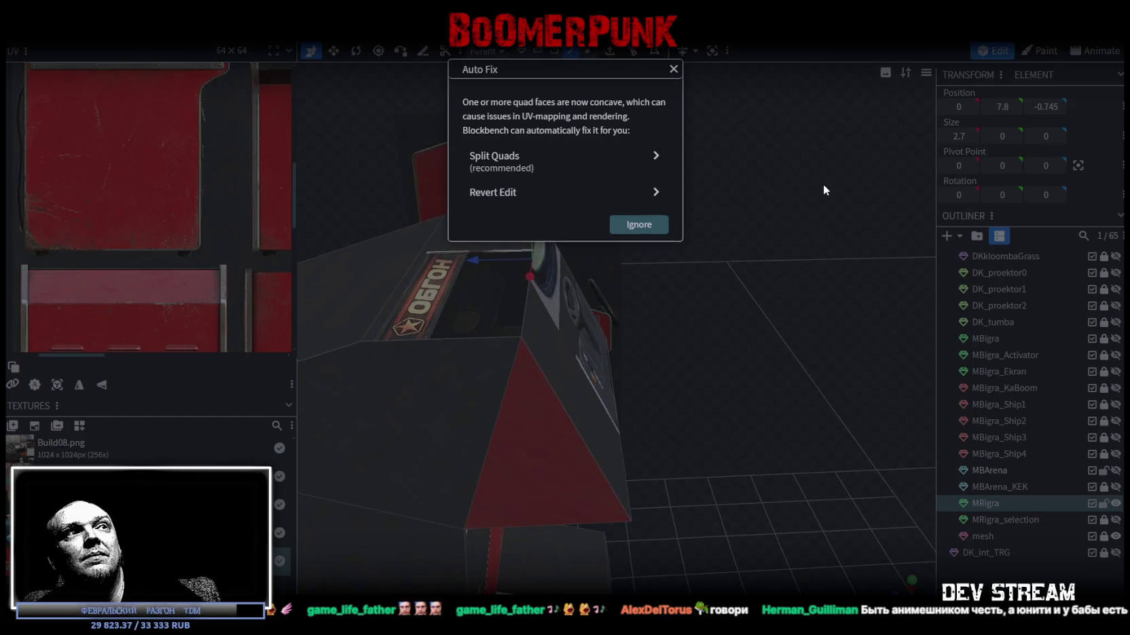
{"action": "key", "text": "Escape"}
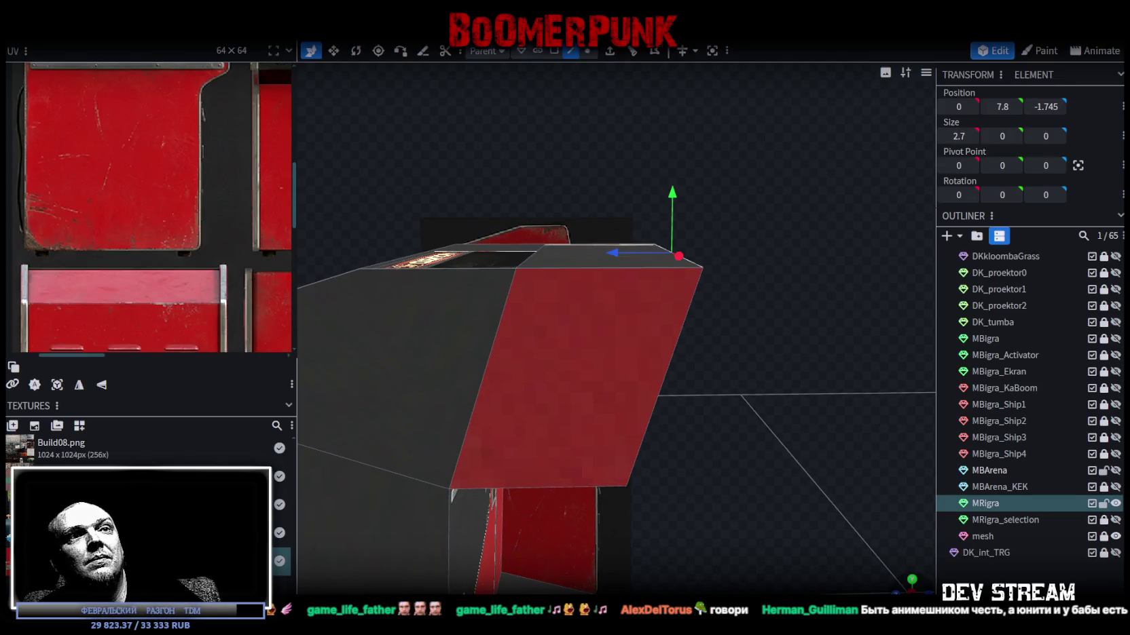
- Set the edge's depth to -0.745 and merge the 2 overlapping vertices into a triangle
{"action": "key", "text": "KP_3"}
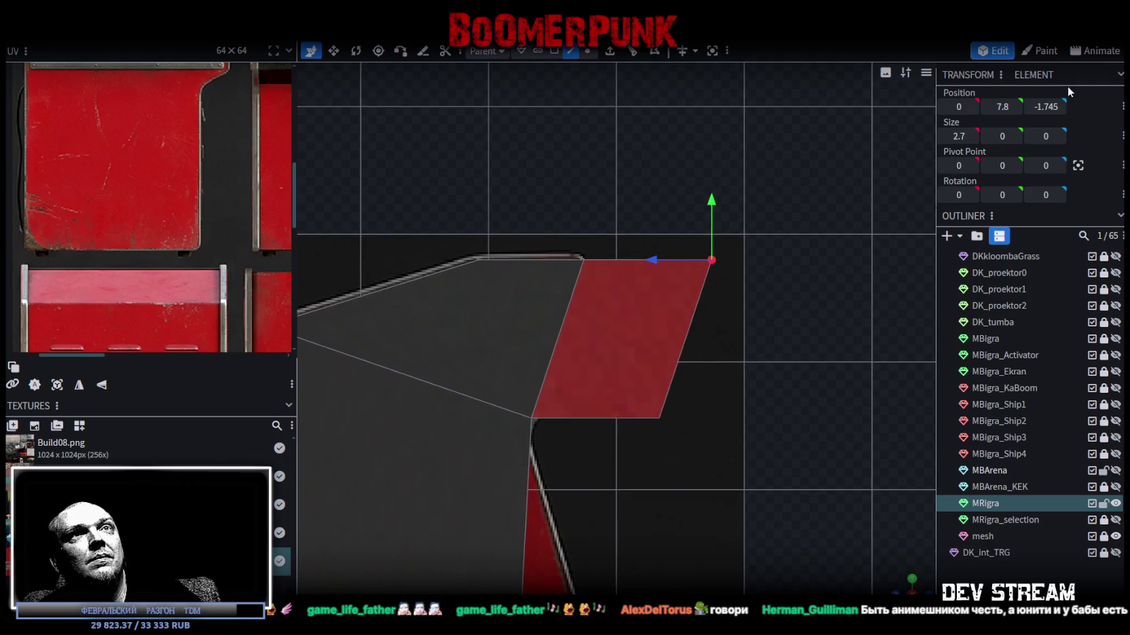
{"action": "left_click", "coordinate": [1059, 107]}
{"action": "left_click", "coordinate": [1015, 133]}
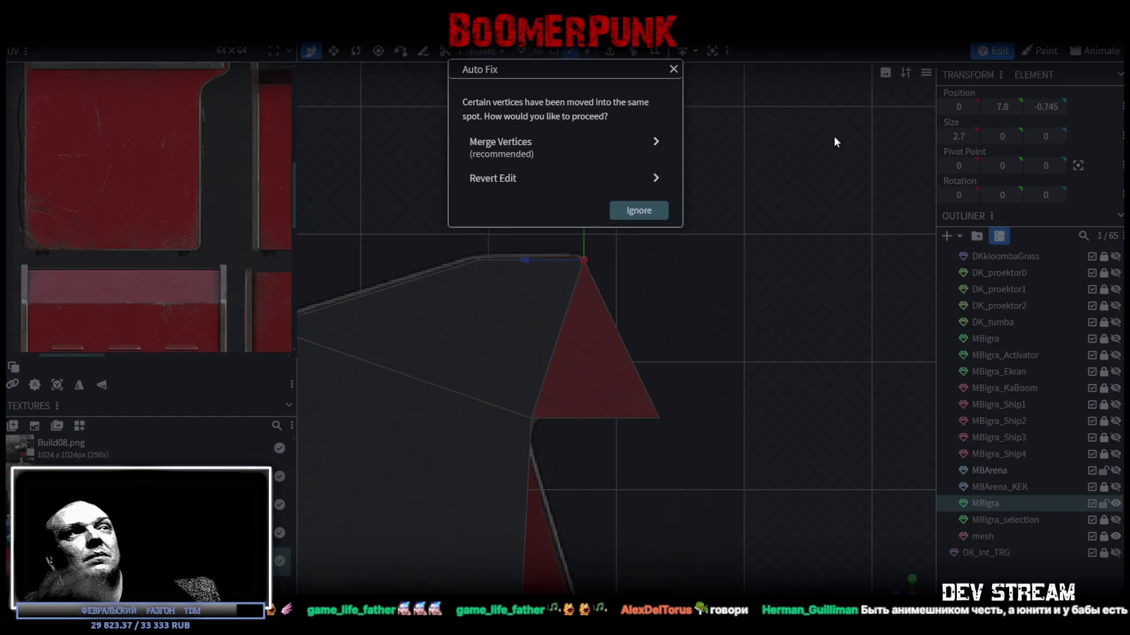
{"action": "left_click", "coordinate": [560, 146]}
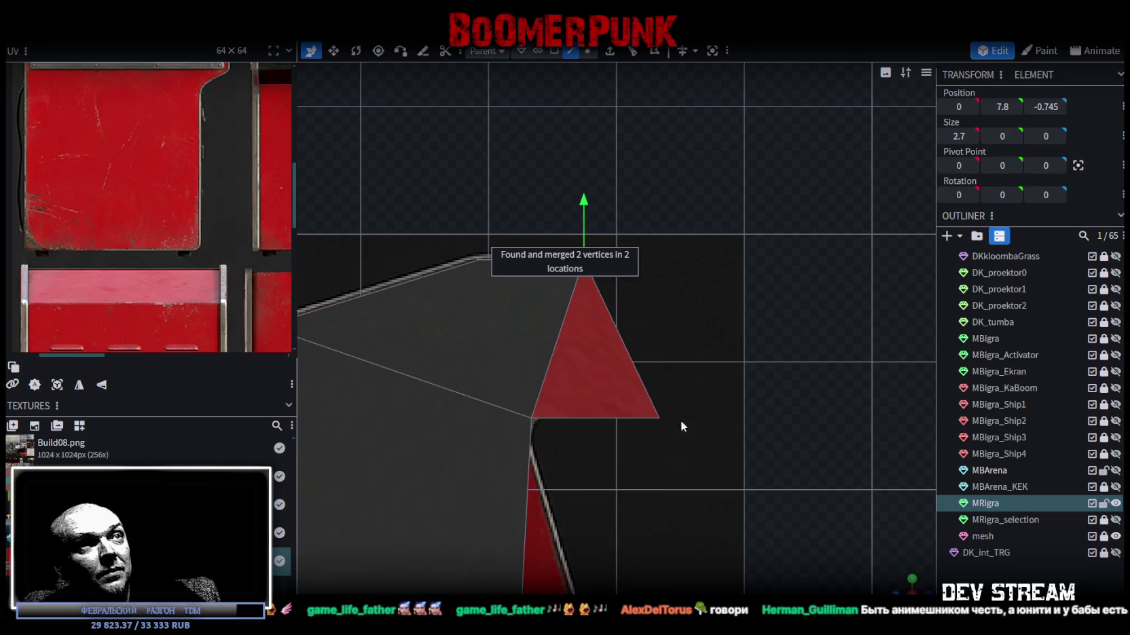
{"action": "left_click", "coordinate": [588, 51]}
{"action": "left_click_drag", "start_coordinate": [689, 451], "coordinate": [633, 370]}
- Move the triangle's corner vertex 0.6 along depth and raise it to 6.86
{"action": "mouse_move", "coordinate": [598, 419]}
{"action": "left_mouse_down"}
{"action": "mouse_move", "coordinate": [520, 418]}
{"action": "mouse_move", "coordinate": [557, 412]}
{"action": "left_mouse_up"}
{"action": "left_click_drag", "start_coordinate": [595, 363], "coordinate": [600, 324]}
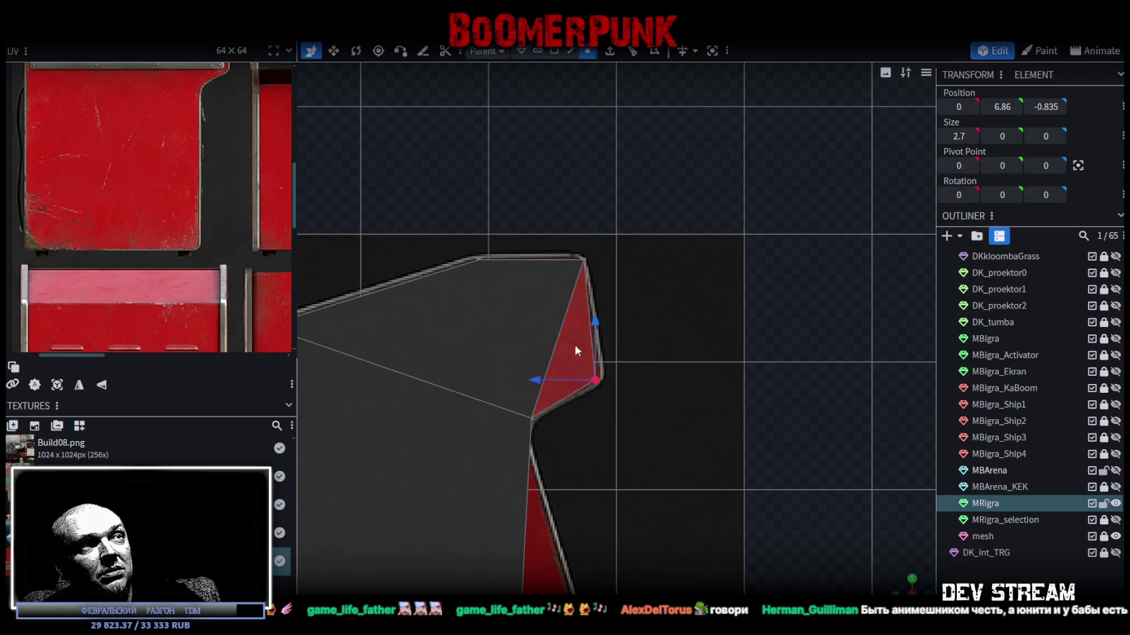
{"action": "mouse_move", "coordinate": [536, 381]}
{"action": "left_mouse_down"}
{"action": "mouse_move", "coordinate": [579, 381]}
{"action": "mouse_move", "coordinate": [541, 382]}
{"action": "left_mouse_up"}
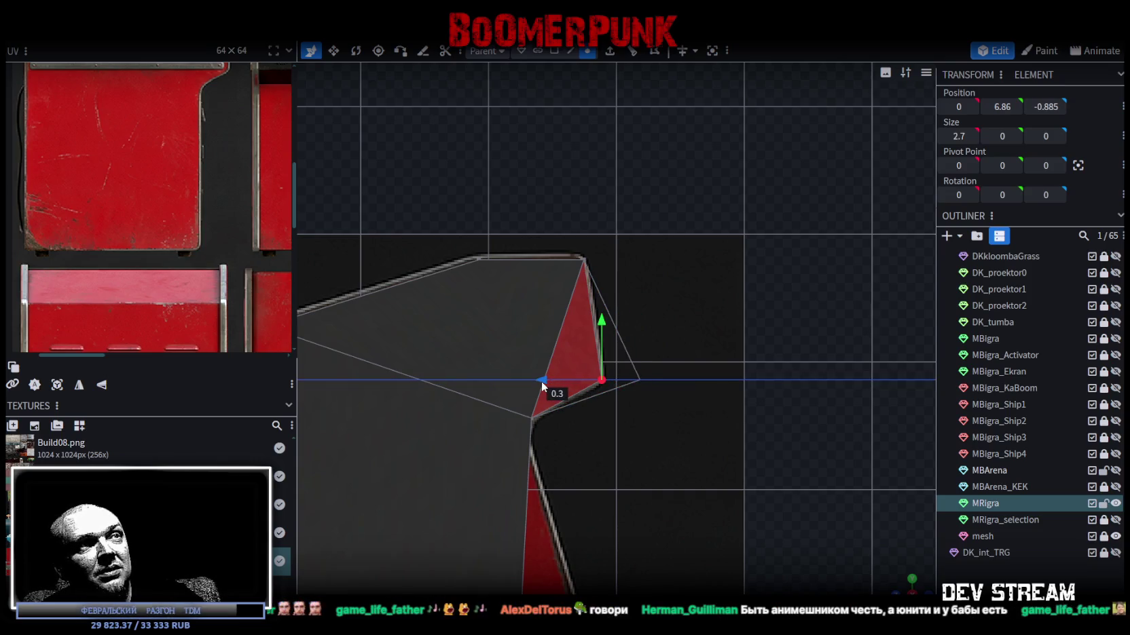
{"action": "scroll", "coordinate": [673, 442], "scroll_direction": "down", "scroll_amount": 2}
{"action": "left_click_drag", "start_coordinate": [674, 448], "coordinate": [682, 278]}
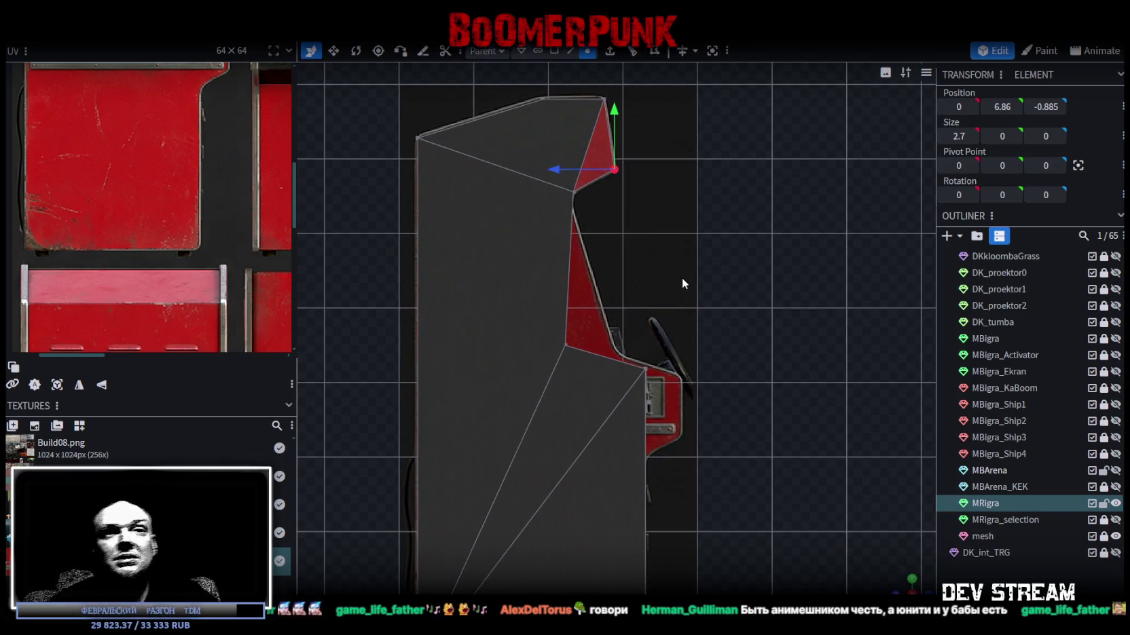
- Move the front slope's lower vertex to height 4.4 and depth -0.925
{"action": "left_click", "coordinate": [565, 345]}
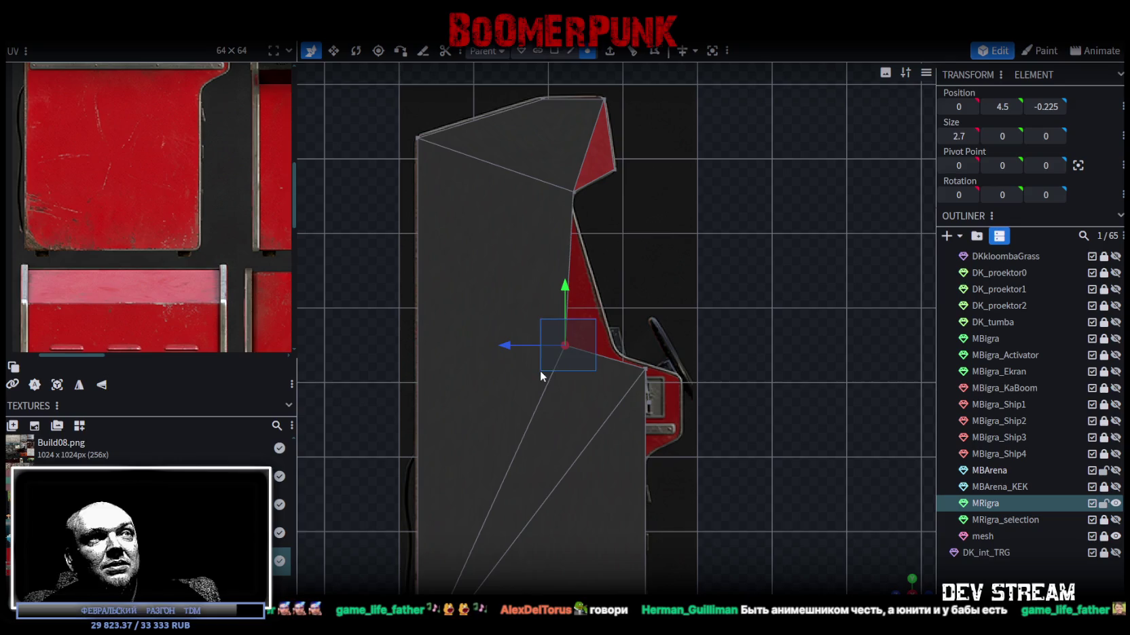
{"action": "scroll", "coordinate": [719, 396], "scroll_direction": "down", "scroll_amount": 2}
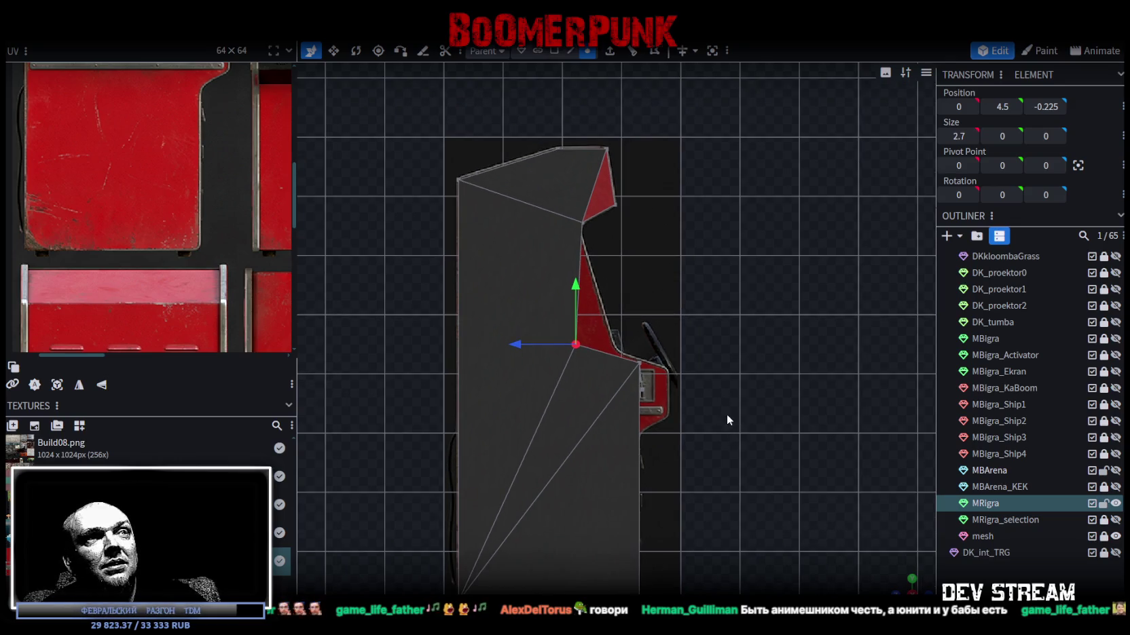
{"action": "left_click_drag", "start_coordinate": [512, 342], "coordinate": [536, 345]}
{"action": "left_click_drag", "start_coordinate": [600, 291], "coordinate": [598, 301]}
{"action": "left_click_drag", "start_coordinate": [536, 353], "coordinate": [557, 350]}
- Adjust the upper front vertex at the screen top along depth
{"action": "left_click_drag", "start_coordinate": [618, 286], "coordinate": [617, 289]}
{"action": "left_click", "coordinate": [577, 202]}
{"action": "scroll", "coordinate": [567, 199], "scroll_direction": "up", "scroll_amount": 2}
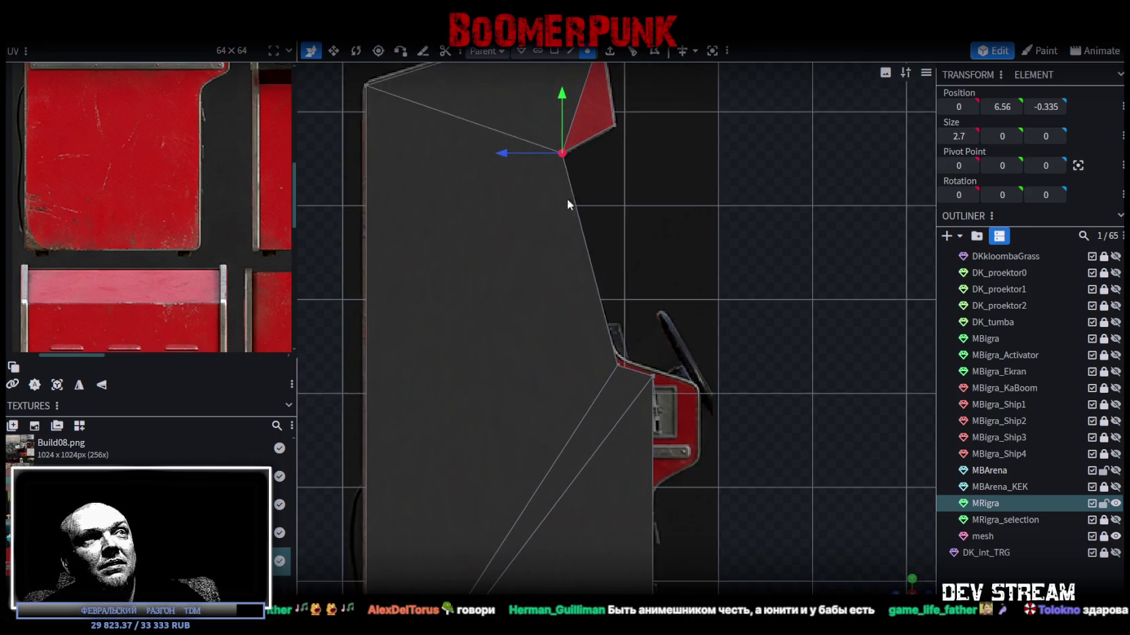
{"action": "scroll", "coordinate": [570, 200], "scroll_direction": "up", "scroll_amount": 2}
{"action": "mouse_move", "coordinate": [635, 218]}
{"action": "left_mouse_down"}
{"action": "mouse_move", "coordinate": [644, 320]}
{"action": "mouse_move", "coordinate": [671, 377]}
{"action": "left_mouse_up"}
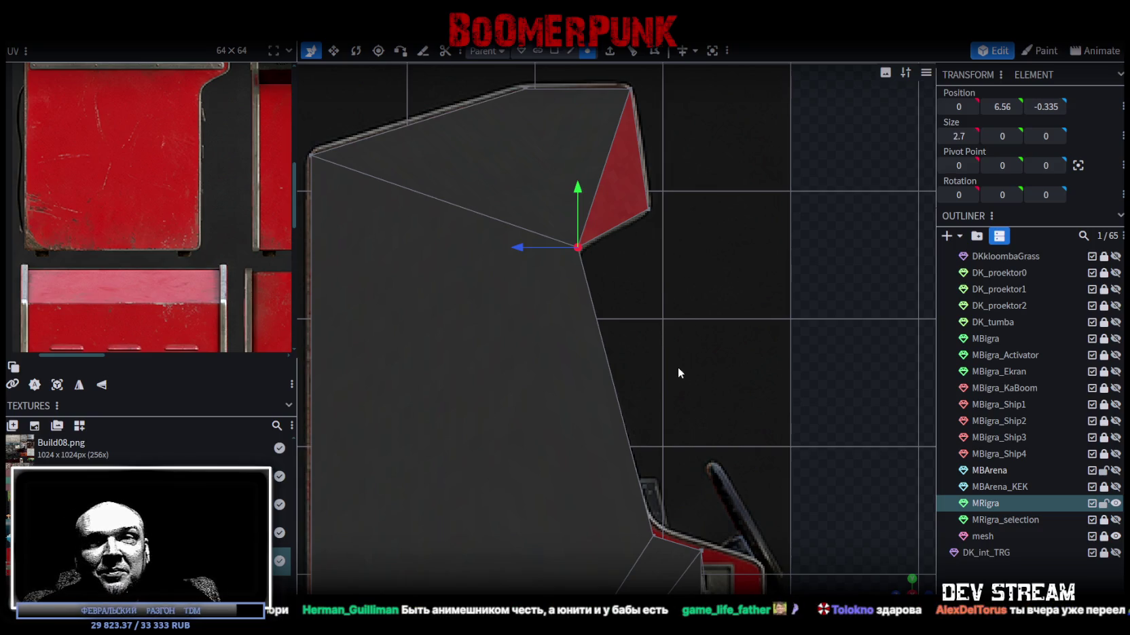
{"action": "left_click_drag", "start_coordinate": [516, 247], "coordinate": [520, 247]}
{"action": "scroll", "coordinate": [742, 362], "scroll_direction": "down", "scroll_amount": 1}
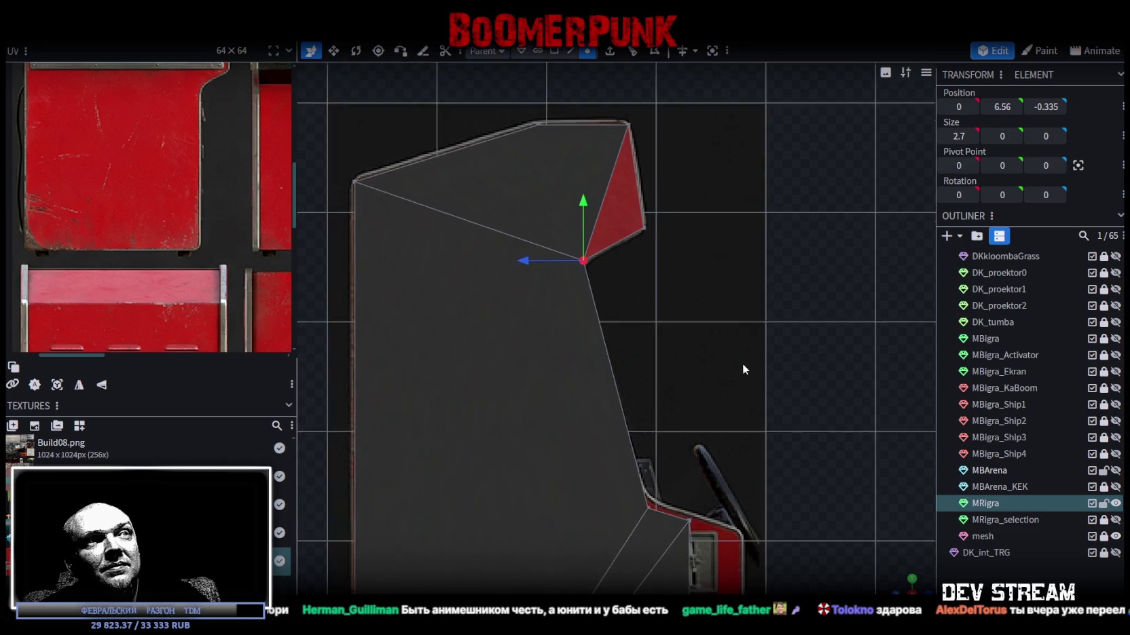
{"action": "scroll", "coordinate": [742, 368], "scroll_direction": "down", "scroll_amount": 1}
- Set the lower vertex near the red panel to 4.35 and nudge the upper front vertex in depth
{"action": "left_click", "coordinate": [646, 495]}
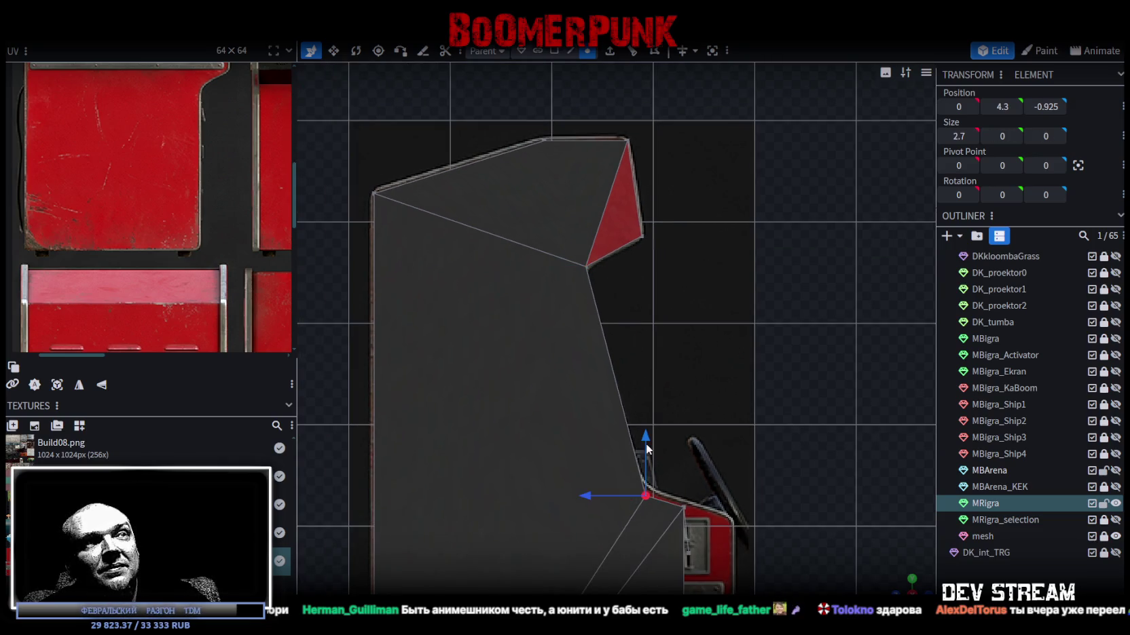
{"action": "mouse_move", "coordinate": [646, 434]}
{"action": "left_mouse_down"}
{"action": "mouse_move", "coordinate": [645, 412]}
{"action": "mouse_move", "coordinate": [641, 431]}
{"action": "left_mouse_up"}
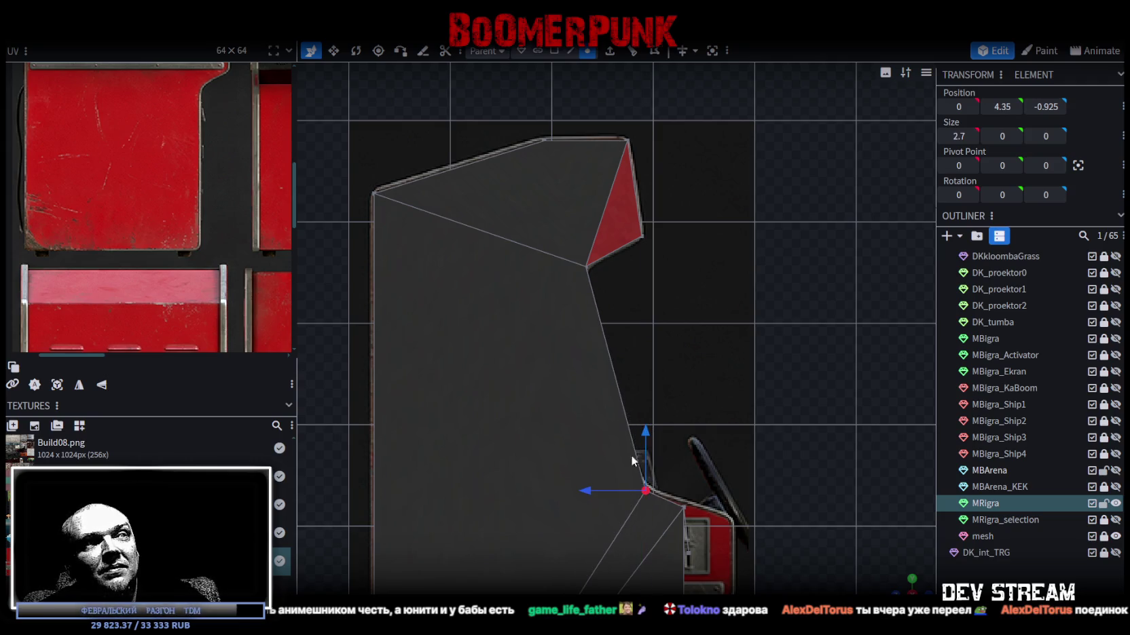
{"action": "left_click", "coordinate": [586, 267]}
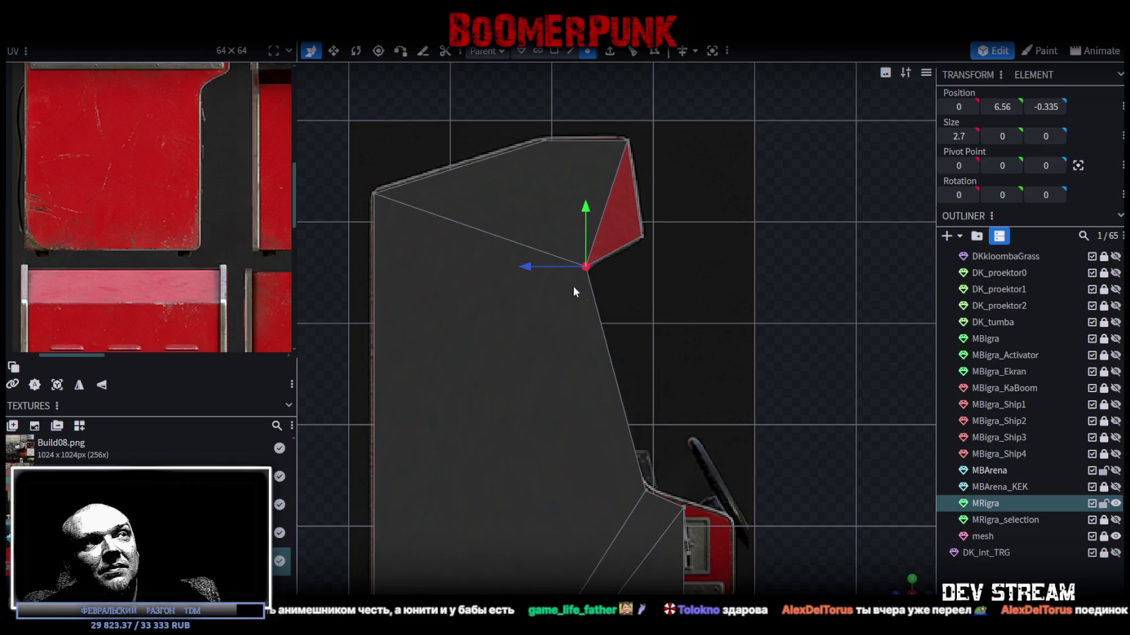
{"action": "left_click_drag", "start_coordinate": [539, 268], "coordinate": [521, 267]}
{"action": "scroll", "coordinate": [649, 357], "scroll_direction": "up", "scroll_amount": 3}
{"action": "mouse_move", "coordinate": [659, 449]}
{"action": "left_mouse_down"}
{"action": "mouse_move", "coordinate": [614, 508]}
{"action": "mouse_move", "coordinate": [547, 484]}
{"action": "mouse_move", "coordinate": [597, 486]}
{"action": "mouse_move", "coordinate": [569, 488]}
{"action": "left_mouse_up"}
- Raise a vertex on the control ledge, then select the ledge's lower edge in a side view
{"action": "mouse_move", "coordinate": [709, 498]}
{"action": "left_mouse_down"}
{"action": "mouse_move", "coordinate": [707, 365]}
{"action": "mouse_move", "coordinate": [685, 329]}
{"action": "left_mouse_up"}
{"action": "left_click", "coordinate": [622, 346]}
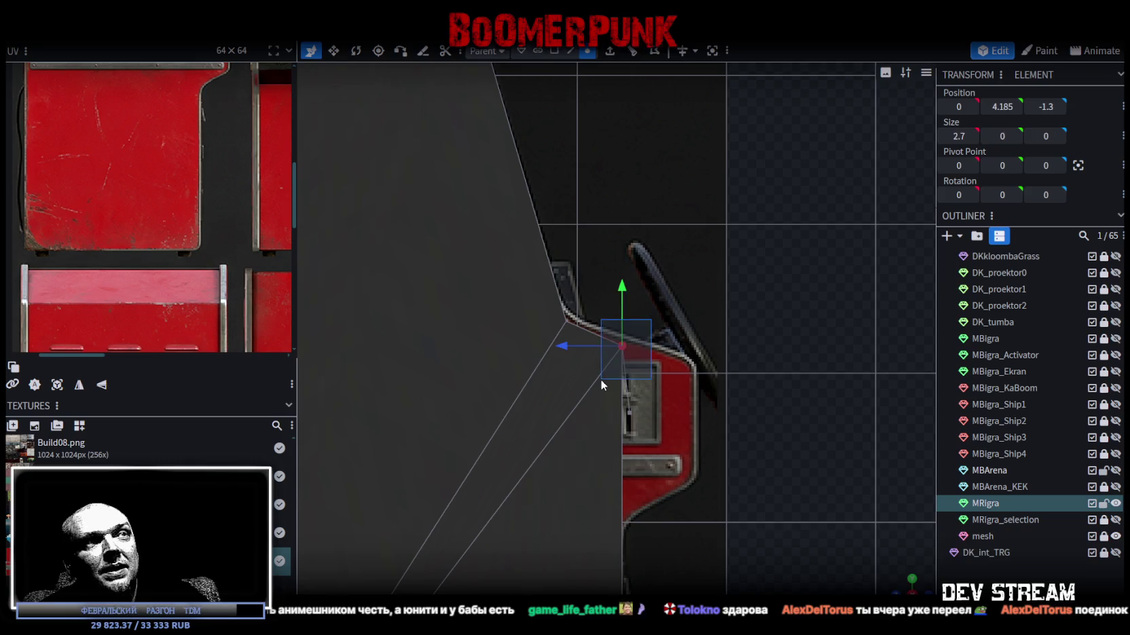
{"action": "mouse_move", "coordinate": [626, 287]}
{"action": "left_mouse_down"}
{"action": "mouse_move", "coordinate": [622, 251]}
{"action": "mouse_move", "coordinate": [623, 269]}
{"action": "left_mouse_up"}
{"action": "key", "text": "KP_0"}
{"action": "mouse_move", "coordinate": [791, 543]}
{"action": "left_mouse_down"}
{"action": "mouse_move", "coordinate": [764, 467]}
{"action": "mouse_move", "coordinate": [762, 407]}
{"action": "left_mouse_up"}
{"action": "left_click", "coordinate": [570, 51]}
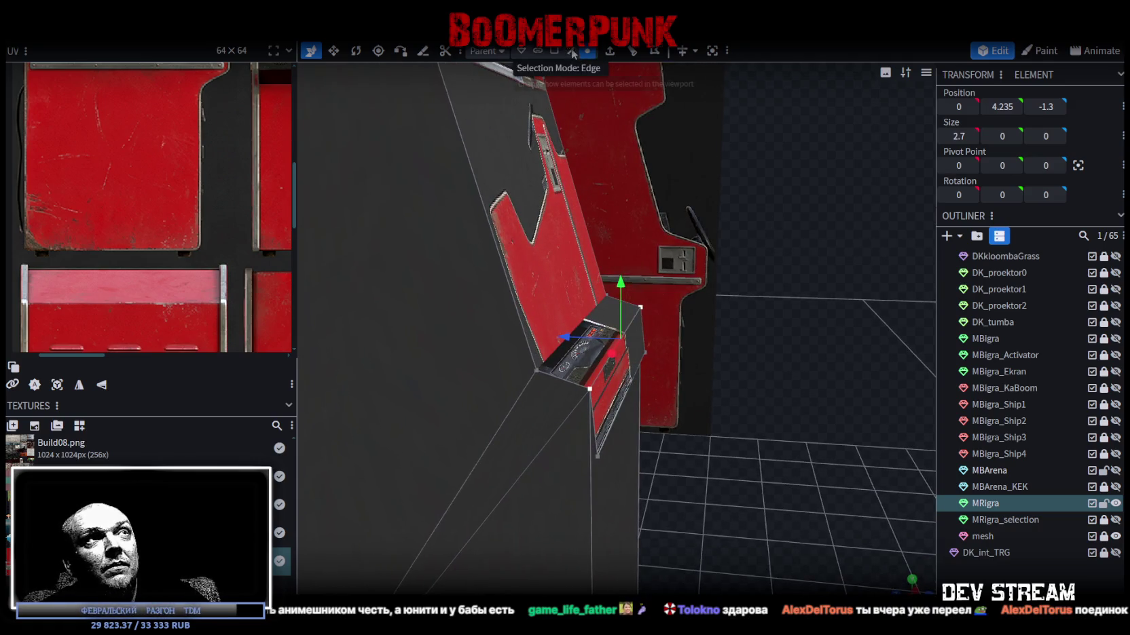
{"action": "left_click", "coordinate": [622, 404]}
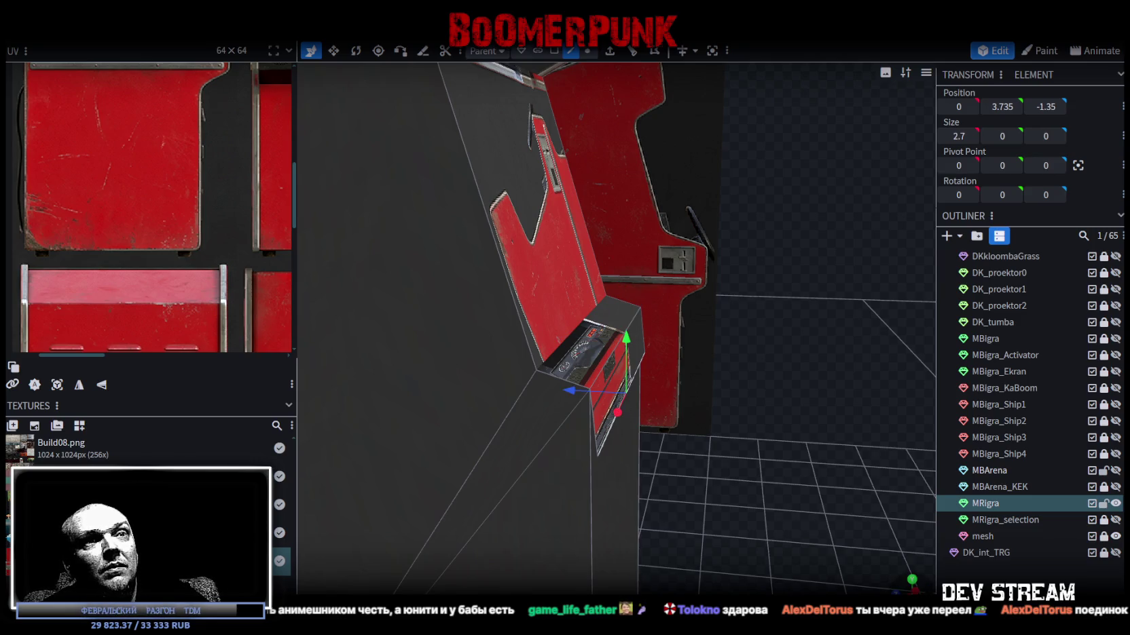
{"action": "key", "text": "KP_3"}
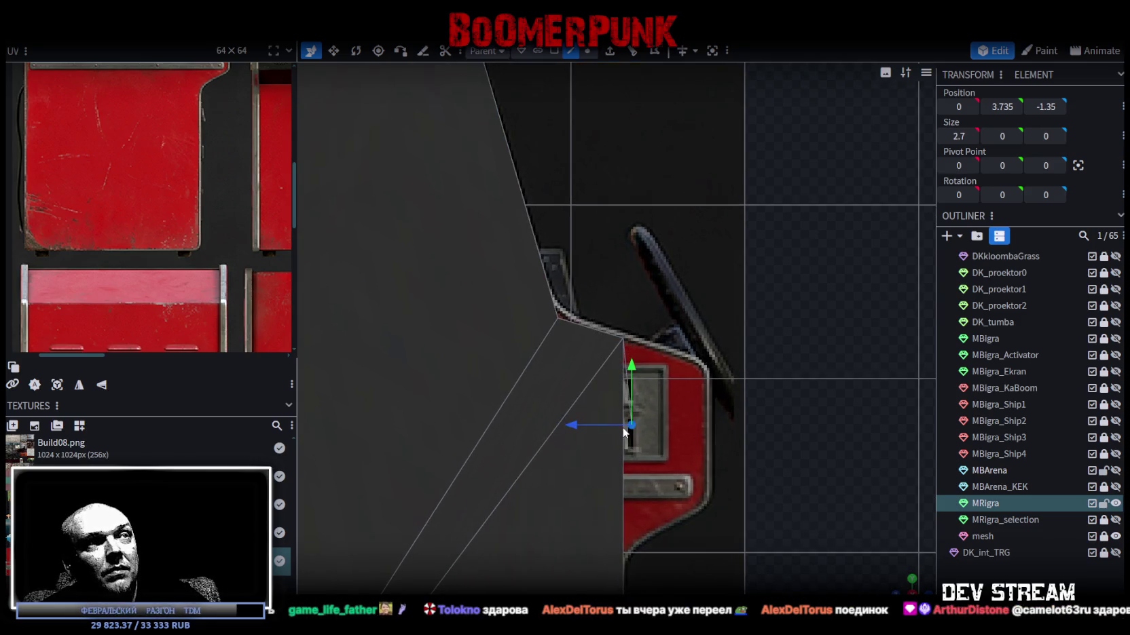
- Raise another cabinet-profile edge to a Position Y of about 4.085
{"action": "left_click", "coordinate": [702, 408]}
{"action": "mouse_move", "coordinate": [703, 360]}
{"action": "left_mouse_down"}
{"action": "mouse_move", "coordinate": [704, 274]}
{"action": "mouse_move", "coordinate": [703, 311]}
{"action": "left_mouse_up"}
{"action": "left_click", "coordinate": [1011, 108]}
{"action": "type", "text": "4"}
{"action": "key", "text": "Return"}
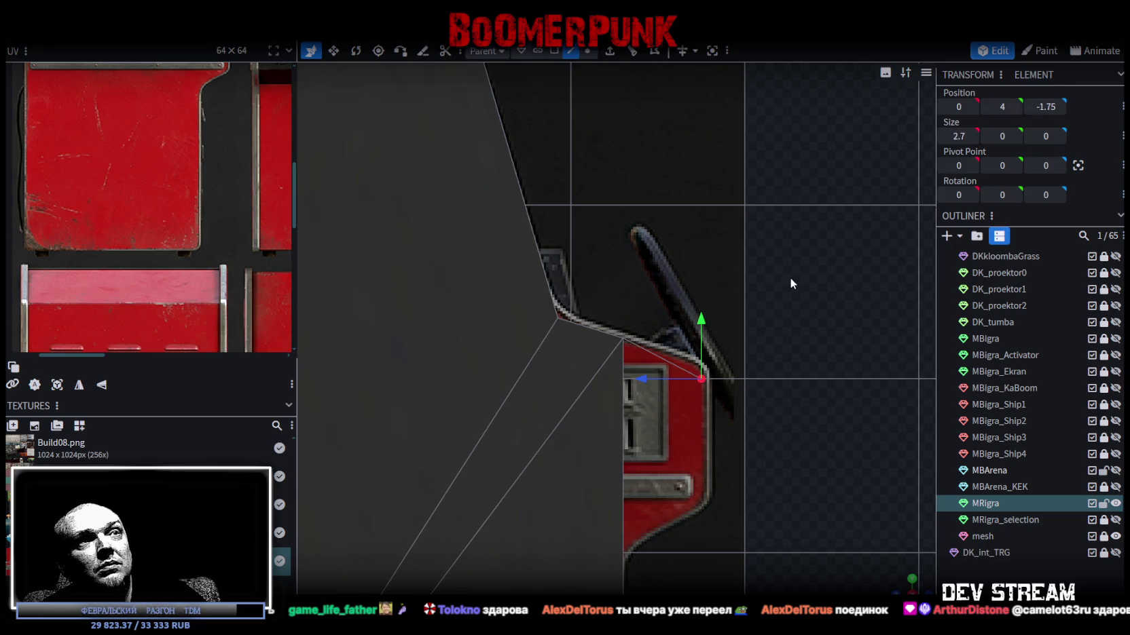
{"action": "left_click_drag", "start_coordinate": [700, 318], "coordinate": [705, 298]}
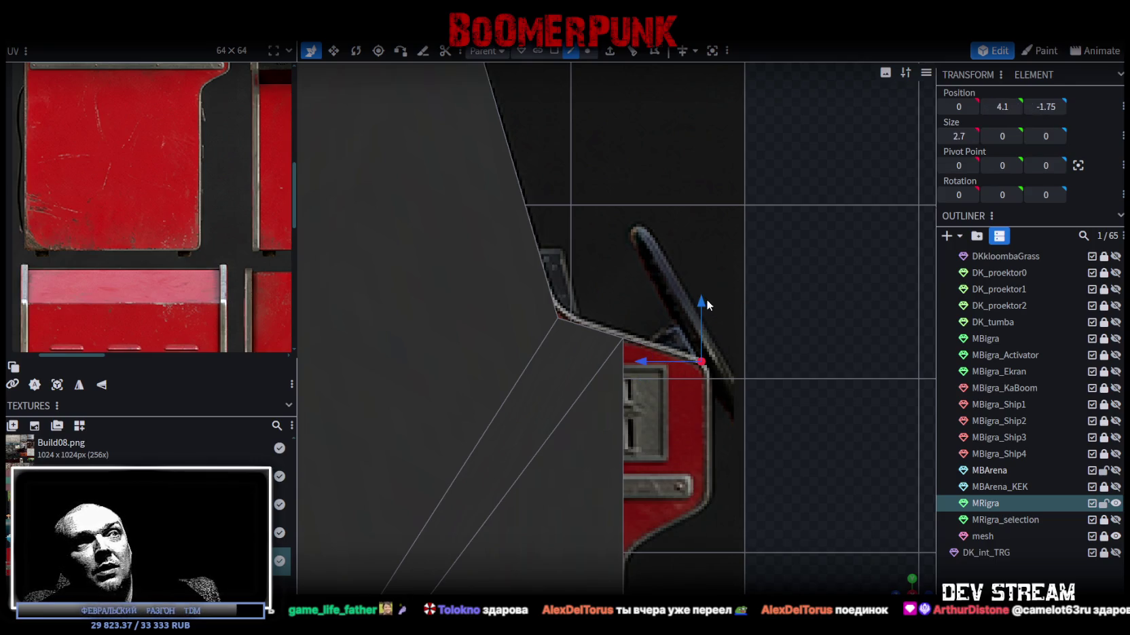
{"action": "key", "text": "ctrl+z"}
{"action": "key", "text": "ctrl+z"}
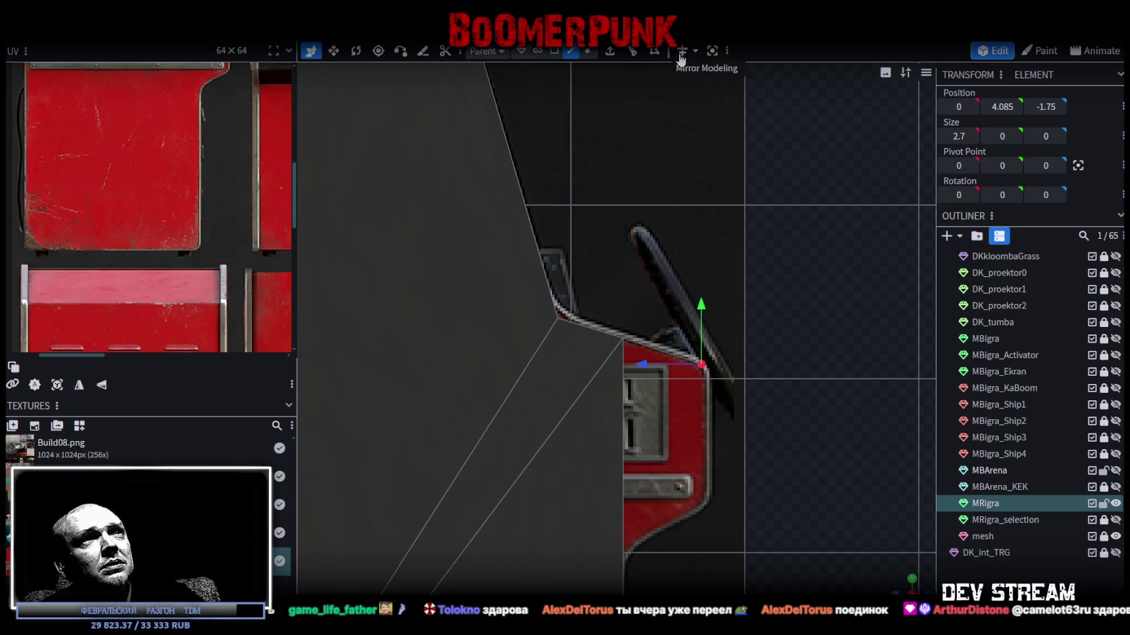
- Extrude edges downward (Y-) and move the new edges 0.5 in depth, up to height 2.985
{"action": "left_click", "coordinate": [610, 50]}
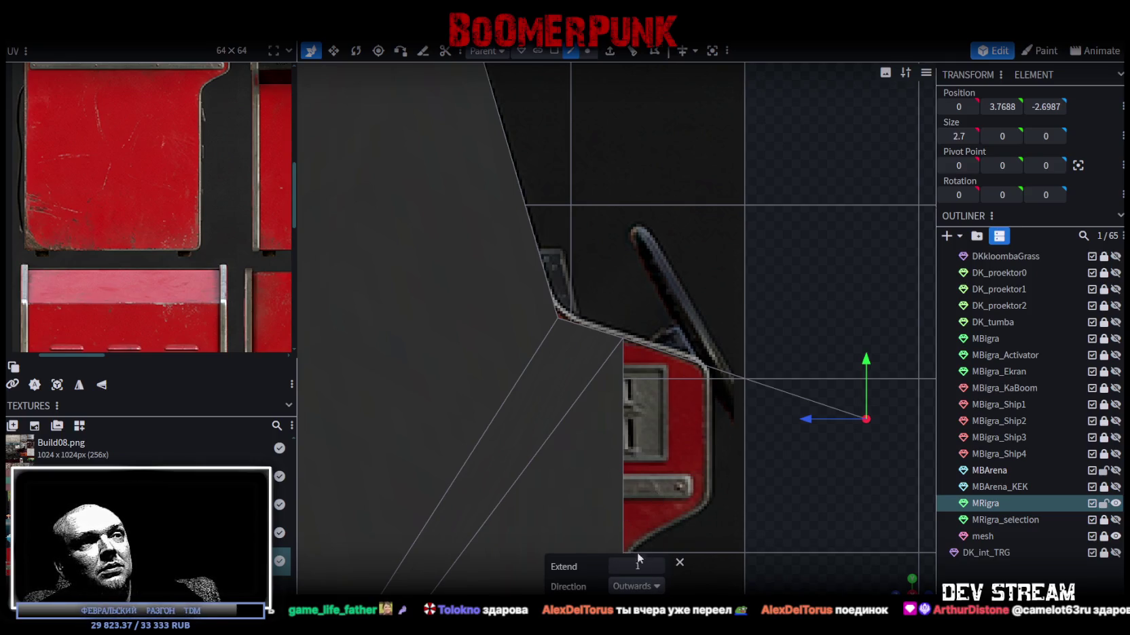
{"action": "left_click", "coordinate": [636, 587]}
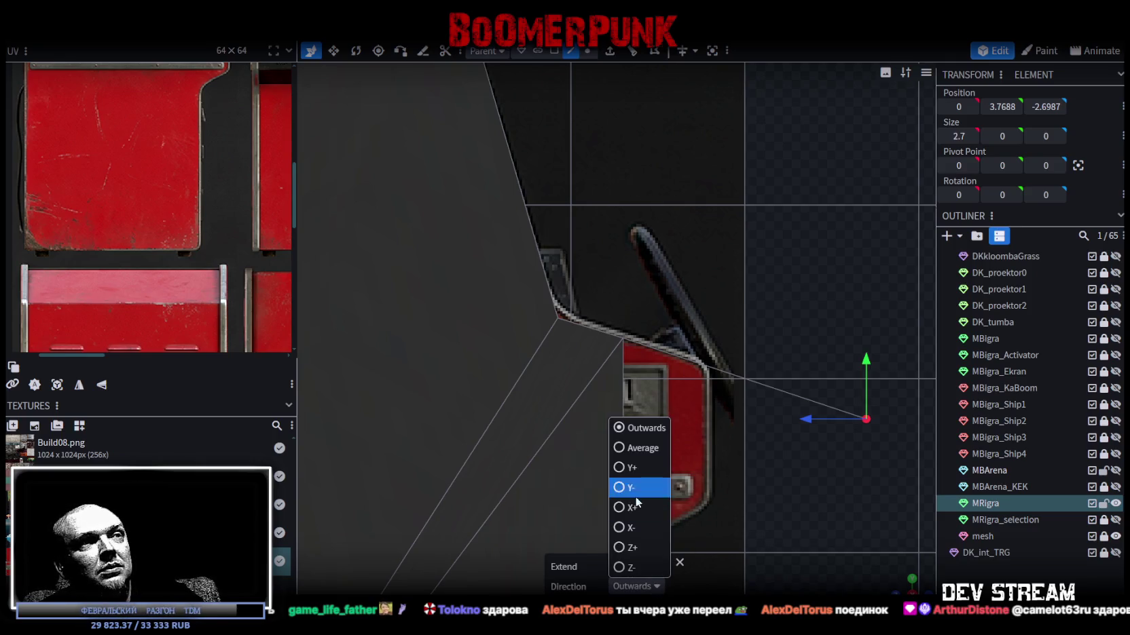
{"action": "left_click", "coordinate": [617, 528]}
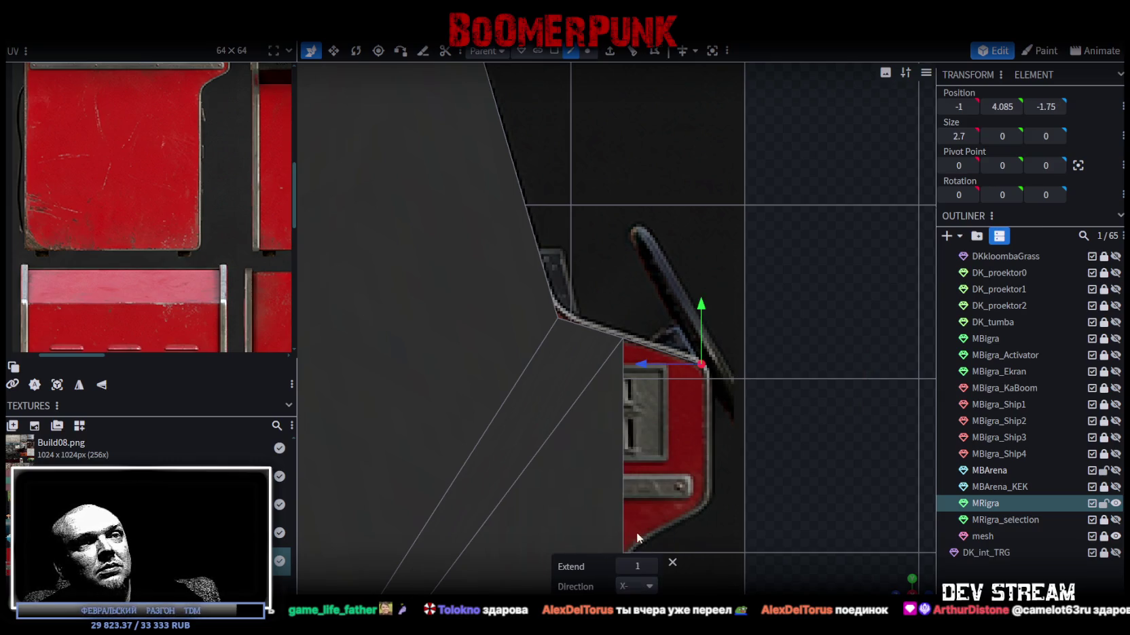
{"action": "left_click", "coordinate": [650, 586]}
{"action": "left_click", "coordinate": [632, 487]}
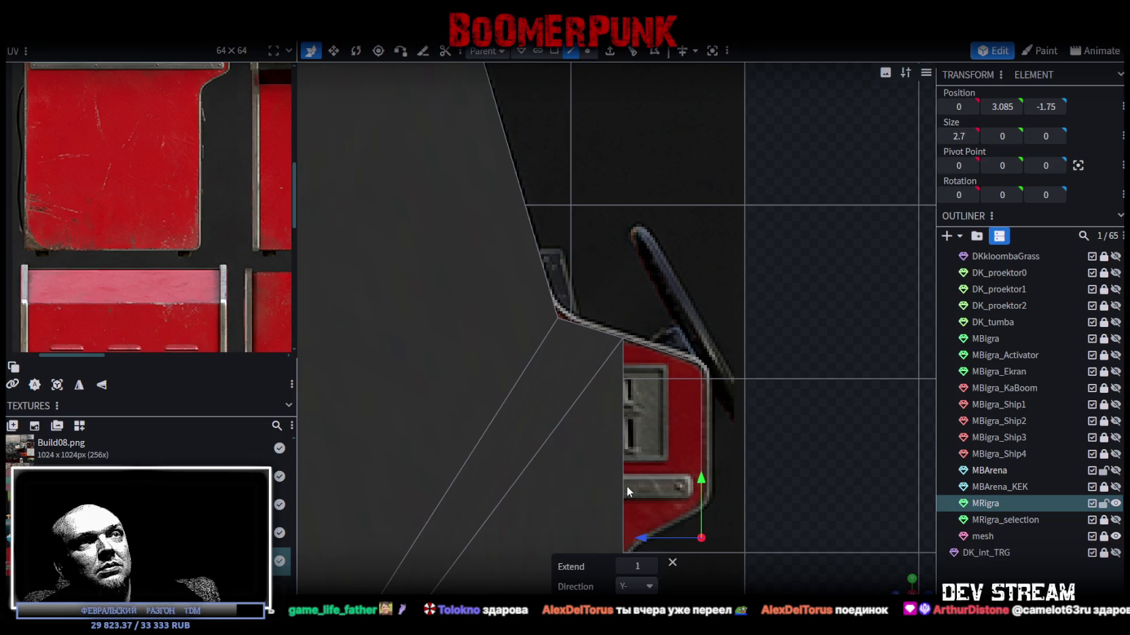
{"action": "left_click_drag", "start_coordinate": [702, 481], "coordinate": [710, 445]}
{"action": "left_click_drag", "start_coordinate": [732, 558], "coordinate": [759, 378]}
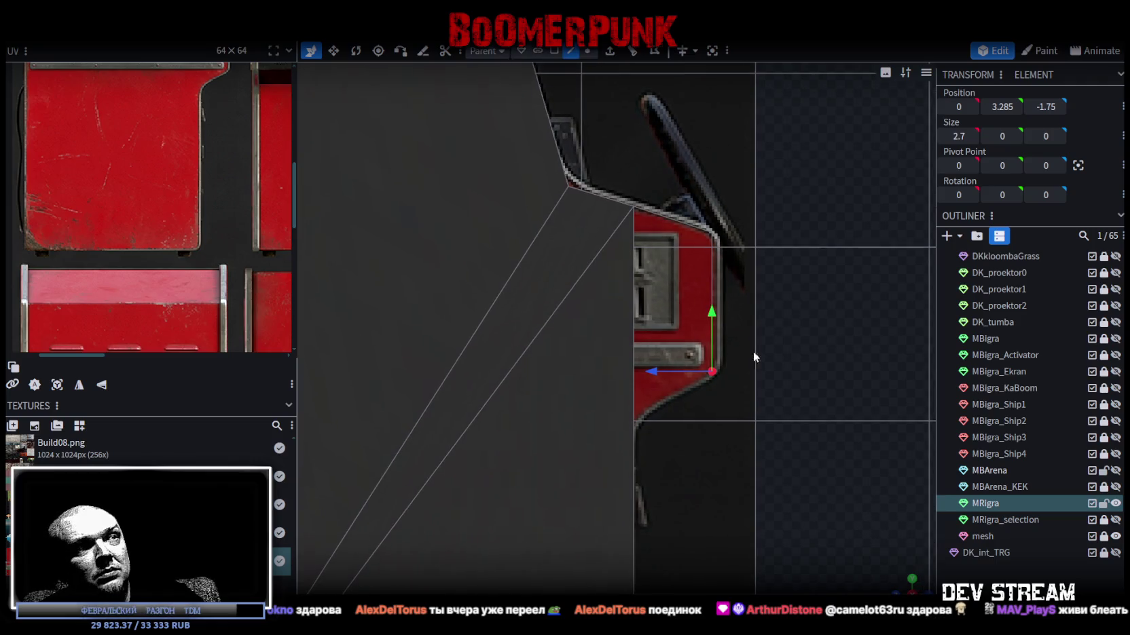
{"action": "left_click", "coordinate": [610, 51]}
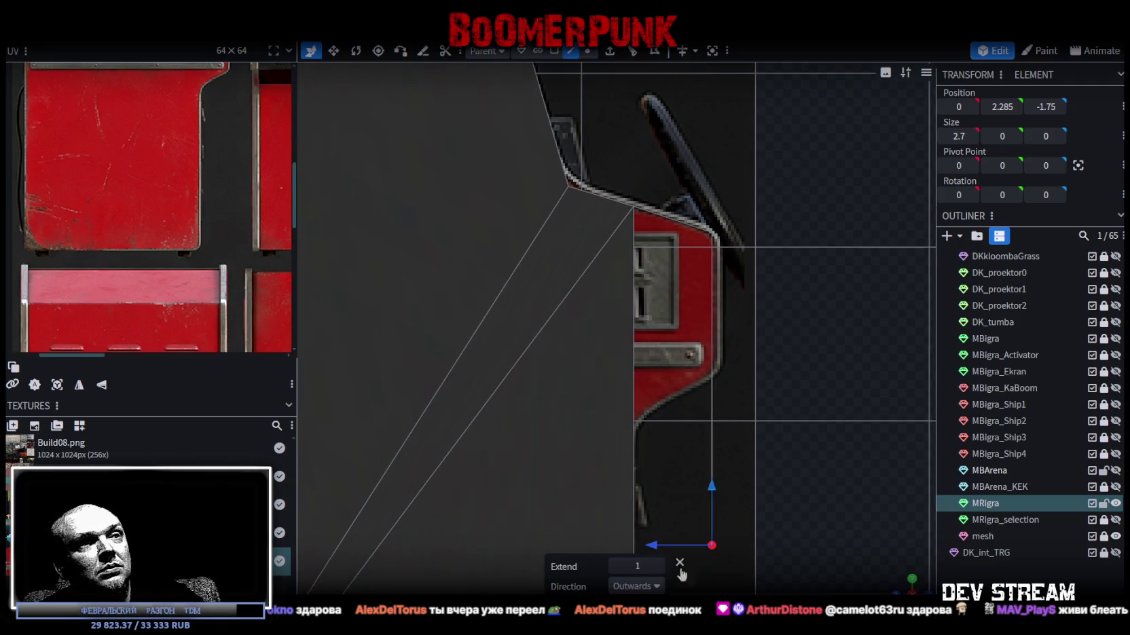
{"action": "left_click_drag", "start_coordinate": [672, 536], "coordinate": [575, 537]}
{"action": "left_click_drag", "start_coordinate": [630, 486], "coordinate": [635, 365]}
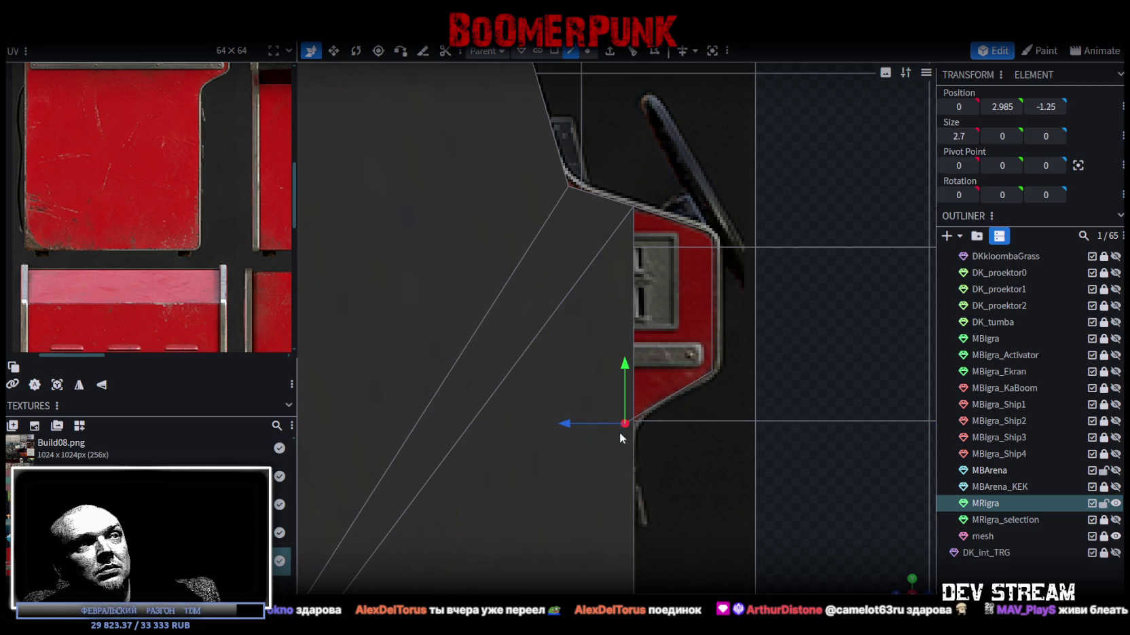
- Select the red side panel part and raise it to height 3
{"action": "mouse_move", "coordinate": [620, 432]}
{"action": "left_mouse_down"}
{"action": "mouse_move", "coordinate": [718, 545]}
{"action": "mouse_move", "coordinate": [732, 516]}
{"action": "mouse_move", "coordinate": [725, 443]}
{"action": "mouse_move", "coordinate": [755, 445]}
{"action": "mouse_move", "coordinate": [787, 490]}
{"action": "mouse_move", "coordinate": [621, 543]}
{"action": "left_mouse_up"}
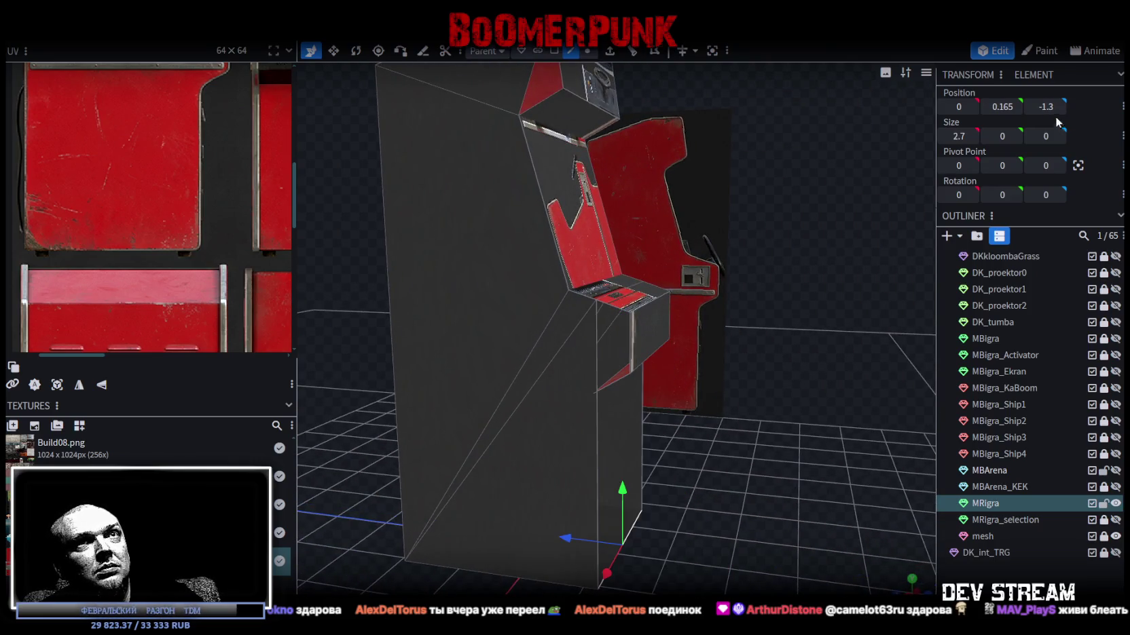
{"action": "mouse_move", "coordinate": [903, 262]}
{"action": "left_mouse_down"}
{"action": "mouse_move", "coordinate": [798, 429]}
{"action": "mouse_move", "coordinate": [603, 374]}
{"action": "left_mouse_up"}
{"action": "left_click", "coordinate": [612, 372]}
{"action": "left_click", "coordinate": [613, 370]}
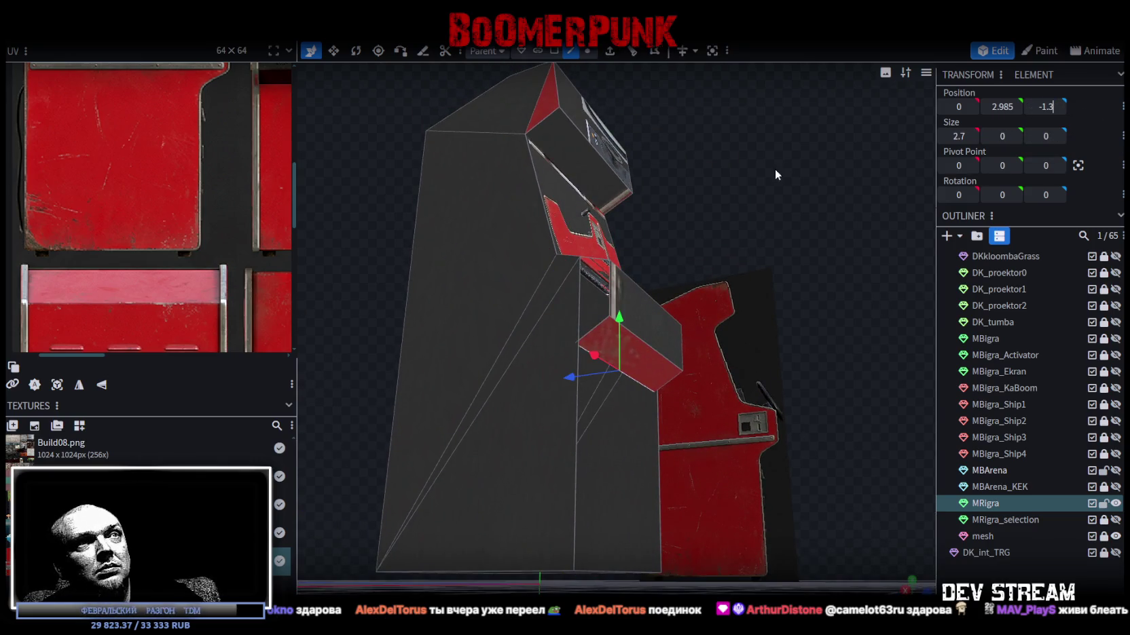
{"action": "key", "text": "KP_3"}
{"action": "scroll", "coordinate": [839, 541], "scroll_direction": "up", "scroll_amount": 4}
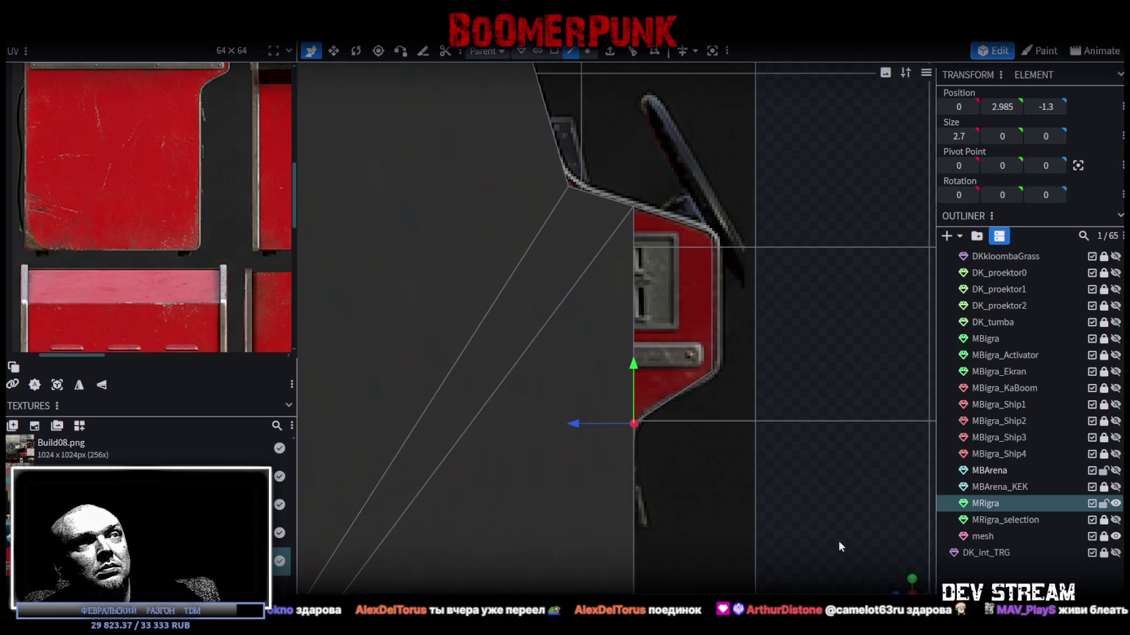
{"action": "left_click_drag", "start_coordinate": [806, 532], "coordinate": [802, 445]}
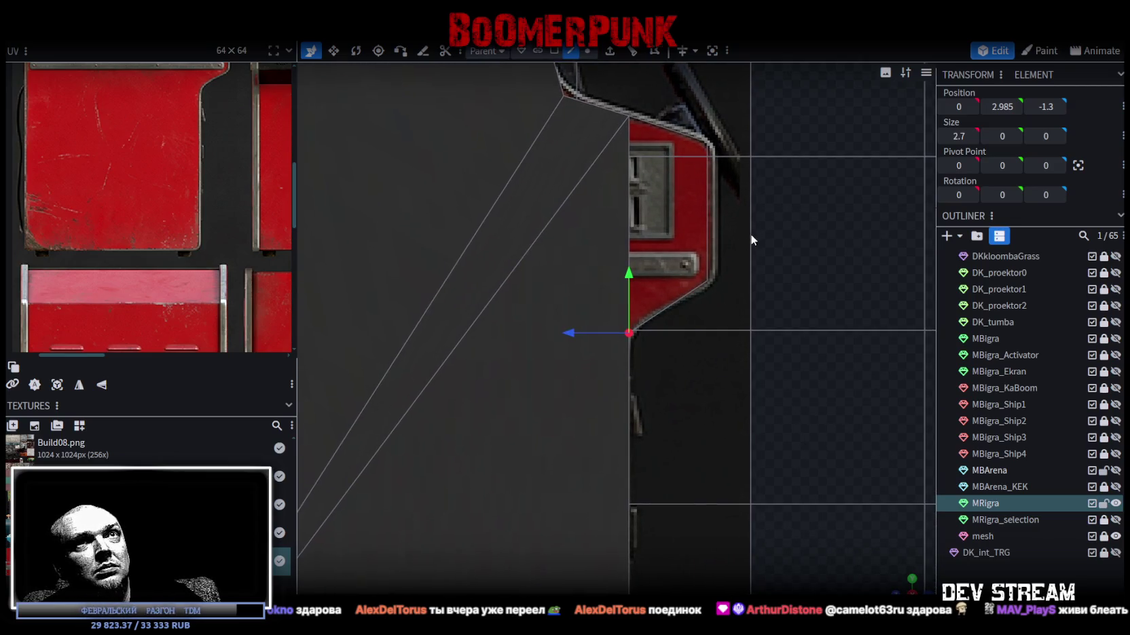
{"action": "mouse_move", "coordinate": [1001, 107]}
{"action": "left_mouse_down"}
{"action": "mouse_move", "coordinate": [780, 405]}
{"action": "mouse_move", "coordinate": [832, 576]}
{"action": "mouse_move", "coordinate": [841, 428]}
{"action": "mouse_move", "coordinate": [731, 430]}
{"action": "left_mouse_up"}
- Stretch the red side panels to 1.235 × 0.45 and mirror them to x = ±1.35
{"action": "mouse_move", "coordinate": [648, 424]}
{"action": "left_mouse_down"}
{"action": "mouse_move", "coordinate": [698, 485]}
{"action": "mouse_move", "coordinate": [759, 453]}
{"action": "mouse_move", "coordinate": [637, 211]}
{"action": "left_mouse_up"}
{"action": "left_click", "coordinate": [637, 211]}
{"action": "left_click_drag", "start_coordinate": [650, 308], "coordinate": [530, 288]}
{"action": "key", "text": "ctrl+z"}
{"action": "scroll", "coordinate": [637, 380], "scroll_direction": "up", "scroll_amount": 3}
{"action": "mouse_move", "coordinate": [487, 404]}
{"action": "left_mouse_down"}
{"action": "mouse_move", "coordinate": [765, 373]}
{"action": "mouse_move", "coordinate": [709, 410]}
{"action": "mouse_move", "coordinate": [625, 396]}
{"action": "left_mouse_up"}
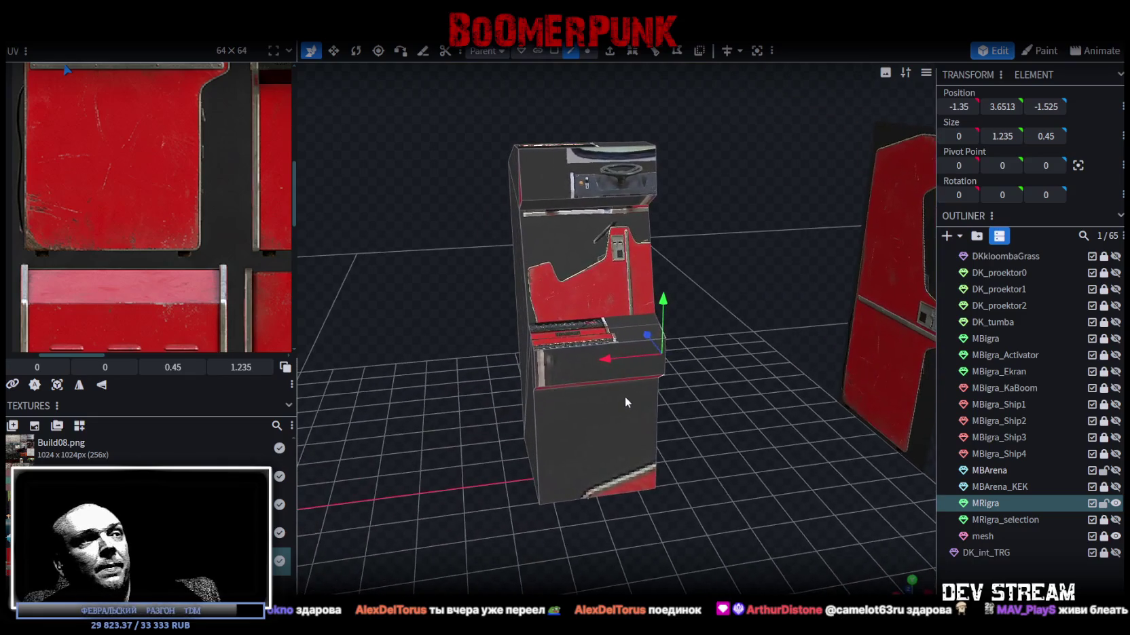
- Zoom the UV editor to the ОБГОН cabinet-front artwork and select the cabinet's front screen face
{"action": "scroll", "coordinate": [129, 231], "scroll_direction": "down", "scroll_amount": 5}
{"action": "scroll", "coordinate": [150, 224], "scroll_direction": "up", "scroll_amount": 5}
{"action": "scroll", "coordinate": [141, 204], "scroll_direction": "down", "scroll_amount": 3}
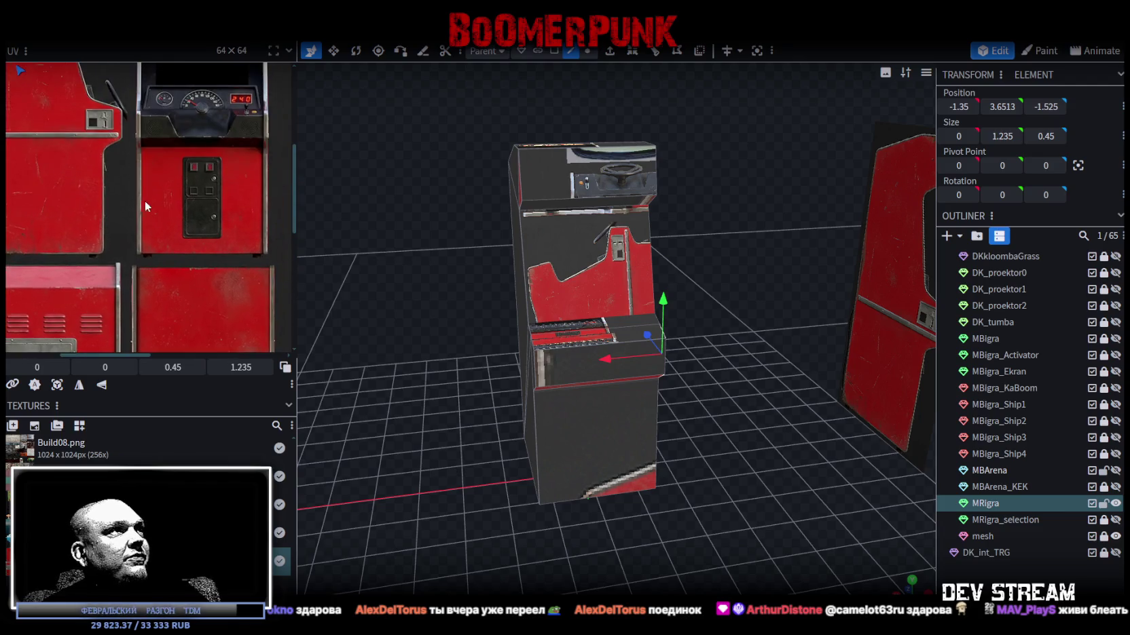
{"action": "scroll", "coordinate": [136, 244], "scroll_direction": "up", "scroll_amount": 3}
{"action": "scroll", "coordinate": [173, 155], "scroll_direction": "up", "scroll_amount": 2}
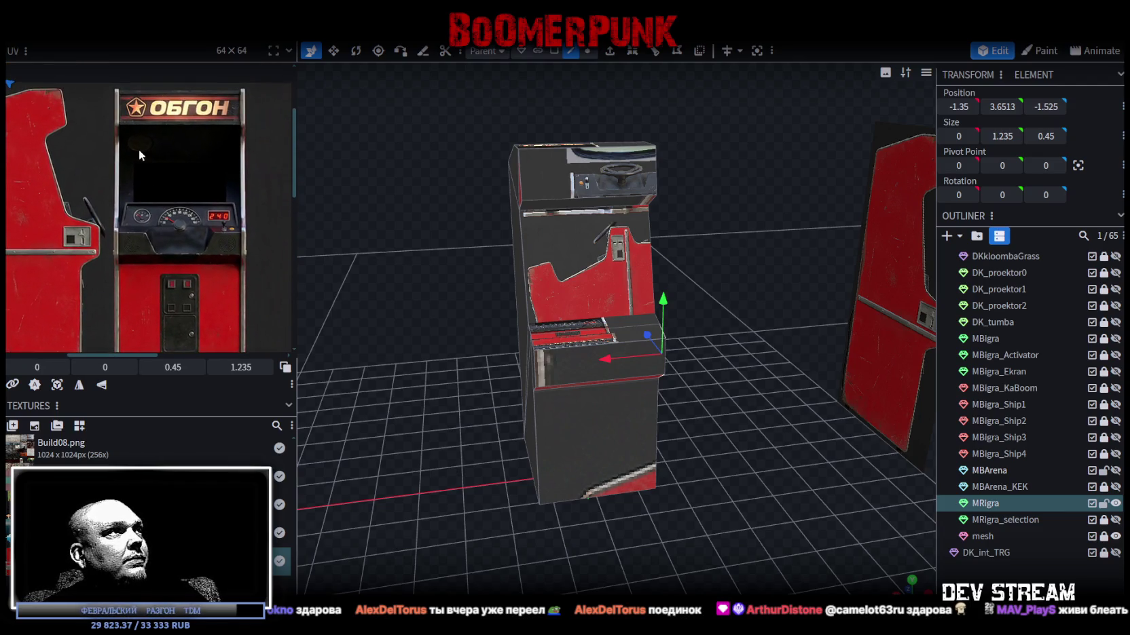
{"action": "mouse_move", "coordinate": [381, 374]}
{"action": "left_mouse_down"}
{"action": "mouse_move", "coordinate": [449, 357]}
{"action": "mouse_move", "coordinate": [400, 382]}
{"action": "mouse_move", "coordinate": [400, 436]}
{"action": "mouse_move", "coordinate": [687, 212]}
{"action": "left_mouse_up"}
{"action": "left_click", "coordinate": [620, 321]}
- Extrude the screen face with Extend -1 so it recesses into the cabinet
{"action": "mouse_move", "coordinate": [619, 321]}
{"action": "left_mouse_down"}
{"action": "mouse_move", "coordinate": [433, 255]}
{"action": "mouse_move", "coordinate": [448, 244]}
{"action": "left_mouse_up"}
{"action": "left_click", "coordinate": [614, 55]}
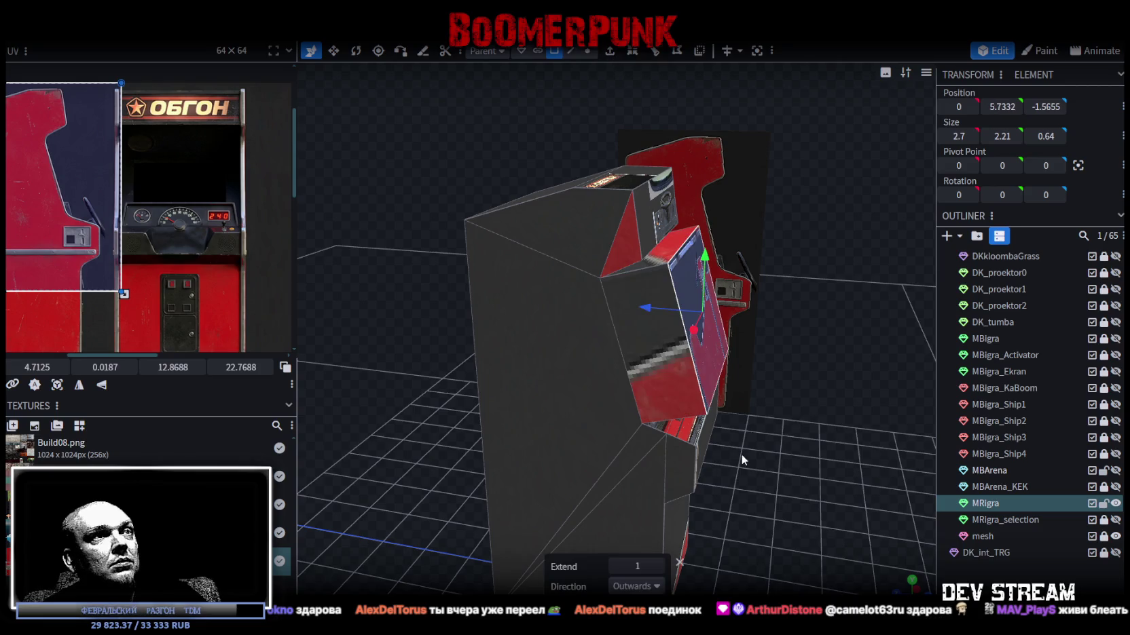
{"action": "left_click", "coordinate": [660, 588]}
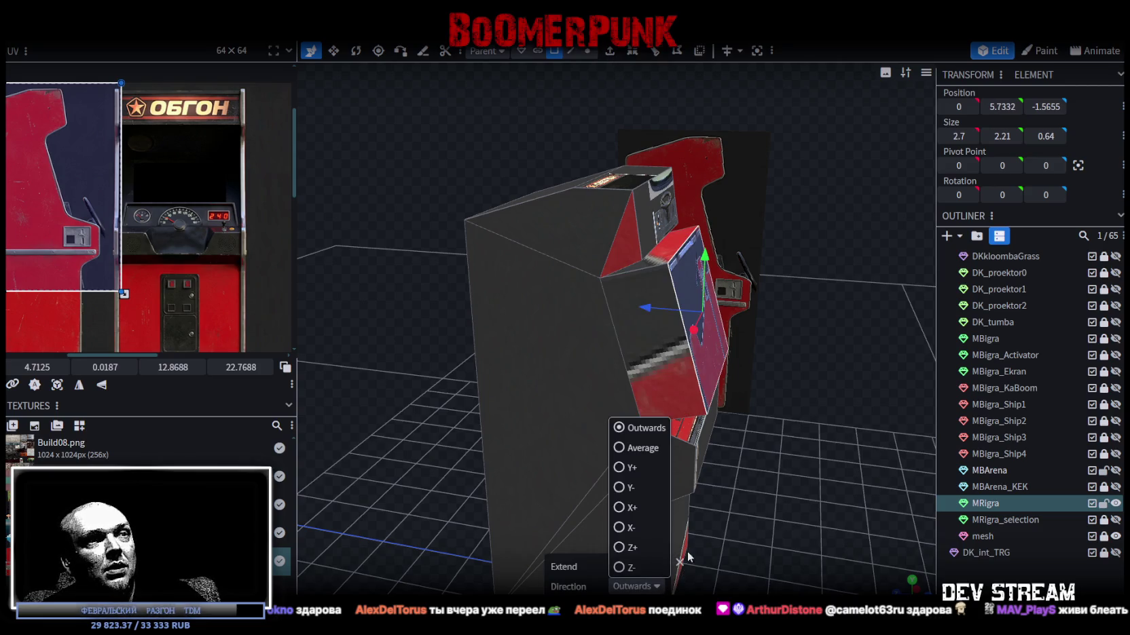
{"action": "left_click_drag", "start_coordinate": [782, 489], "coordinate": [639, 550]}
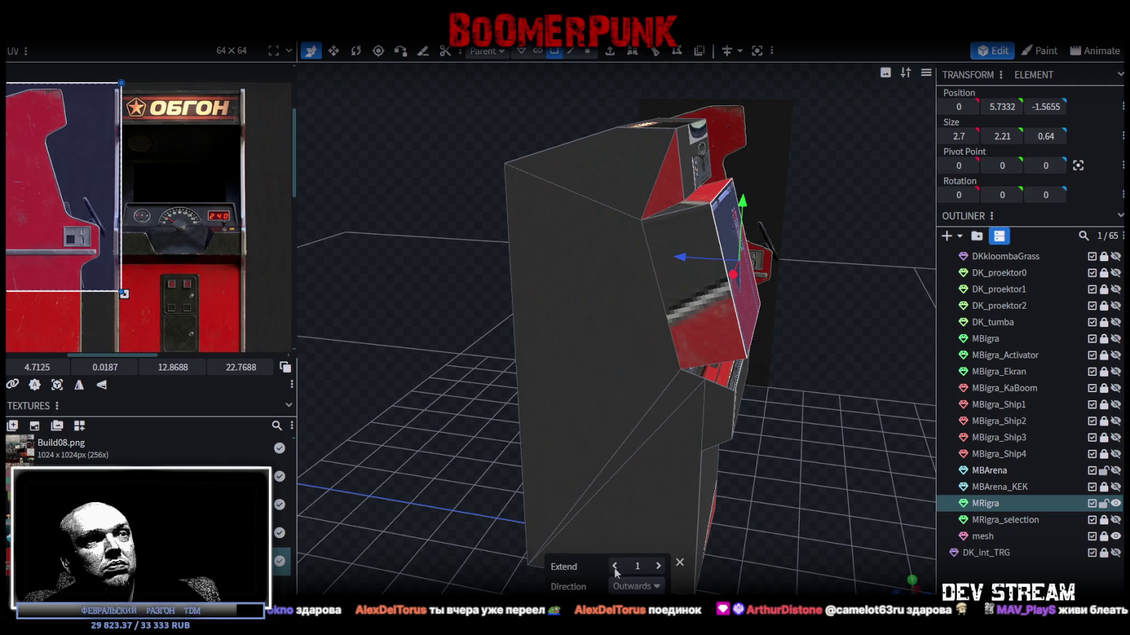
{"action": "left_click", "coordinate": [613, 566]}
{"action": "left_click", "coordinate": [613, 566]}
{"action": "mouse_move", "coordinate": [858, 473]}
{"action": "left_mouse_down"}
{"action": "mouse_move", "coordinate": [724, 439]}
{"action": "mouse_move", "coordinate": [752, 404]}
{"action": "mouse_move", "coordinate": [728, 372]}
{"action": "mouse_move", "coordinate": [693, 370]}
{"action": "mouse_move", "coordinate": [732, 386]}
{"action": "mouse_move", "coordinate": [664, 375]}
{"action": "left_mouse_up"}
{"action": "scroll", "coordinate": [693, 370], "scroll_direction": "up", "scroll_amount": 3}
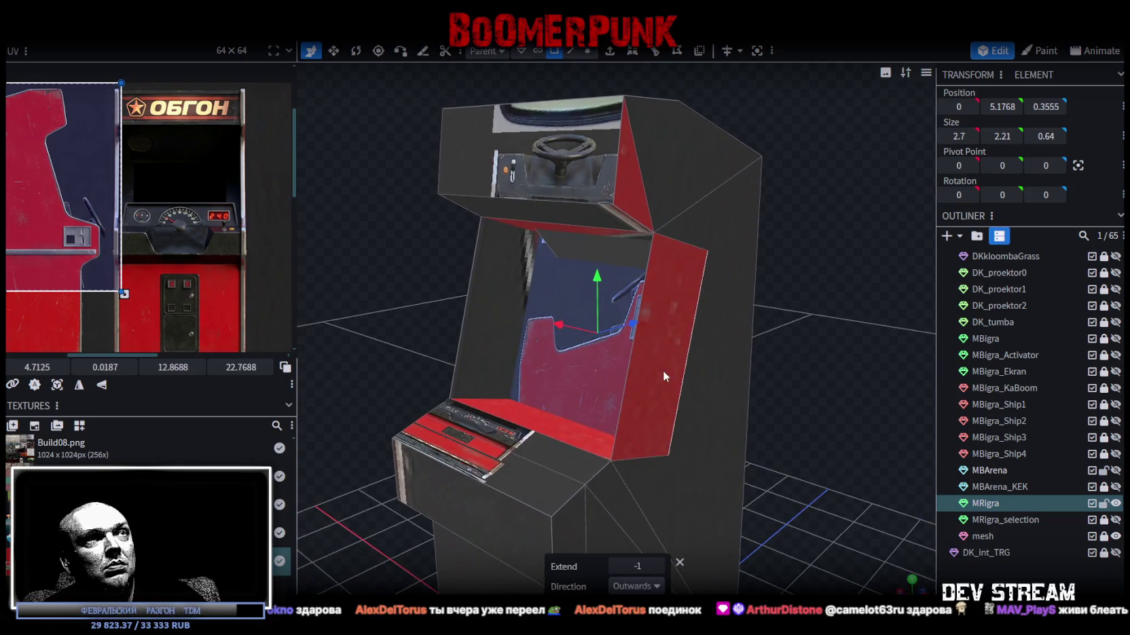
- Resize the screen recess shallower and shrink its height to 1.61
{"action": "key", "text": "v"}
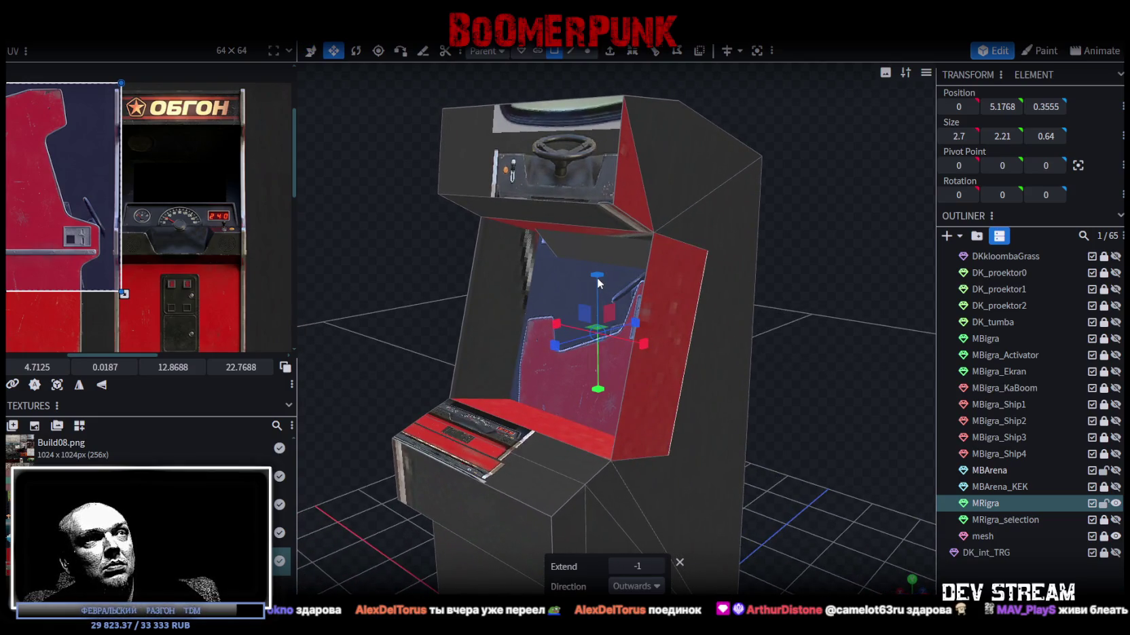
{"action": "left_click_drag", "start_coordinate": [597, 278], "coordinate": [596, 290]}
{"action": "left_click_drag", "start_coordinate": [634, 323], "coordinate": [630, 324]}
{"action": "left_click_drag", "start_coordinate": [598, 276], "coordinate": [600, 284]}
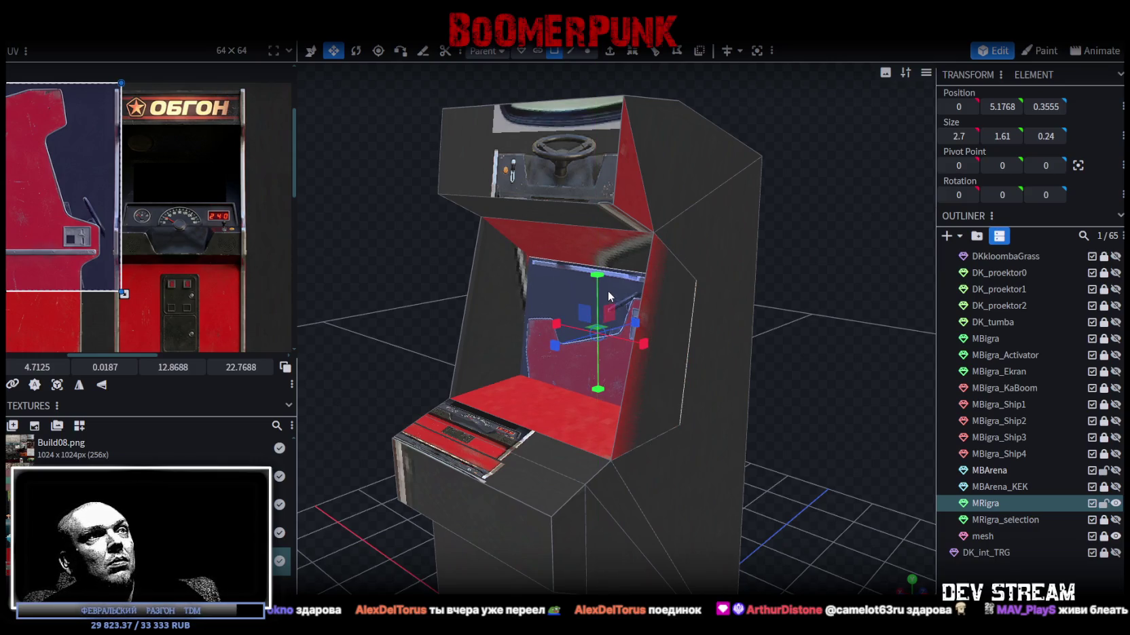
{"action": "mouse_move", "coordinate": [788, 391]}
{"action": "left_mouse_down"}
{"action": "mouse_move", "coordinate": [755, 367]}
{"action": "mouse_move", "coordinate": [827, 379]}
{"action": "mouse_move", "coordinate": [816, 392]}
{"action": "mouse_move", "coordinate": [812, 380]}
{"action": "left_mouse_up"}
- Move the red control ledge's front edge back along Z
{"action": "left_click", "coordinate": [573, 53]}
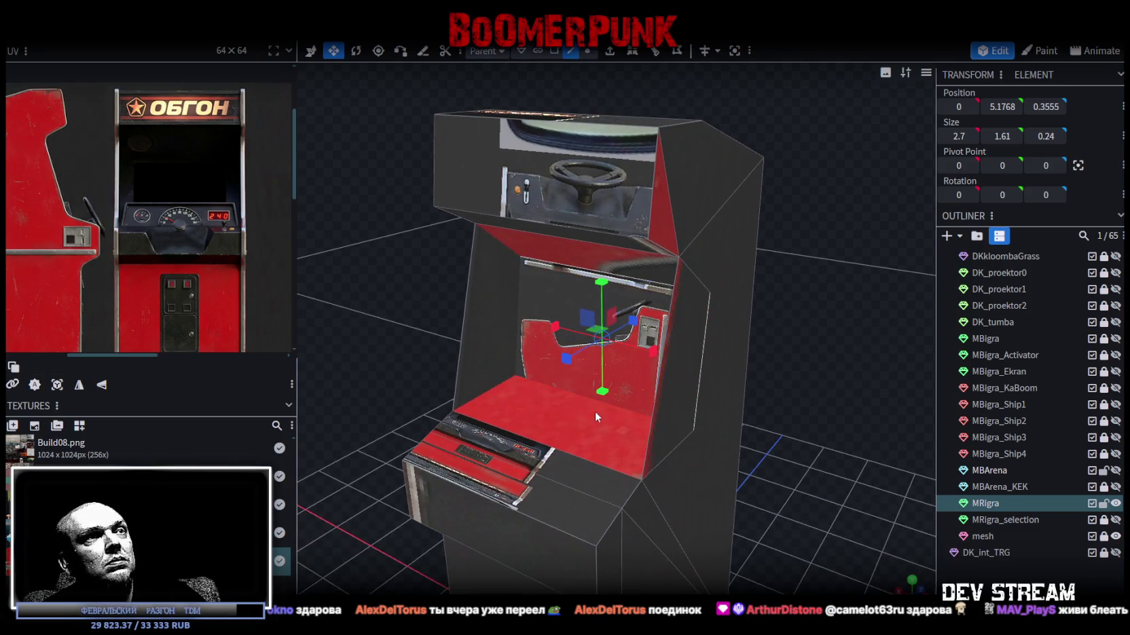
{"action": "left_click", "coordinate": [580, 395]}
{"action": "key", "text": "v"}
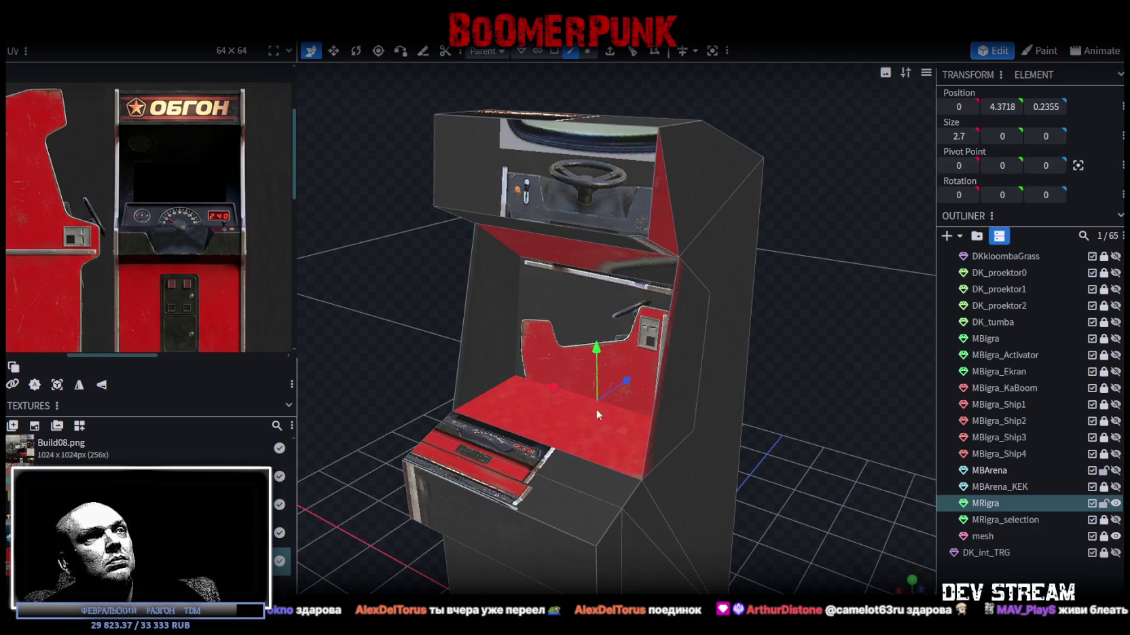
{"action": "left_click_drag", "start_coordinate": [626, 382], "coordinate": [613, 388]}
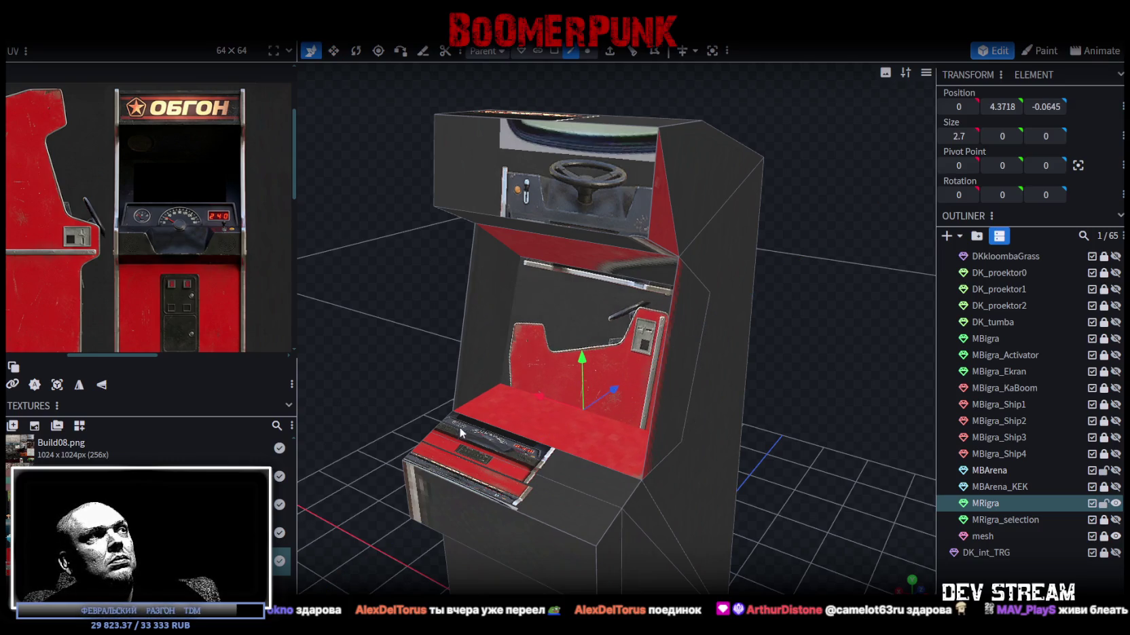
{"action": "mouse_move", "coordinate": [404, 374]}
{"action": "left_mouse_down"}
{"action": "mouse_move", "coordinate": [445, 371]}
{"action": "mouse_move", "coordinate": [430, 344]}
{"action": "mouse_move", "coordinate": [392, 352]}
{"action": "mouse_move", "coordinate": [375, 371]}
{"action": "left_mouse_up"}
{"action": "mouse_move", "coordinate": [608, 397]}
{"action": "left_mouse_down"}
{"action": "mouse_move", "coordinate": [387, 351]}
{"action": "mouse_move", "coordinate": [534, 349]}
{"action": "mouse_move", "coordinate": [545, 335]}
{"action": "left_mouse_up"}
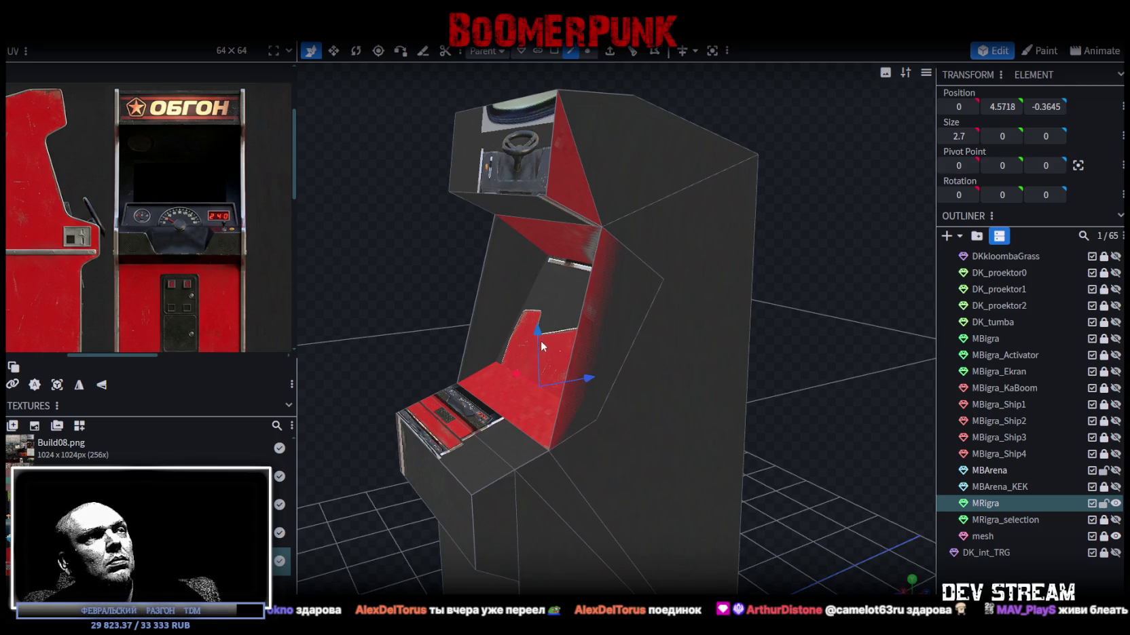
{"action": "mouse_move", "coordinate": [589, 378]}
{"action": "left_mouse_down"}
{"action": "mouse_move", "coordinate": [786, 444]}
{"action": "mouse_move", "coordinate": [920, 451]}
{"action": "mouse_move", "coordinate": [897, 445]}
{"action": "left_mouse_up"}
- Narrow the inner recessed screen panel to 2.5 wide
{"action": "left_click", "coordinate": [555, 51]}
{"action": "left_click", "coordinate": [649, 343]}
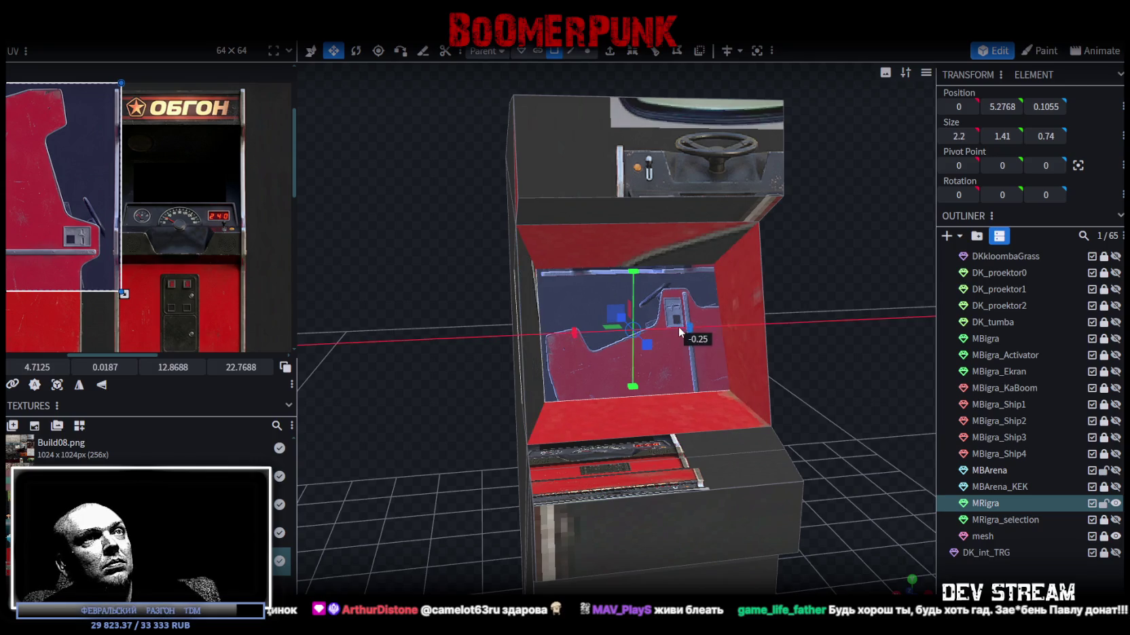
{"action": "mouse_move", "coordinate": [835, 343]}
{"action": "left_mouse_down"}
{"action": "mouse_move", "coordinate": [859, 348]}
{"action": "mouse_move", "coordinate": [735, 335]}
{"action": "left_mouse_up"}
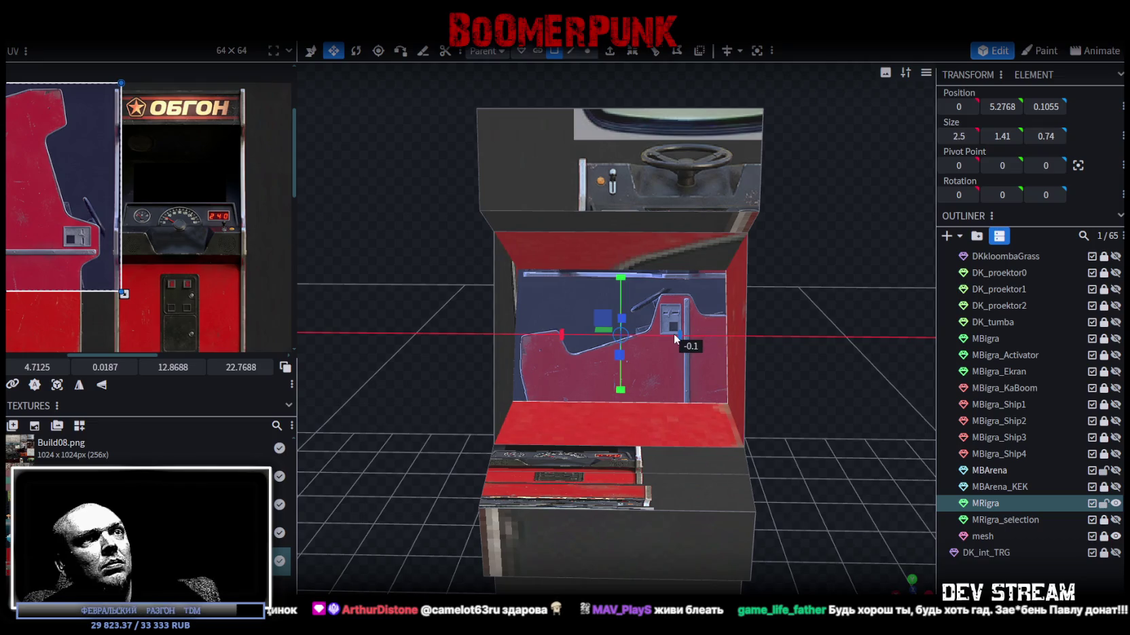
{"action": "mouse_move", "coordinate": [738, 352]}
{"action": "left_mouse_down"}
{"action": "mouse_move", "coordinate": [821, 383]}
{"action": "mouse_move", "coordinate": [871, 380]}
{"action": "mouse_move", "coordinate": [810, 331]}
{"action": "left_mouse_up"}
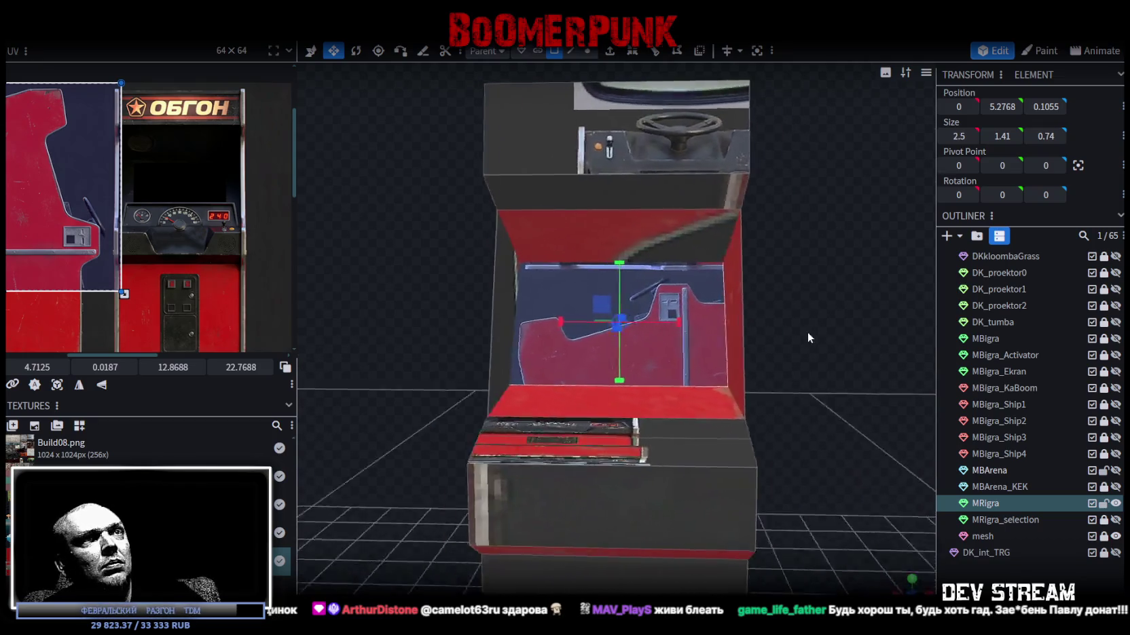
{"action": "scroll", "coordinate": [168, 147], "scroll_direction": "down", "scroll_amount": 3}
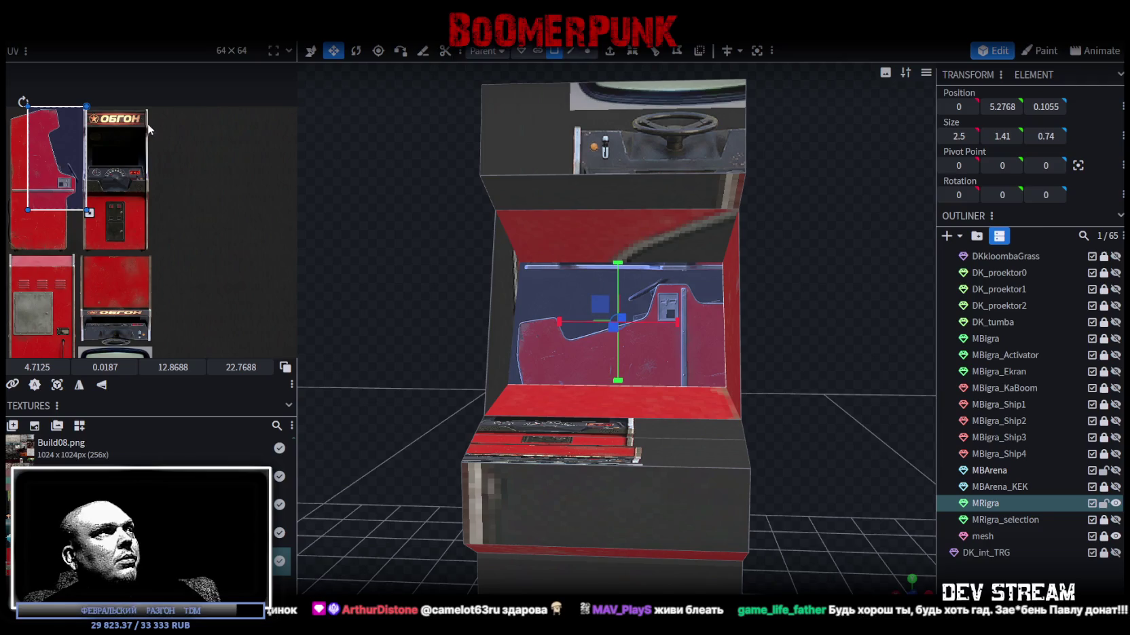
{"action": "left_click_drag", "start_coordinate": [876, 380], "coordinate": [839, 373]}
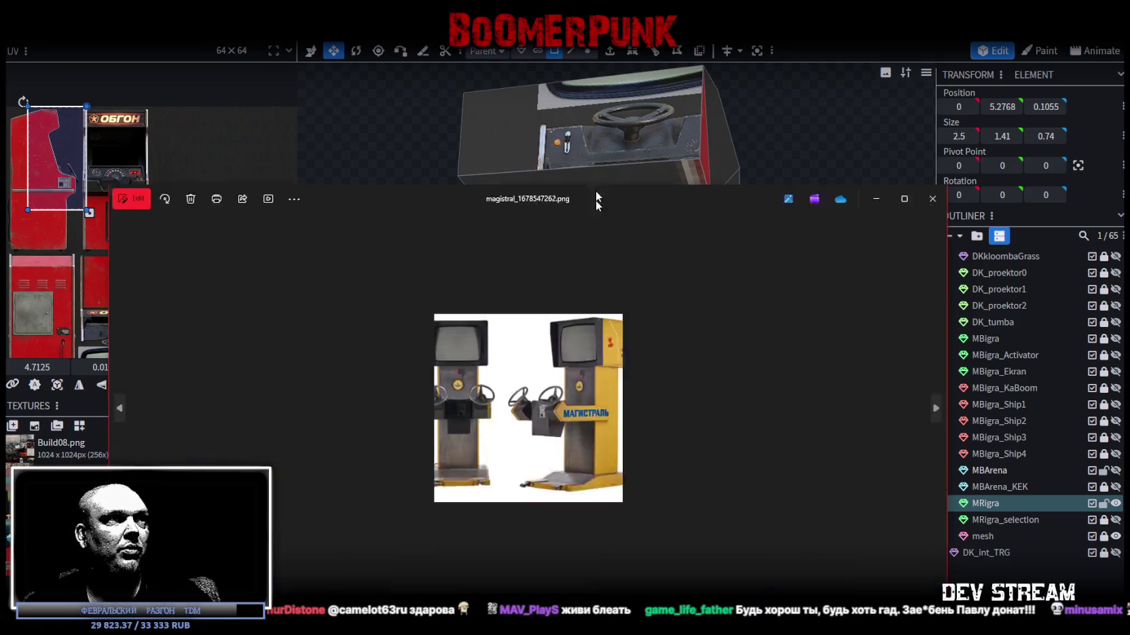
- Raise the Magistral reference photo window, zoom it to 195%, then close it
{"action": "left_click_drag", "start_coordinate": [596, 210], "coordinate": [642, 55]}
{"action": "scroll", "coordinate": [671, 204], "scroll_direction": "up", "scroll_amount": 3}
{"action": "scroll", "coordinate": [672, 207], "scroll_direction": "up", "scroll_amount": 2}
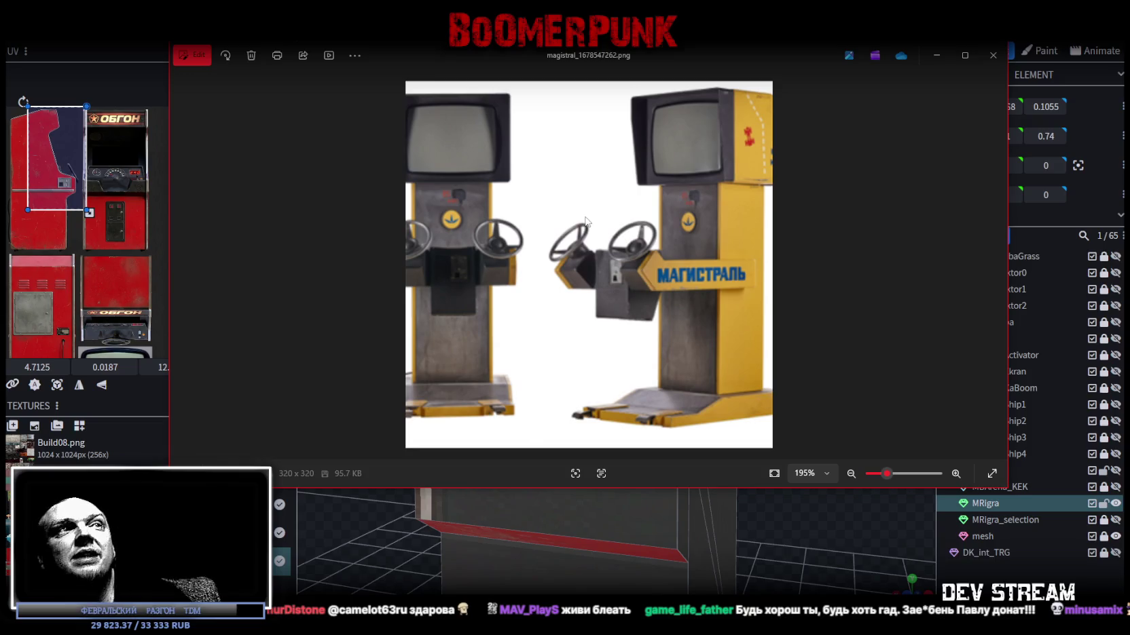
{"action": "left_click", "coordinate": [992, 55]}
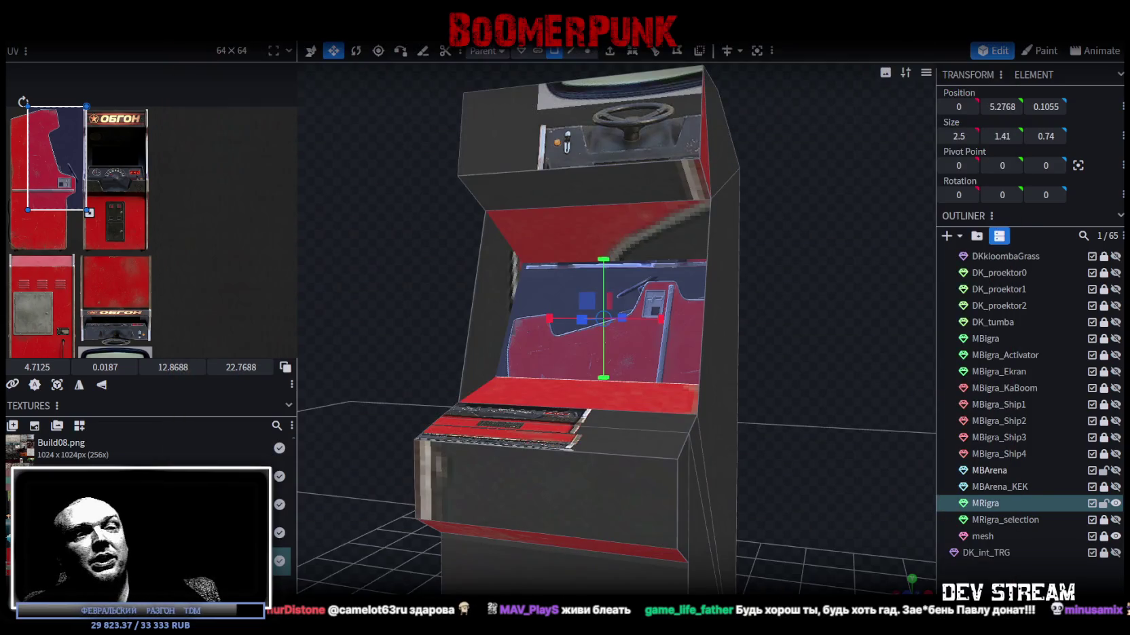
- Zoom in on the screen recess and select its left front edge
{"action": "scroll", "coordinate": [695, 504], "scroll_direction": "down", "scroll_amount": 3}
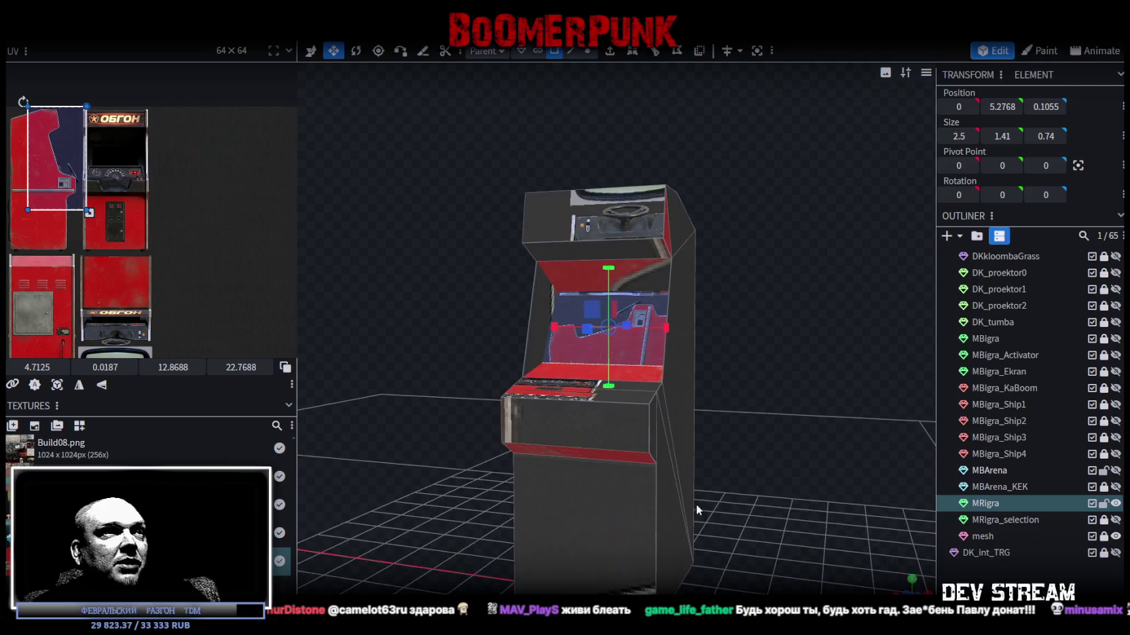
{"action": "left_click_drag", "start_coordinate": [695, 504], "coordinate": [457, 471]}
{"action": "scroll", "coordinate": [415, 452], "scroll_direction": "up", "scroll_amount": 5}
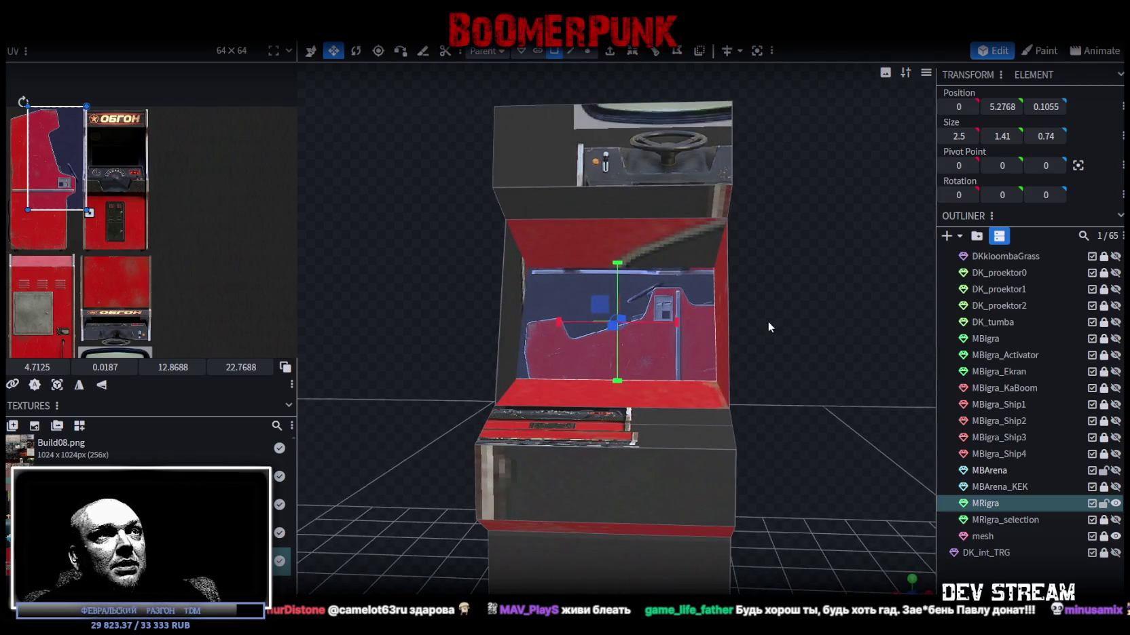
{"action": "mouse_move", "coordinate": [768, 321]}
{"action": "left_mouse_down"}
{"action": "mouse_move", "coordinate": [743, 326]}
{"action": "mouse_move", "coordinate": [763, 334]}
{"action": "left_mouse_up"}
{"action": "scroll", "coordinate": [745, 316], "scroll_direction": "up", "scroll_amount": 3}
{"action": "scroll", "coordinate": [745, 316], "scroll_direction": "up", "scroll_amount": 1}
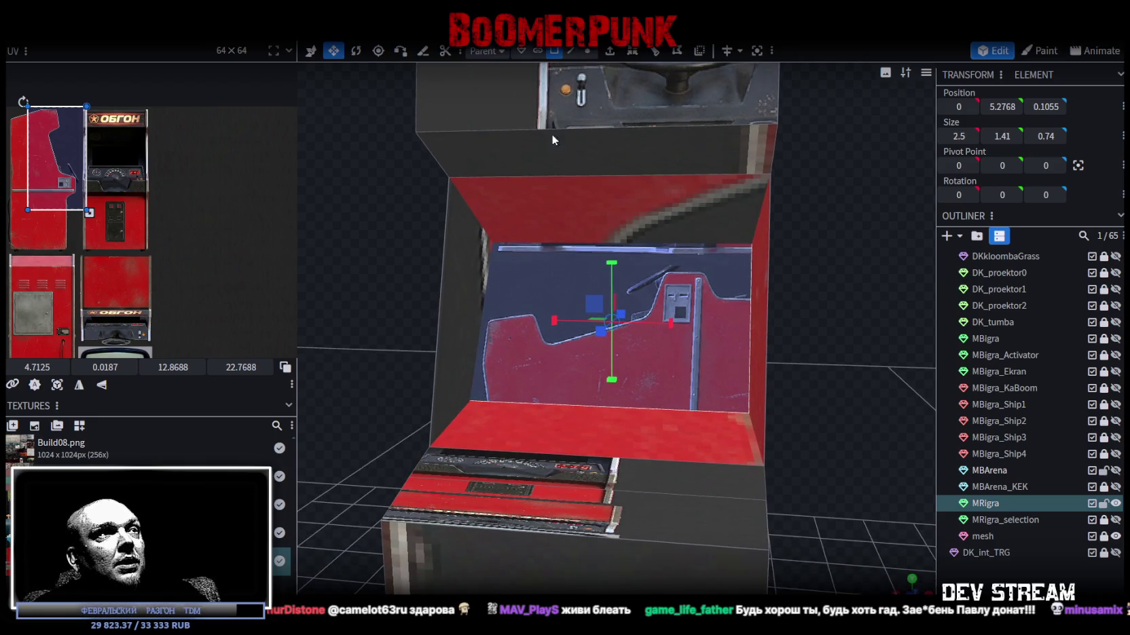
{"action": "left_click", "coordinate": [476, 326]}
{"action": "left_click_drag", "start_coordinate": [523, 350], "coordinate": [874, 338]}
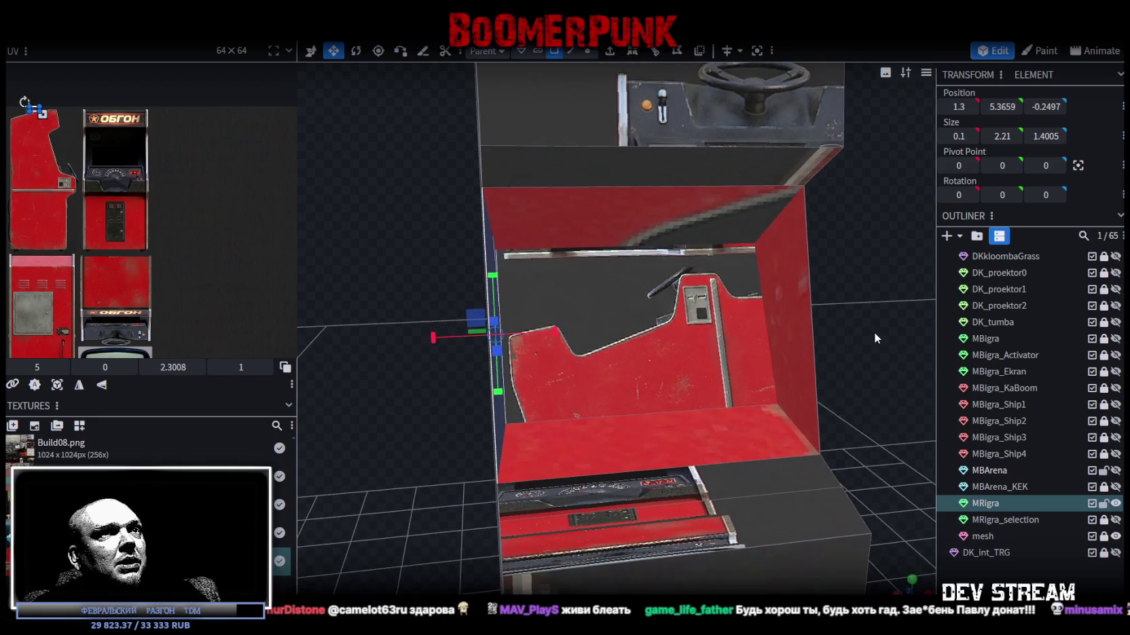
{"action": "left_click", "coordinate": [684, 432]}
{"action": "mouse_move", "coordinate": [859, 380]}
{"action": "left_mouse_down"}
{"action": "mouse_move", "coordinate": [869, 342]}
{"action": "mouse_move", "coordinate": [799, 372]}
{"action": "mouse_move", "coordinate": [760, 367]}
{"action": "left_mouse_up"}
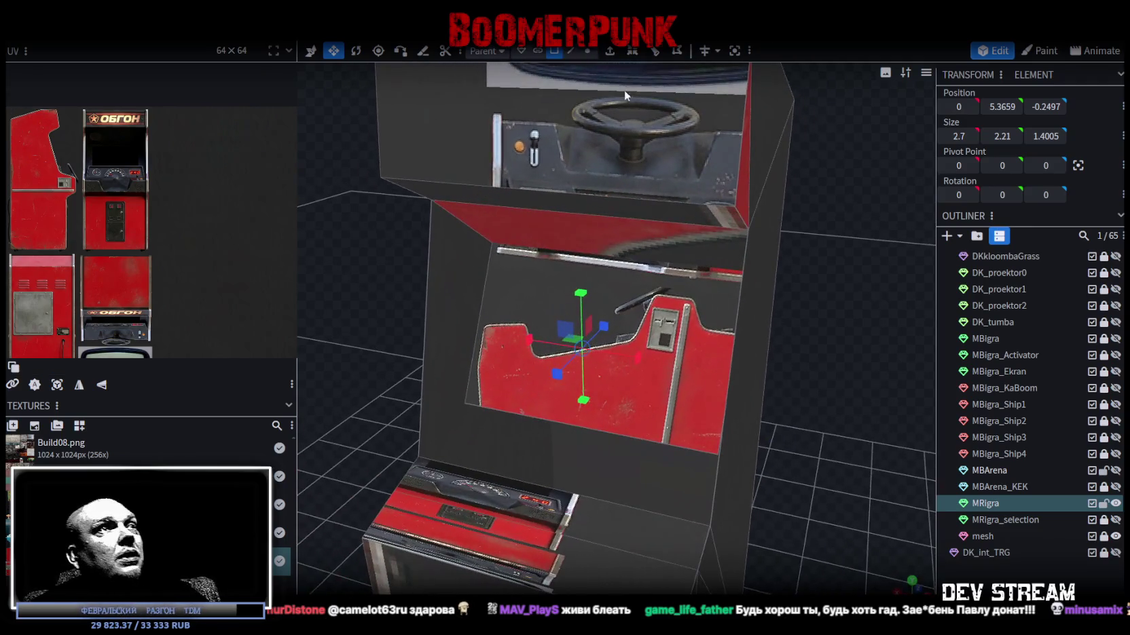
{"action": "left_click", "coordinate": [568, 52]}
{"action": "left_click", "coordinate": [428, 264]}
{"action": "mouse_move", "coordinate": [431, 272]}
{"action": "left_mouse_down"}
{"action": "mouse_move", "coordinate": [388, 270]}
{"action": "mouse_move", "coordinate": [622, 66]}
{"action": "left_mouse_up"}
- Extrude the recess's left edge toward X- with Extend 0.1
{"action": "left_click", "coordinate": [609, 50]}
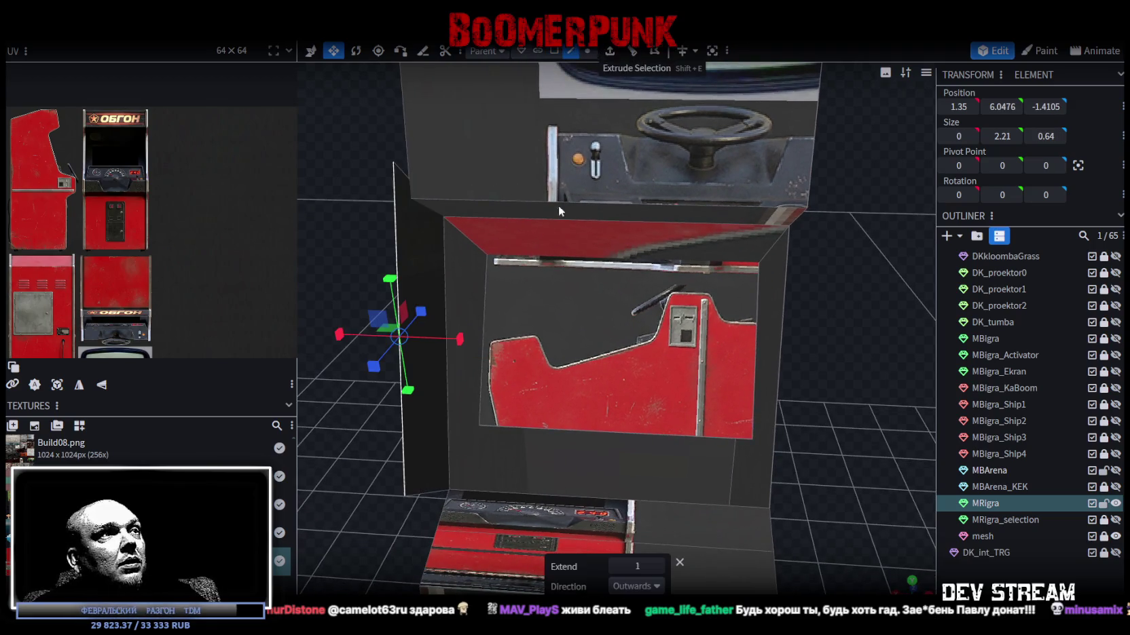
{"action": "left_click", "coordinate": [657, 587]}
{"action": "left_click", "coordinate": [634, 481]}
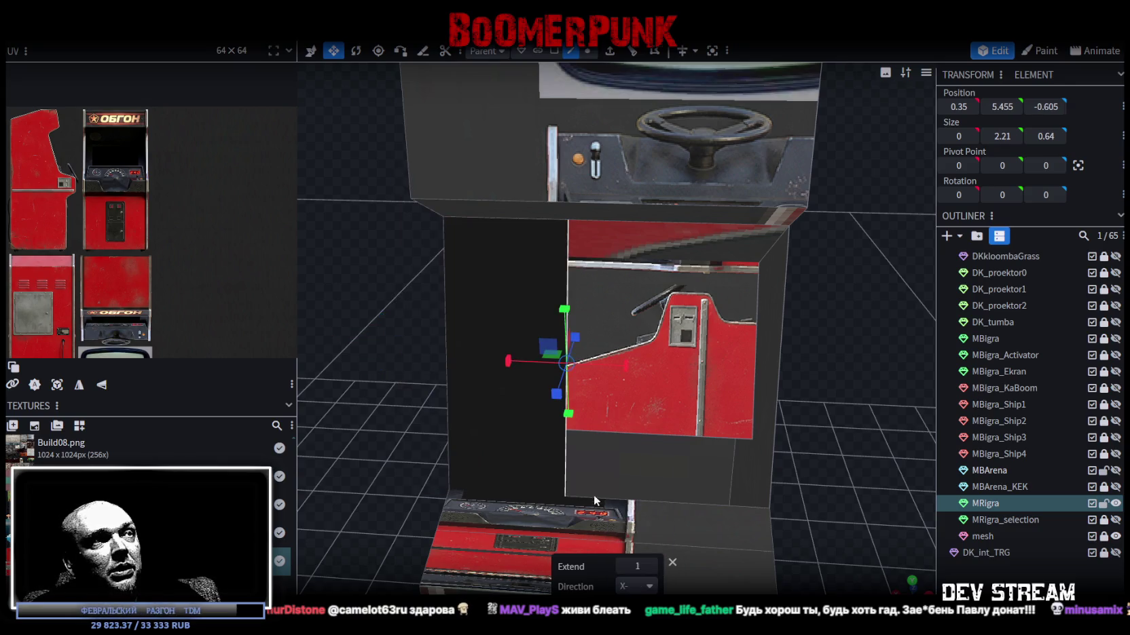
{"action": "left_click_drag", "start_coordinate": [635, 566], "coordinate": [629, 567]}
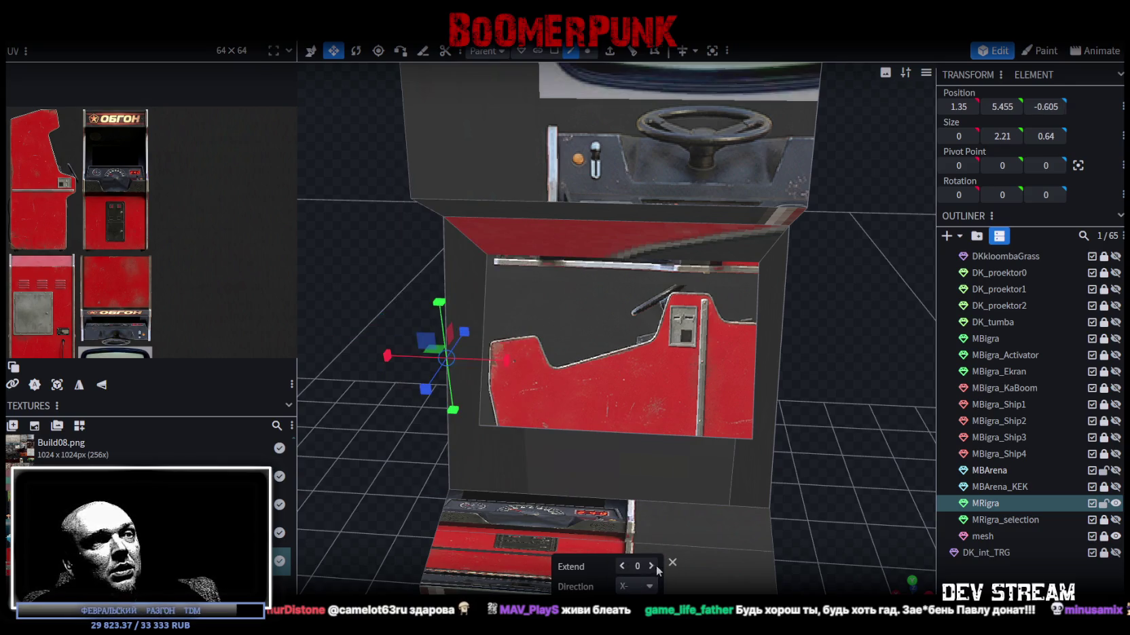
{"action": "left_click", "coordinate": [653, 566]}
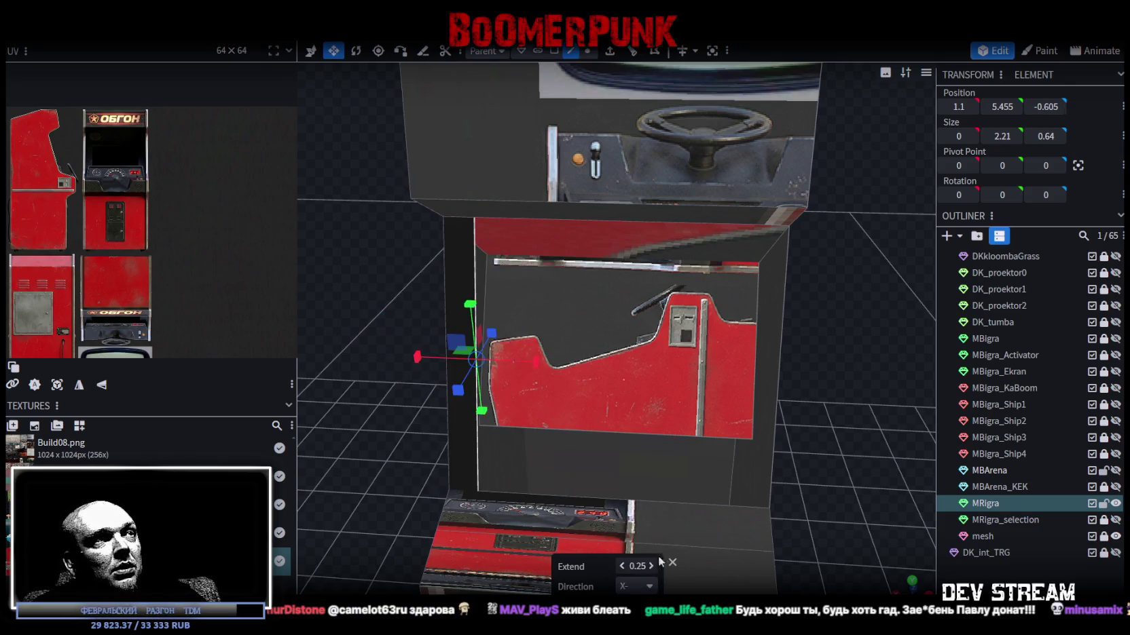
{"action": "left_click", "coordinate": [624, 567]}
{"action": "type", "text": ".1"}
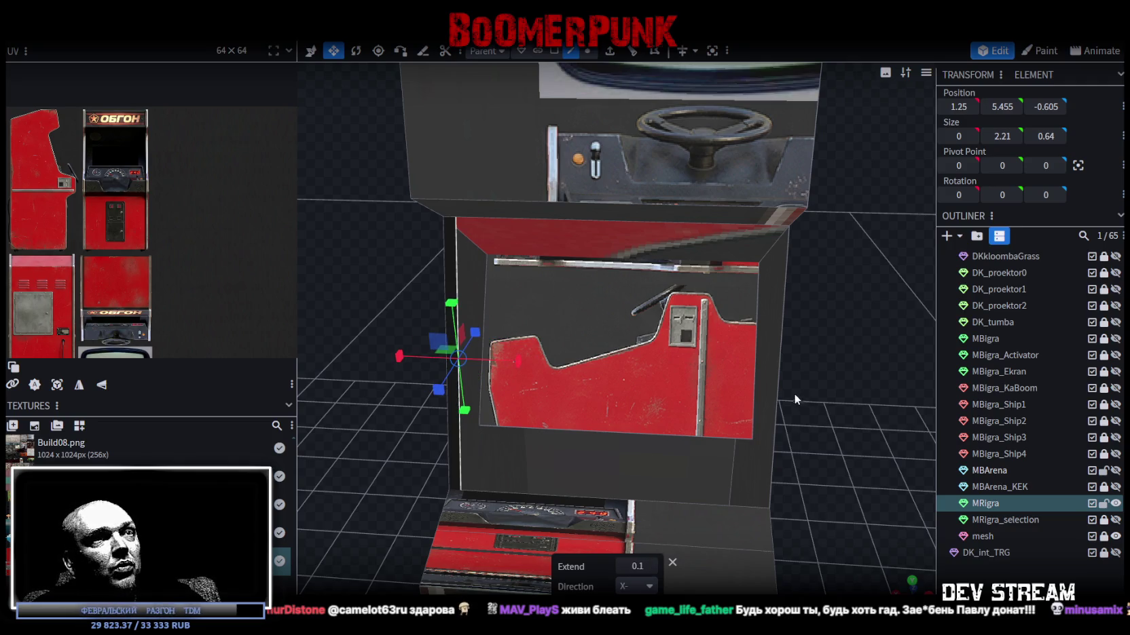
- Extrude the recess's right edge toward X+ by 0.1, forming the second side wall
{"action": "left_click", "coordinate": [781, 380]}
{"action": "left_click", "coordinate": [610, 51]}
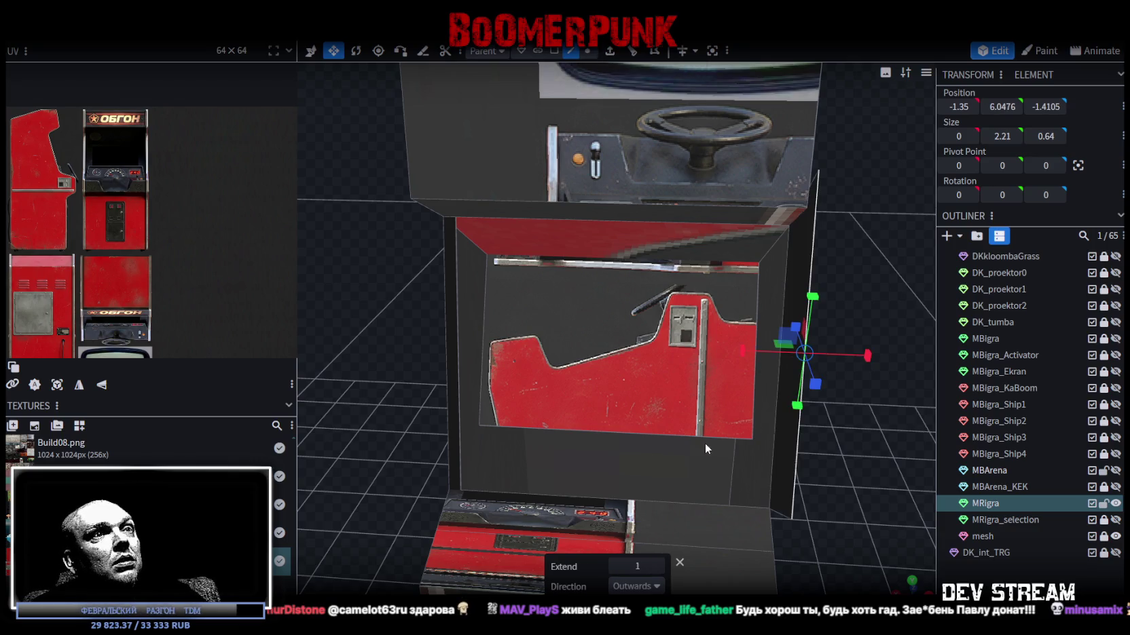
{"action": "left_click", "coordinate": [658, 588]}
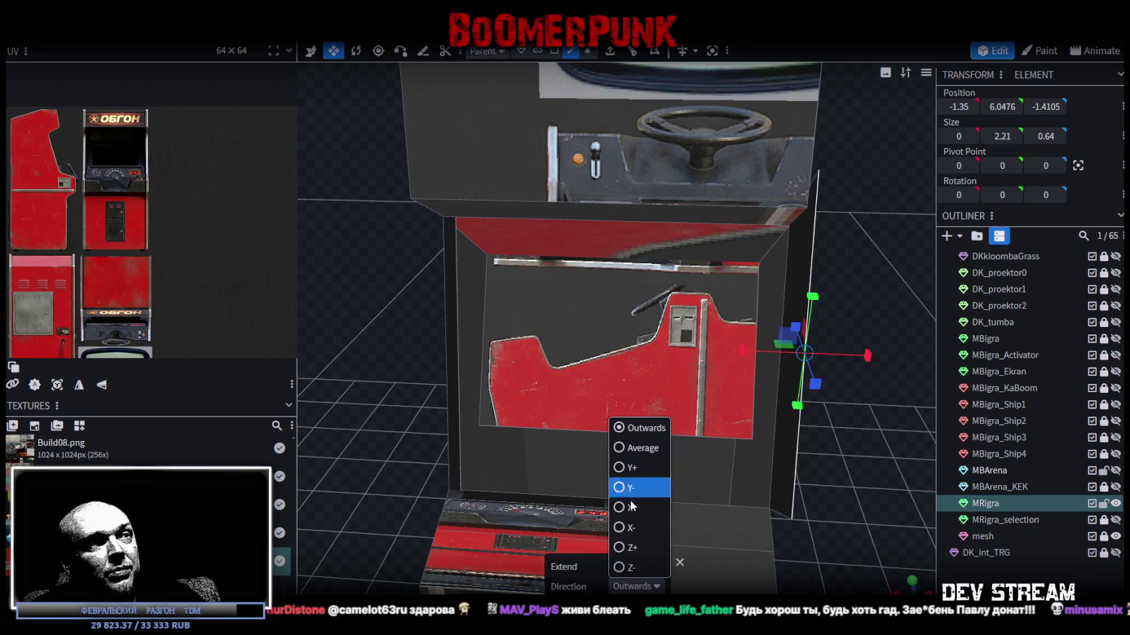
{"action": "left_click", "coordinate": [632, 471]}
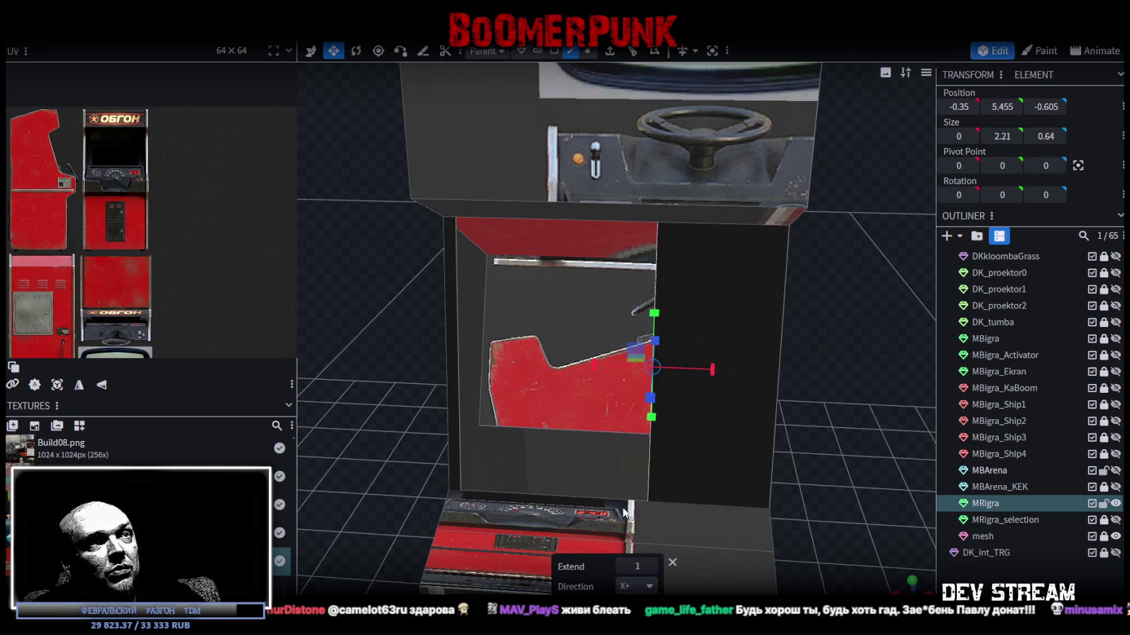
{"action": "left_click", "coordinate": [624, 566]}
{"action": "left_click", "coordinate": [651, 567]}
{"action": "mouse_move", "coordinate": [849, 414]}
{"action": "left_mouse_down"}
{"action": "mouse_move", "coordinate": [878, 407]}
{"action": "mouse_move", "coordinate": [858, 392]}
{"action": "mouse_move", "coordinate": [890, 404]}
{"action": "mouse_move", "coordinate": [849, 370]}
{"action": "mouse_move", "coordinate": [847, 321]}
{"action": "mouse_move", "coordinate": [832, 335]}
{"action": "mouse_move", "coordinate": [771, 133]}
{"action": "left_mouse_up"}
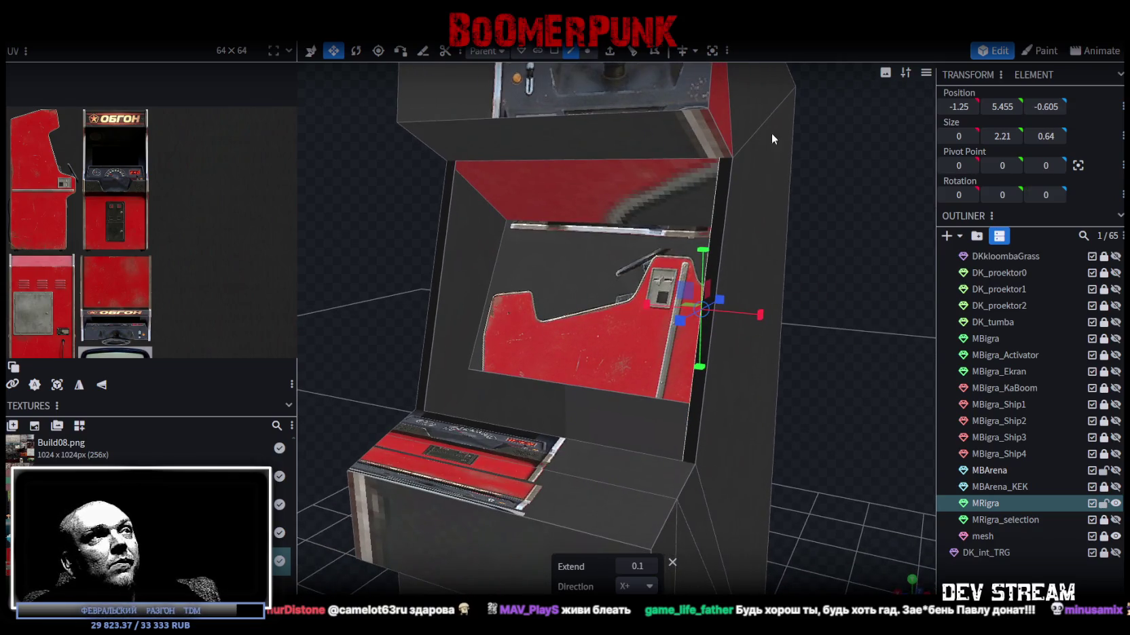
{"action": "left_click", "coordinate": [579, 219]}
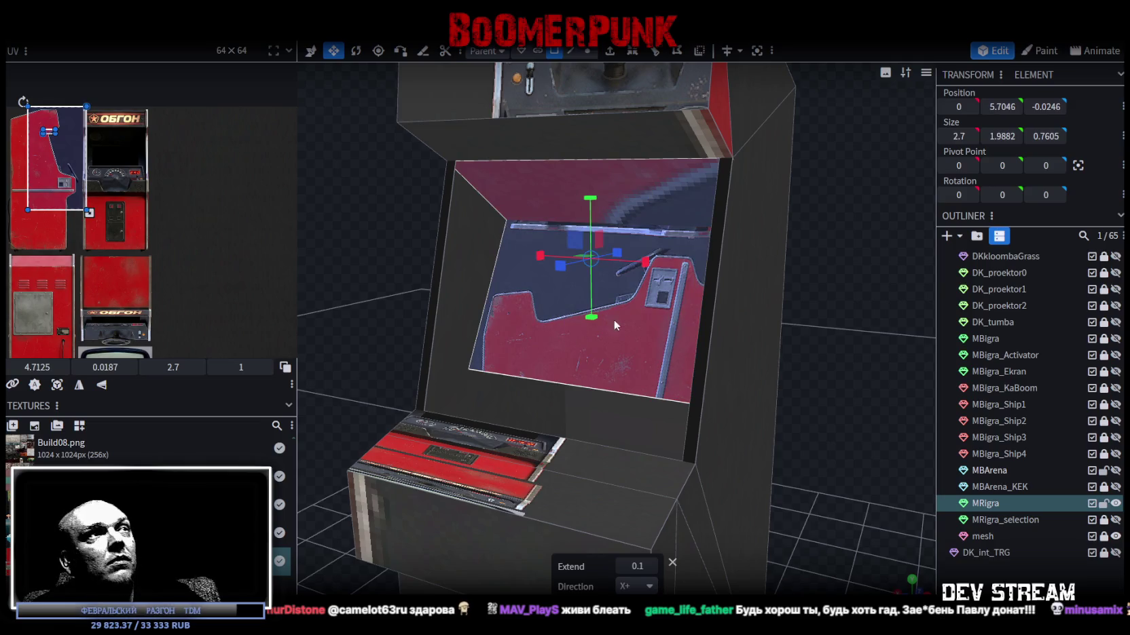
{"action": "mouse_move", "coordinate": [821, 257]}
{"action": "left_mouse_down"}
{"action": "mouse_move", "coordinate": [844, 235]}
{"action": "mouse_move", "coordinate": [804, 202]}
{"action": "left_mouse_up"}
{"action": "left_click", "coordinate": [645, 194]}
{"action": "mouse_move", "coordinate": [645, 194]}
{"action": "left_mouse_down"}
{"action": "mouse_move", "coordinate": [820, 174]}
{"action": "mouse_move", "coordinate": [780, 121]}
{"action": "mouse_move", "coordinate": [815, 121]}
{"action": "left_mouse_up"}
{"action": "left_click", "coordinate": [826, 162]}
{"action": "mouse_move", "coordinate": [825, 163]}
{"action": "left_mouse_down"}
{"action": "mouse_move", "coordinate": [819, 148]}
{"action": "mouse_move", "coordinate": [896, 139]}
{"action": "mouse_move", "coordinate": [724, 186]}
{"action": "left_mouse_up"}
{"action": "left_click", "coordinate": [724, 186]}
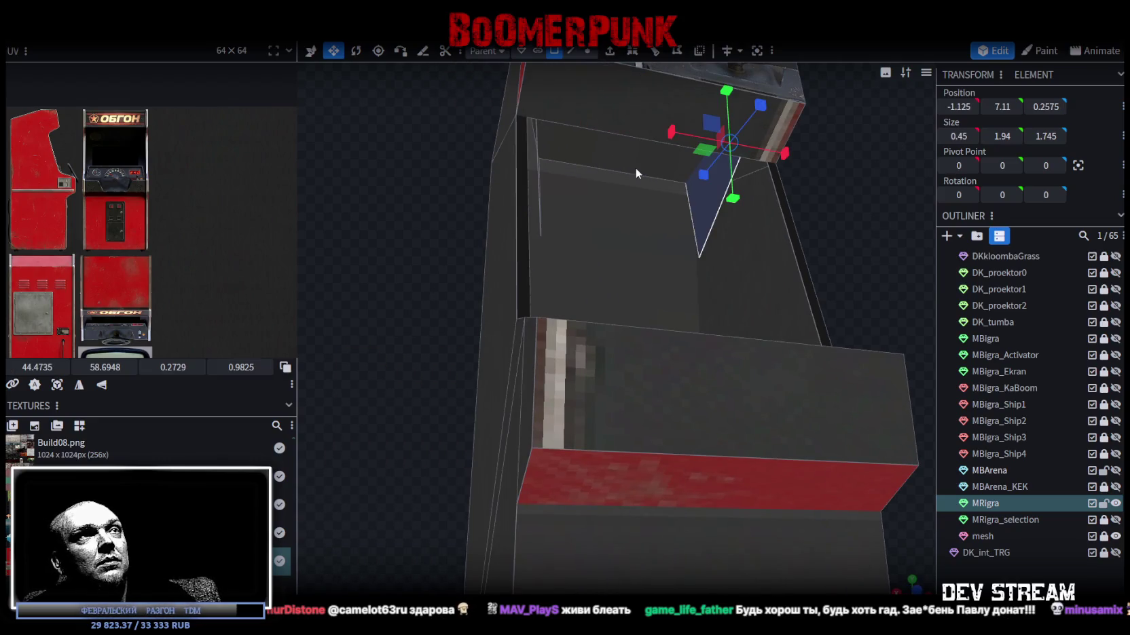
{"action": "left_click", "coordinate": [610, 169]}
{"action": "mouse_move", "coordinate": [438, 145]}
{"action": "left_mouse_down"}
{"action": "mouse_move", "coordinate": [338, 142]}
{"action": "mouse_move", "coordinate": [288, 164]}
{"action": "left_mouse_up"}
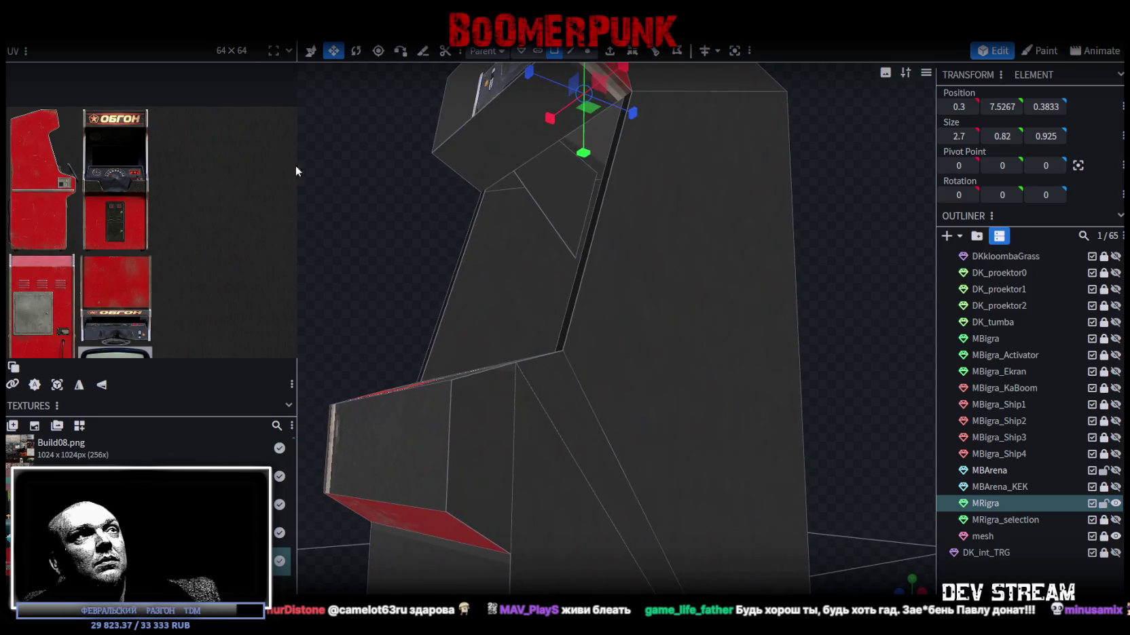
{"action": "left_click", "coordinate": [544, 184]}
{"action": "mouse_move", "coordinate": [653, 207]}
{"action": "left_mouse_down"}
{"action": "mouse_move", "coordinate": [385, 208]}
{"action": "mouse_move", "coordinate": [507, 242]}
{"action": "left_mouse_up"}
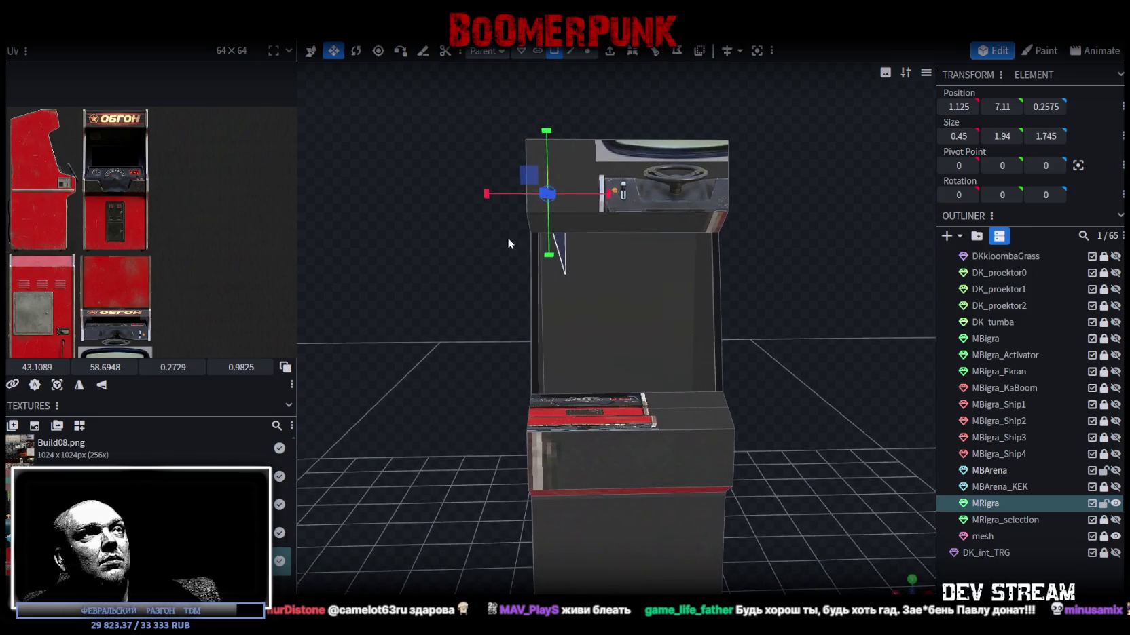
{"action": "key", "text": "v"}
{"action": "mouse_move", "coordinate": [480, 184]}
{"action": "left_mouse_down"}
{"action": "mouse_move", "coordinate": [284, 216]}
{"action": "mouse_move", "coordinate": [534, 321]}
{"action": "mouse_move", "coordinate": [544, 336]}
{"action": "mouse_move", "coordinate": [610, 305]}
{"action": "mouse_move", "coordinate": [631, 312]}
{"action": "left_mouse_up"}
{"action": "key", "text": "ctrl+z"}
{"action": "left_click_drag", "start_coordinate": [820, 278], "coordinate": [457, 245]}
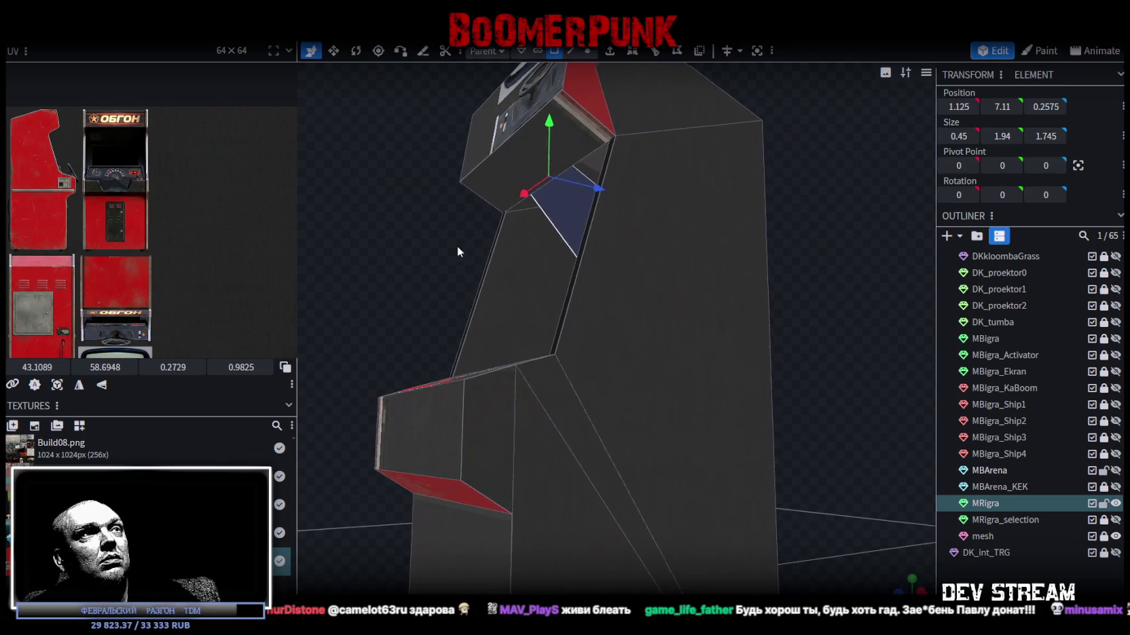
{"action": "left_click", "coordinate": [569, 208]}
{"action": "mouse_move", "coordinate": [409, 180]}
{"action": "left_mouse_down"}
{"action": "mouse_move", "coordinate": [544, 252]}
{"action": "mouse_move", "coordinate": [639, 263]}
{"action": "mouse_move", "coordinate": [669, 227]}
{"action": "mouse_move", "coordinate": [473, 222]}
{"action": "left_mouse_up"}
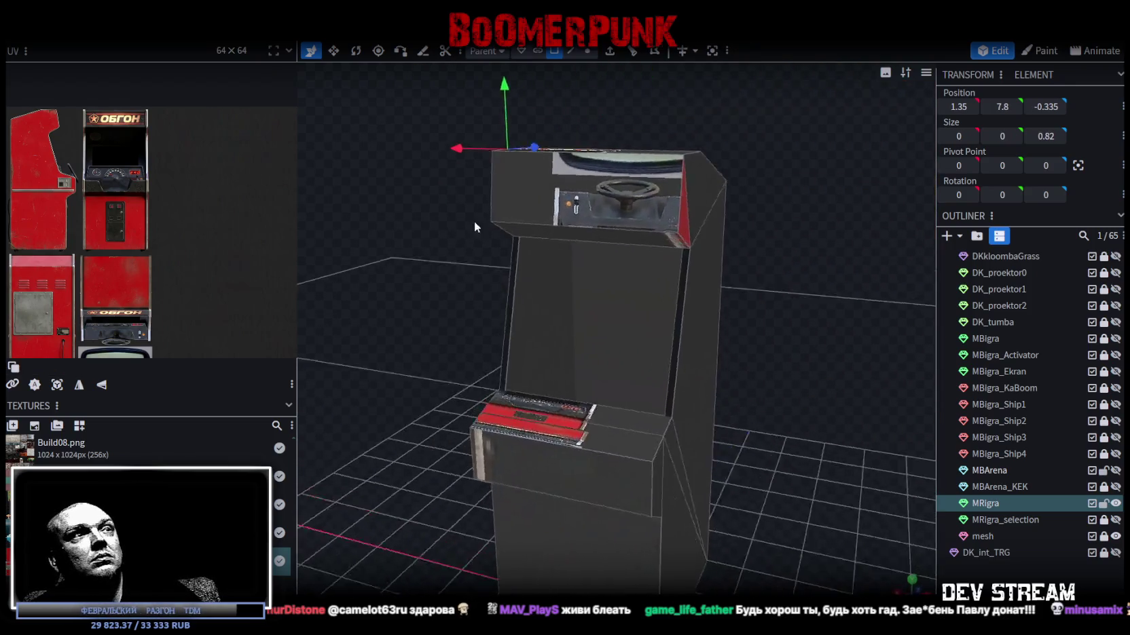
{"action": "scroll", "coordinate": [495, 204], "scroll_direction": "up", "scroll_amount": 5}
{"action": "left_click", "coordinate": [488, 245]}
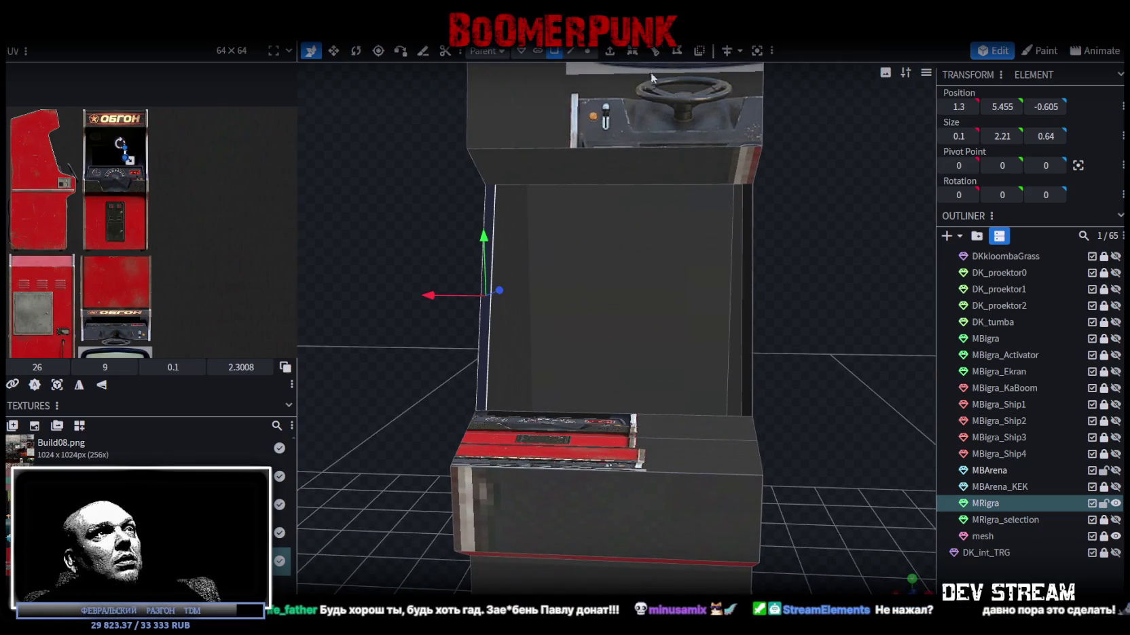
- Switch the viewport to flat colour-coded faces in Edge mode
{"action": "left_click", "coordinate": [572, 51]}
{"action": "key", "text": "z"}
{"action": "key", "text": "z"}
{"action": "key", "text": "z"}
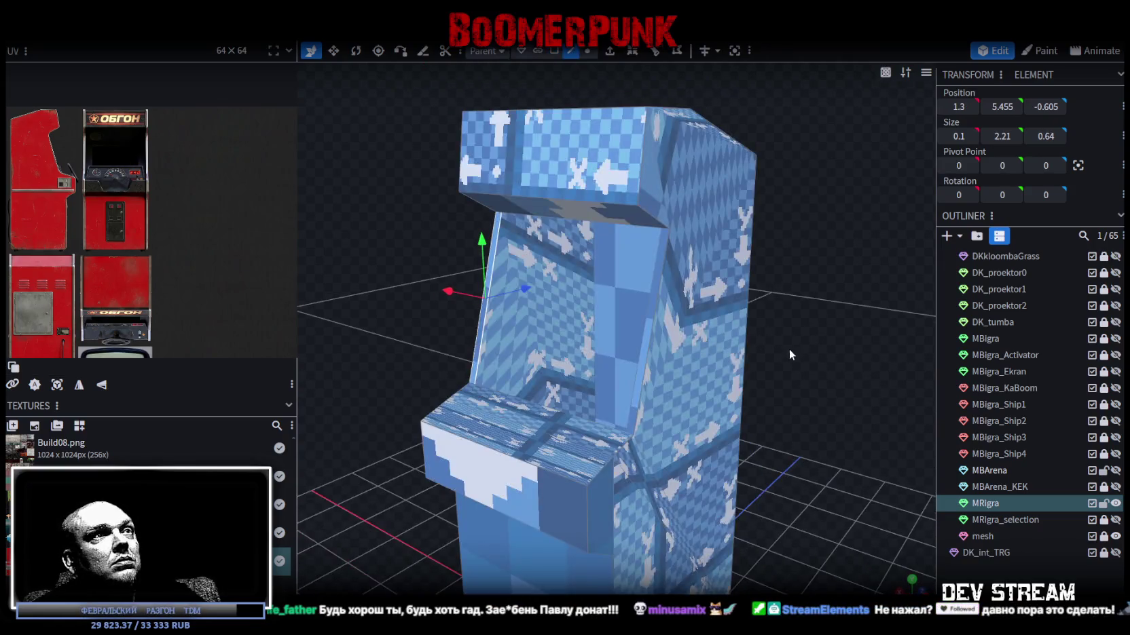
{"action": "mouse_move", "coordinate": [780, 368]}
{"action": "left_mouse_down"}
{"action": "mouse_move", "coordinate": [732, 448]}
{"action": "mouse_move", "coordinate": [867, 380]}
{"action": "mouse_move", "coordinate": [757, 357]}
{"action": "mouse_move", "coordinate": [824, 355]}
{"action": "left_mouse_up"}
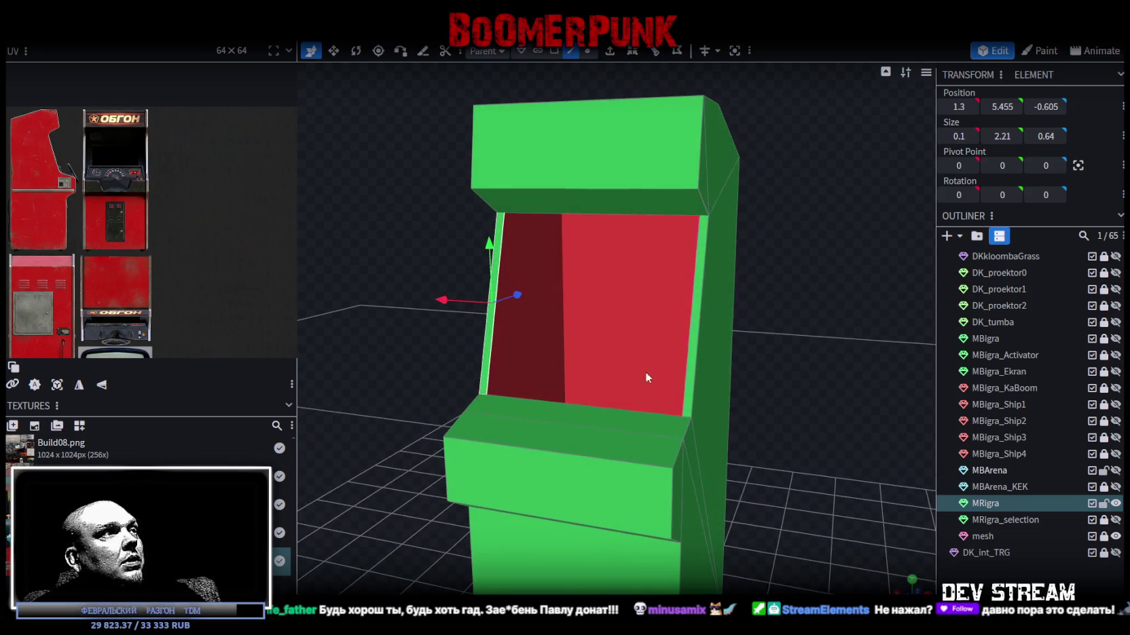
{"action": "scroll", "coordinate": [108, 241], "scroll_direction": "up", "scroll_amount": 3}
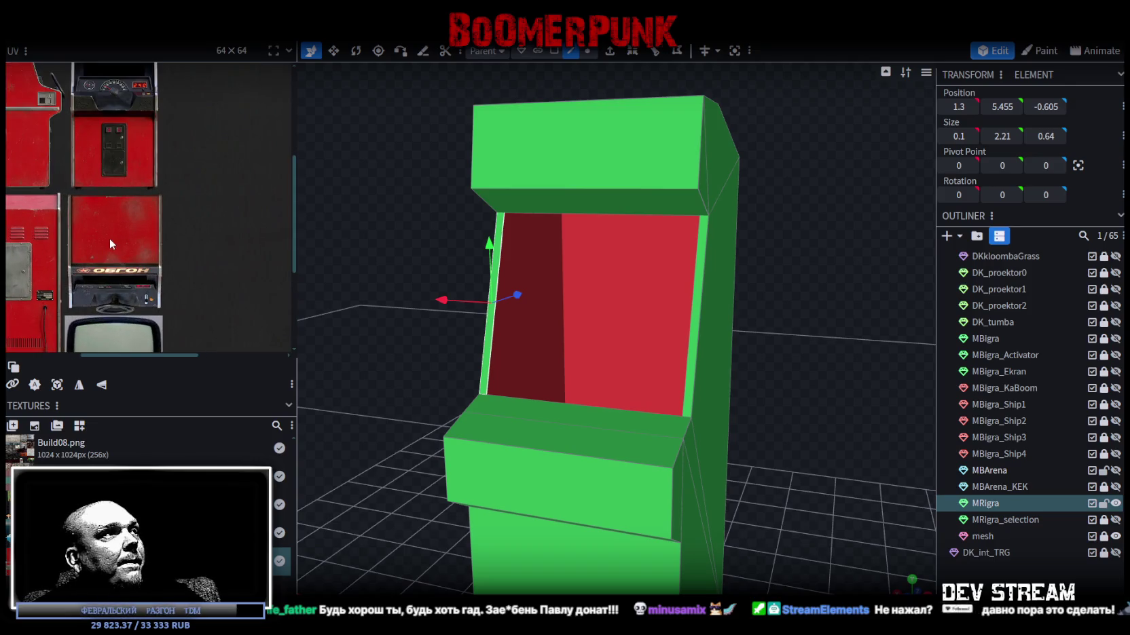
{"action": "scroll", "coordinate": [137, 171], "scroll_direction": "down", "scroll_amount": 3}
{"action": "mouse_move", "coordinate": [366, 353]}
{"action": "left_mouse_down"}
{"action": "mouse_move", "coordinate": [494, 355]}
{"action": "mouse_move", "coordinate": [469, 374]}
{"action": "mouse_move", "coordinate": [510, 406]}
{"action": "mouse_move", "coordinate": [772, 418]}
{"action": "mouse_move", "coordinate": [728, 420]}
{"action": "mouse_move", "coordinate": [728, 433]}
{"action": "left_mouse_up"}
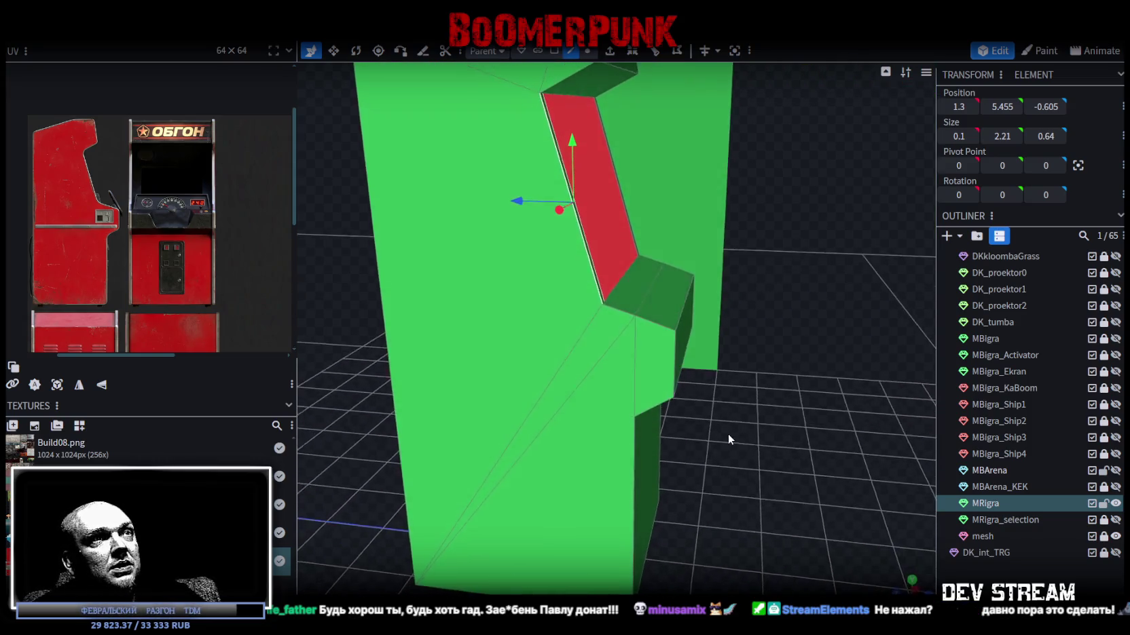
{"action": "scroll", "coordinate": [706, 443], "scroll_direction": "up", "scroll_amount": 3}
- In Vertex mode, select the two corner vertices below the screen panel
{"action": "left_click", "coordinate": [588, 51]}
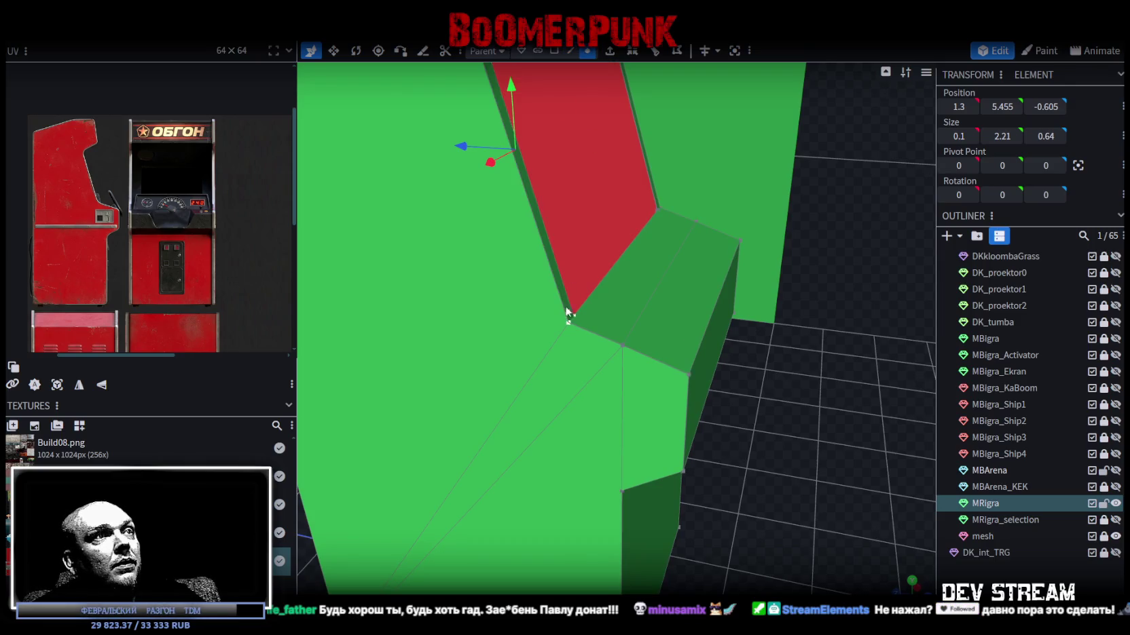
{"action": "scroll", "coordinate": [546, 317], "scroll_direction": "up", "scroll_amount": 2}
{"action": "left_click", "coordinate": [546, 316]}
{"action": "left_click", "coordinate": [624, 348], "text": "shift"}
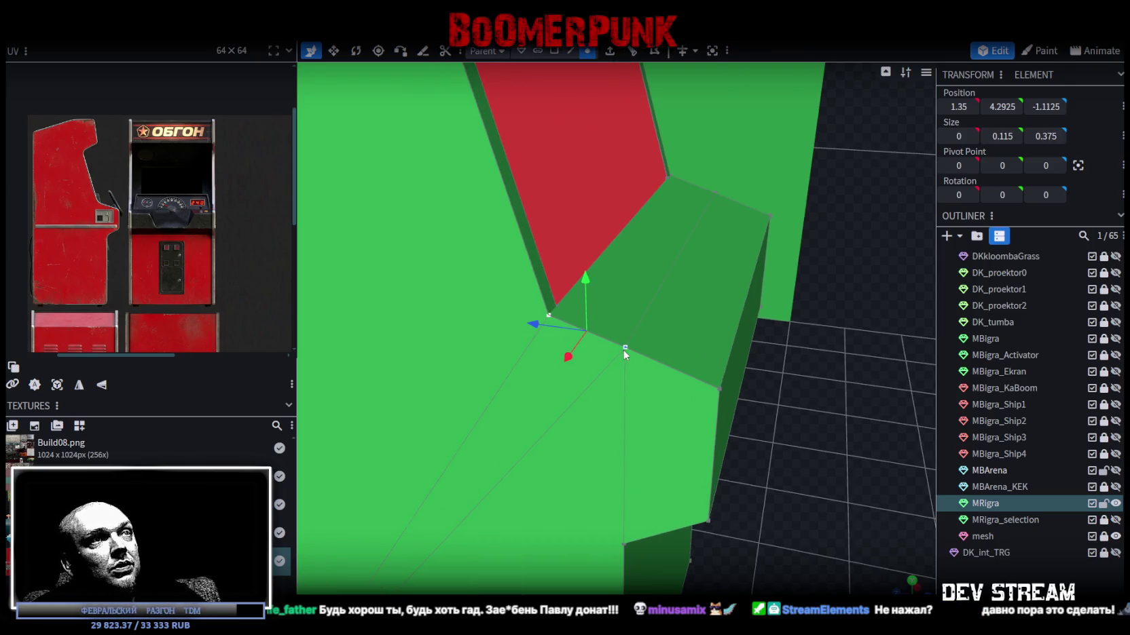
- Merge the two selected corner vertices into one point
{"action": "right_click", "coordinate": [625, 349]}
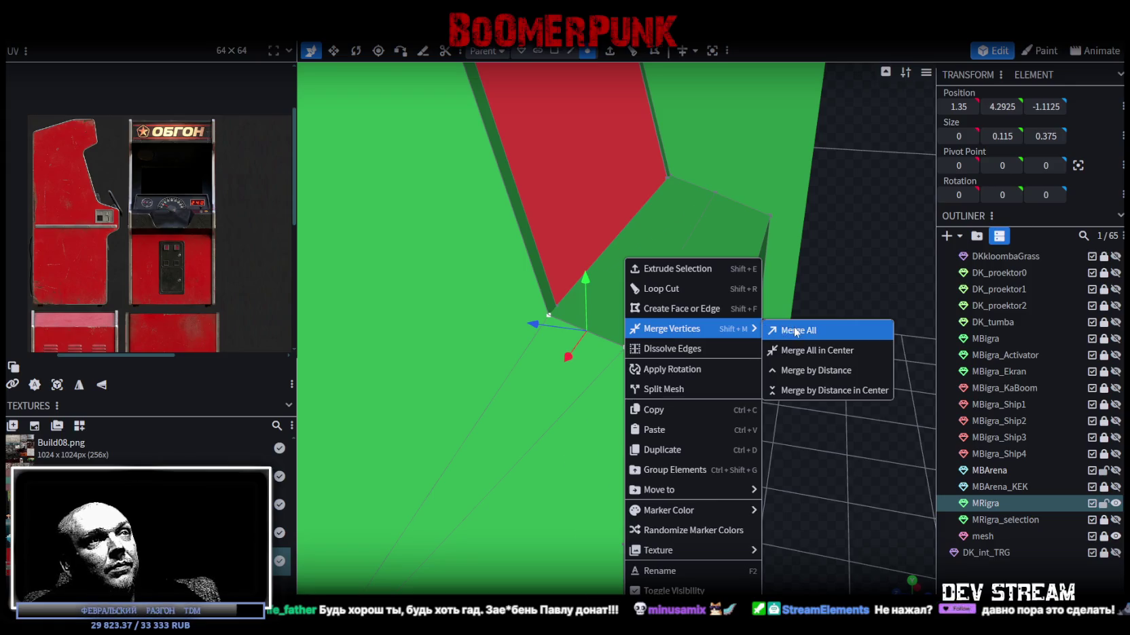
{"action": "left_click", "coordinate": [795, 330]}
{"action": "left_click_drag", "start_coordinate": [819, 413], "coordinate": [831, 388]}
{"action": "scroll", "coordinate": [804, 400], "scroll_direction": "down", "scroll_amount": 4}
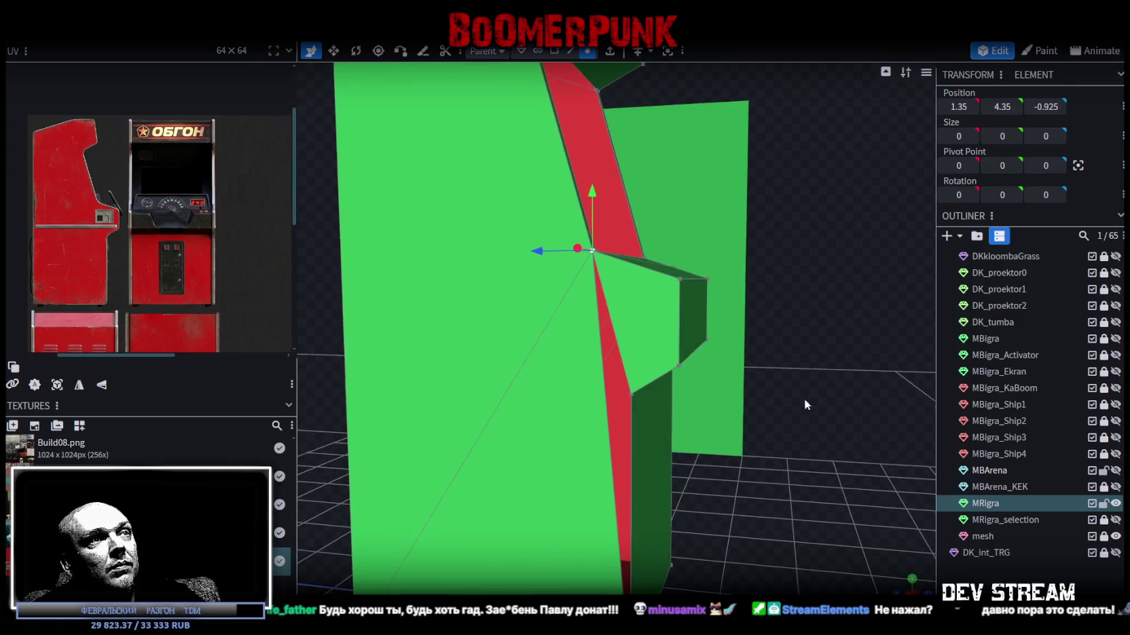
{"action": "mouse_move", "coordinate": [780, 450]}
{"action": "left_mouse_down"}
{"action": "mouse_move", "coordinate": [721, 405]}
{"action": "mouse_move", "coordinate": [766, 407]}
{"action": "left_mouse_up"}
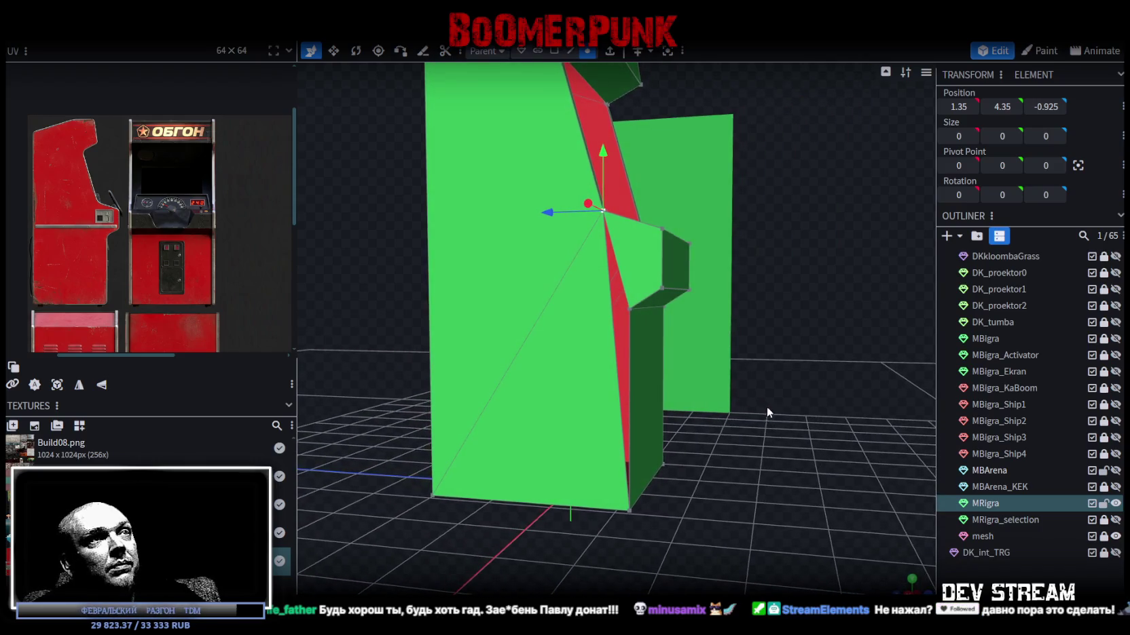
- Select the front triangles and merge their stray vertices
{"action": "left_click", "coordinate": [599, 338]}
{"action": "mouse_move", "coordinate": [695, 432]}
{"action": "left_mouse_down"}
{"action": "mouse_move", "coordinate": [509, 496]}
{"action": "mouse_move", "coordinate": [510, 486]}
{"action": "left_mouse_up"}
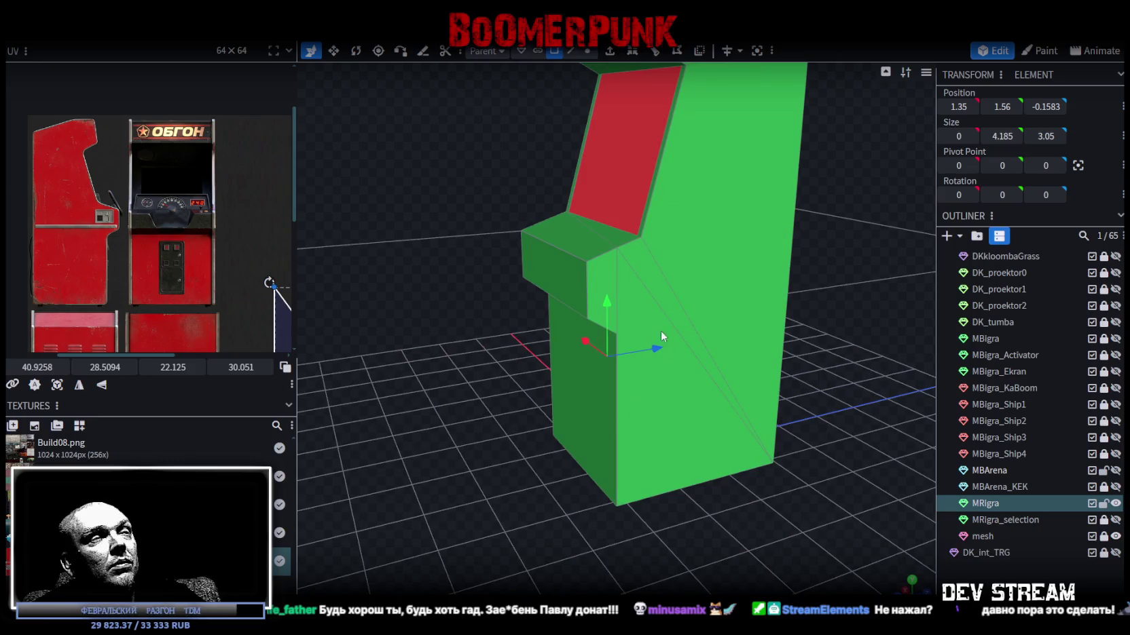
{"action": "left_click", "coordinate": [651, 278]}
{"action": "left_click", "coordinate": [665, 428], "text": "shift"}
{"action": "mouse_move", "coordinate": [646, 439]}
{"action": "left_mouse_down"}
{"action": "mouse_move", "coordinate": [472, 444]}
{"action": "mouse_move", "coordinate": [450, 471]}
{"action": "mouse_move", "coordinate": [667, 67]}
{"action": "left_mouse_up"}
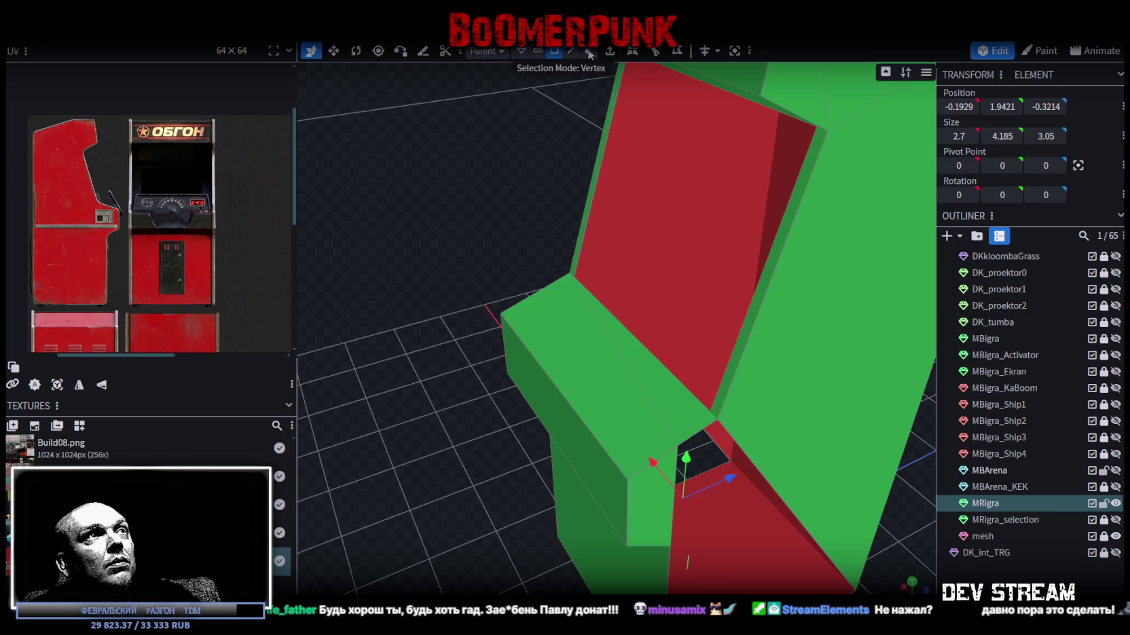
{"action": "right_click", "coordinate": [684, 448]}
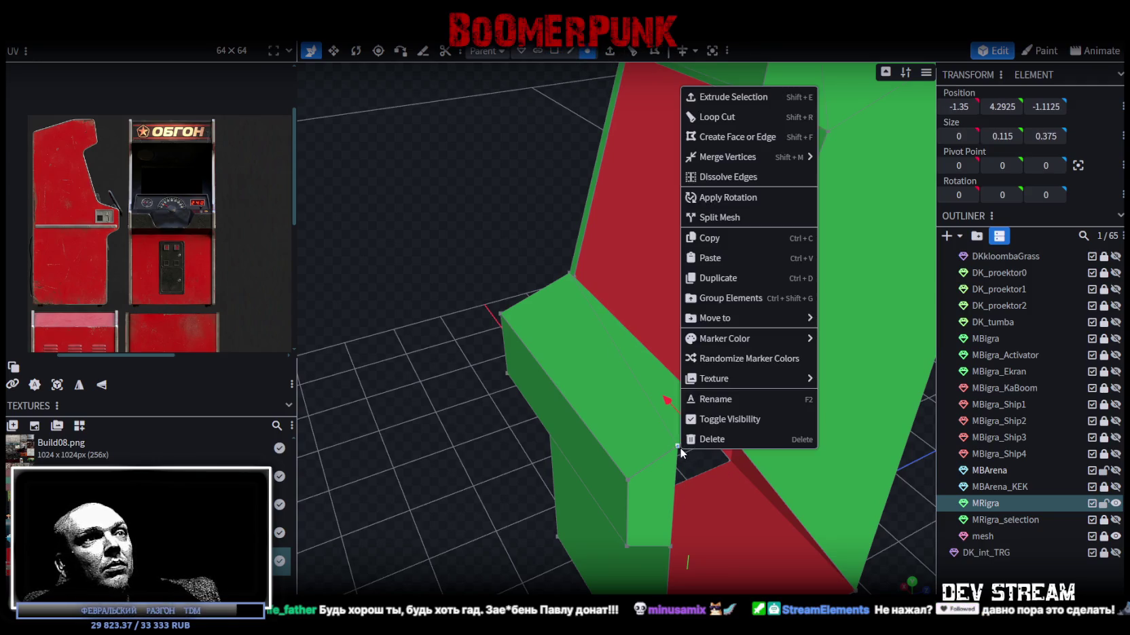
{"action": "mouse_move", "coordinate": [733, 155]}
{"action": "left_click", "coordinate": [845, 159]}
{"action": "mouse_move", "coordinate": [481, 258]}
{"action": "left_mouse_down"}
{"action": "mouse_move", "coordinate": [711, 244]}
{"action": "mouse_move", "coordinate": [777, 423]}
{"action": "mouse_move", "coordinate": [799, 364]}
{"action": "left_mouse_up"}
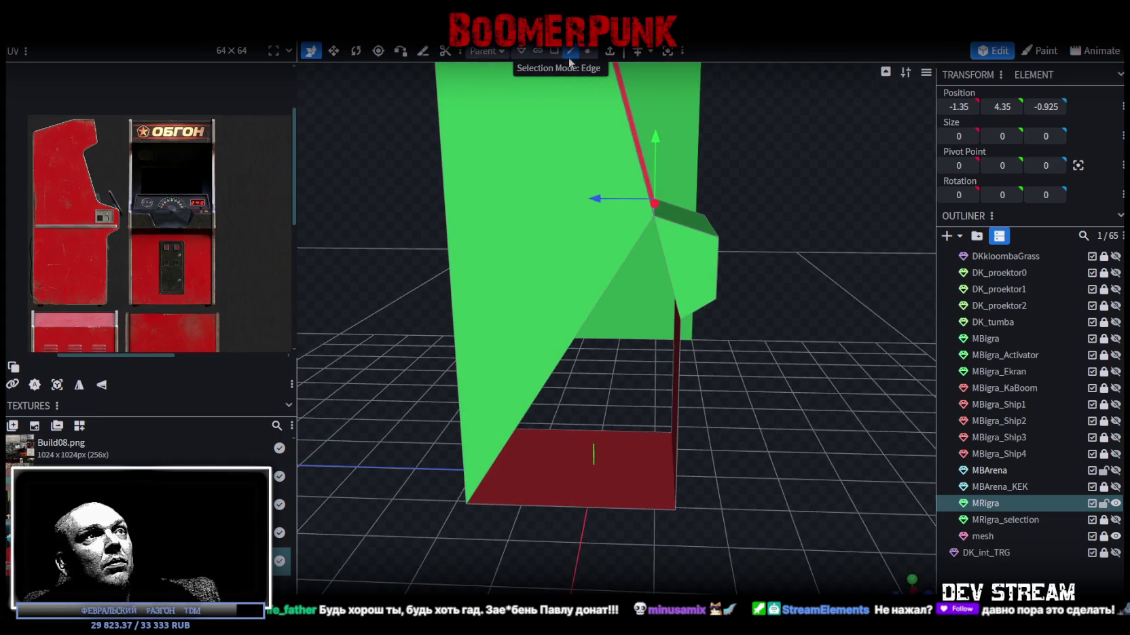
- Invert the red front faces so they face outward and read green
{"action": "left_click", "coordinate": [673, 286]}
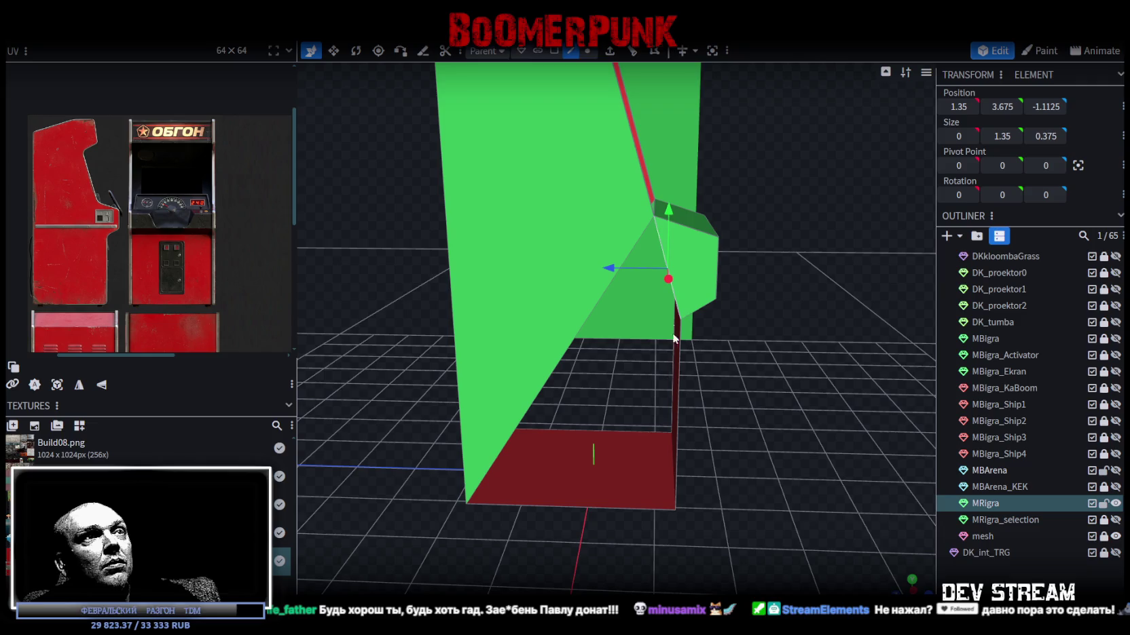
{"action": "left_click", "coordinate": [598, 506]}
{"action": "mouse_move", "coordinate": [599, 506]}
{"action": "left_mouse_down"}
{"action": "mouse_move", "coordinate": [761, 444]}
{"action": "mouse_move", "coordinate": [520, 459]}
{"action": "mouse_move", "coordinate": [724, 365]}
{"action": "left_mouse_up"}
{"action": "left_click", "coordinate": [706, 334]}
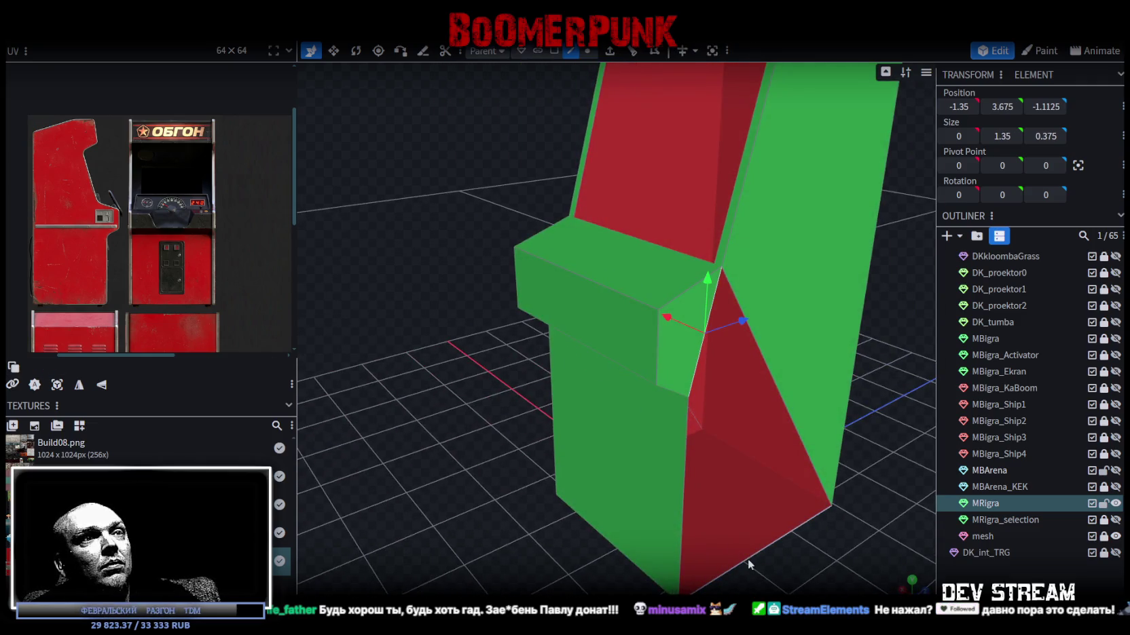
{"action": "left_click", "coordinate": [748, 559], "text": "shift"}
{"action": "mouse_move", "coordinate": [461, 476]}
{"action": "left_mouse_down"}
{"action": "mouse_move", "coordinate": [554, 462]}
{"action": "mouse_move", "coordinate": [608, 418]}
{"action": "mouse_move", "coordinate": [784, 443]}
{"action": "mouse_move", "coordinate": [825, 377]}
{"action": "mouse_move", "coordinate": [828, 392]}
{"action": "mouse_move", "coordinate": [785, 448]}
{"action": "left_mouse_up"}
{"action": "mouse_move", "coordinate": [618, 318]}
{"action": "left_mouse_down"}
{"action": "mouse_move", "coordinate": [860, 301]}
{"action": "mouse_move", "coordinate": [843, 249]}
{"action": "mouse_move", "coordinate": [854, 316]}
{"action": "mouse_move", "coordinate": [645, 331]}
{"action": "left_mouse_up"}
{"action": "left_click", "coordinate": [646, 331]}
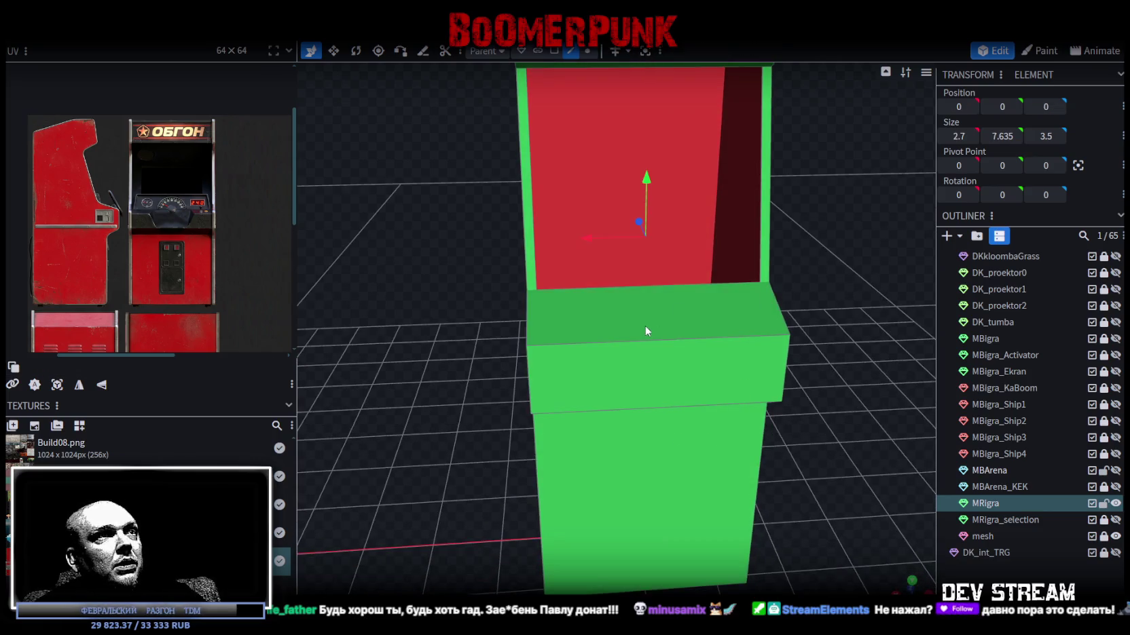
- Split the selected control ledge faces off into their own mesh
{"action": "left_click", "coordinate": [643, 341]}
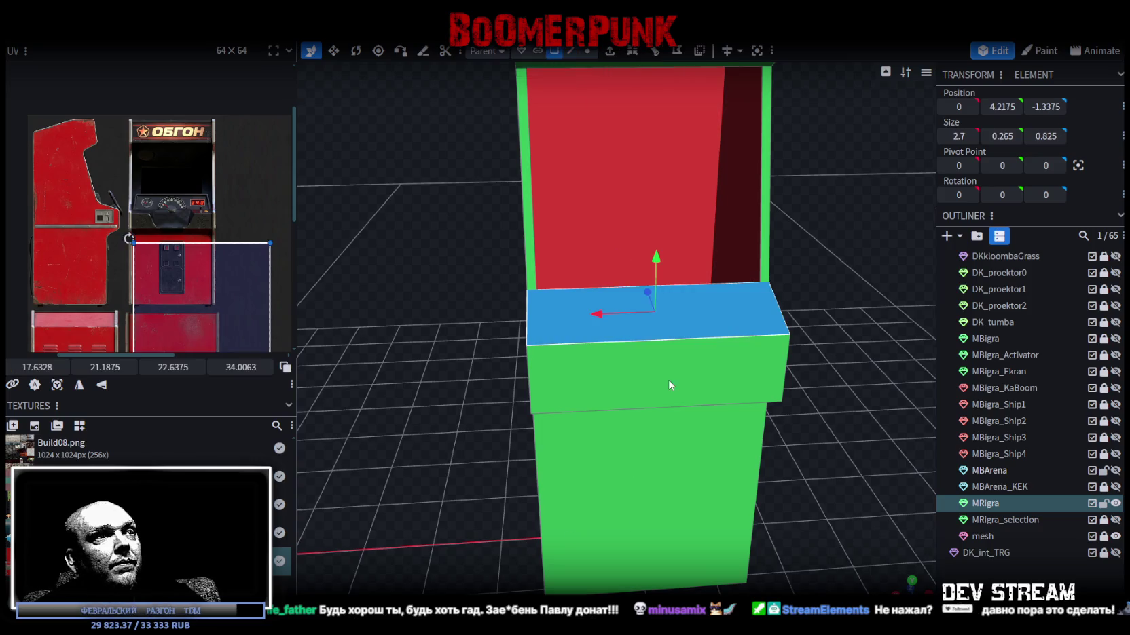
{"action": "right_click", "coordinate": [654, 379]}
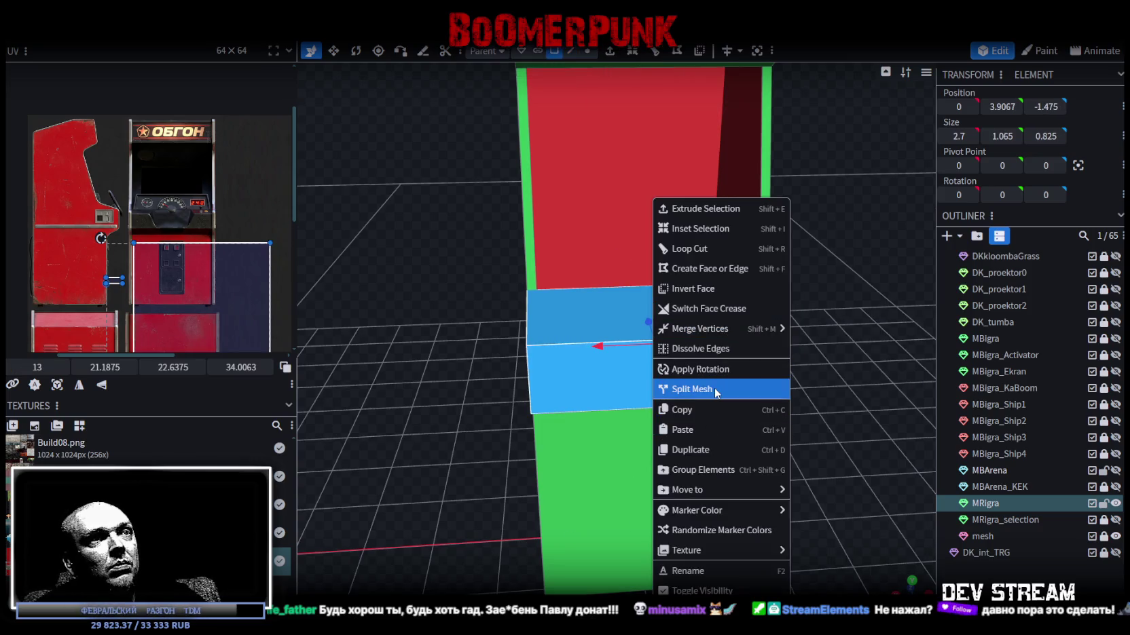
{"action": "left_click", "coordinate": [699, 389]}
- Loop-cut the ledge with two cuts across its width, making three sections
{"action": "left_click", "coordinate": [653, 51]}
{"action": "left_click", "coordinate": [674, 546]}
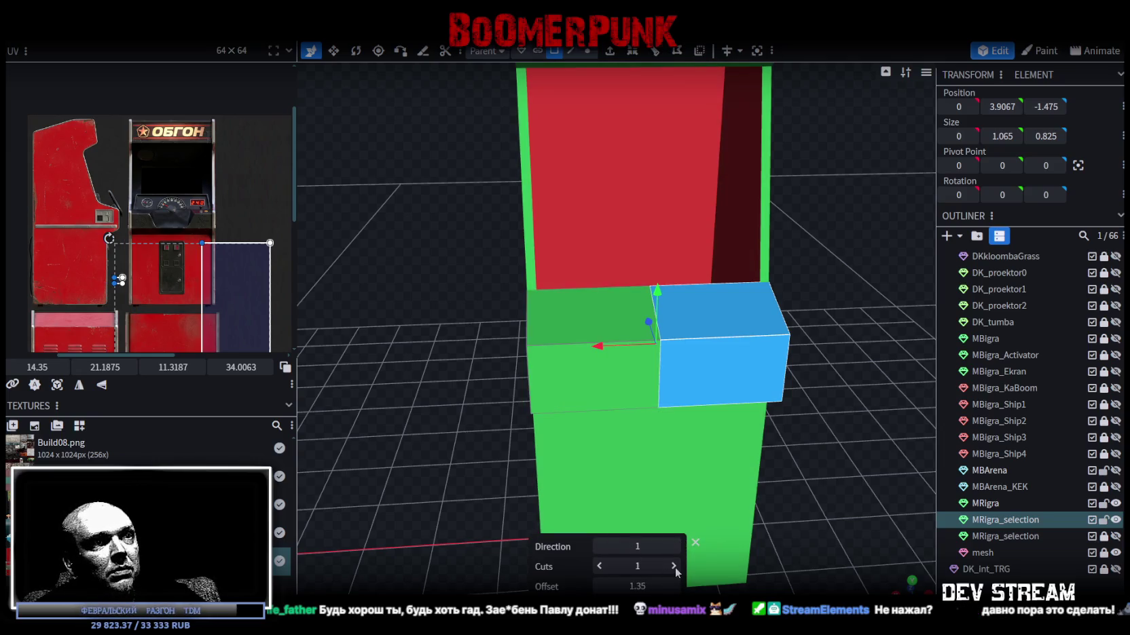
{"action": "left_click", "coordinate": [674, 567]}
{"action": "scroll", "coordinate": [813, 483], "scroll_direction": "up", "scroll_amount": 3}
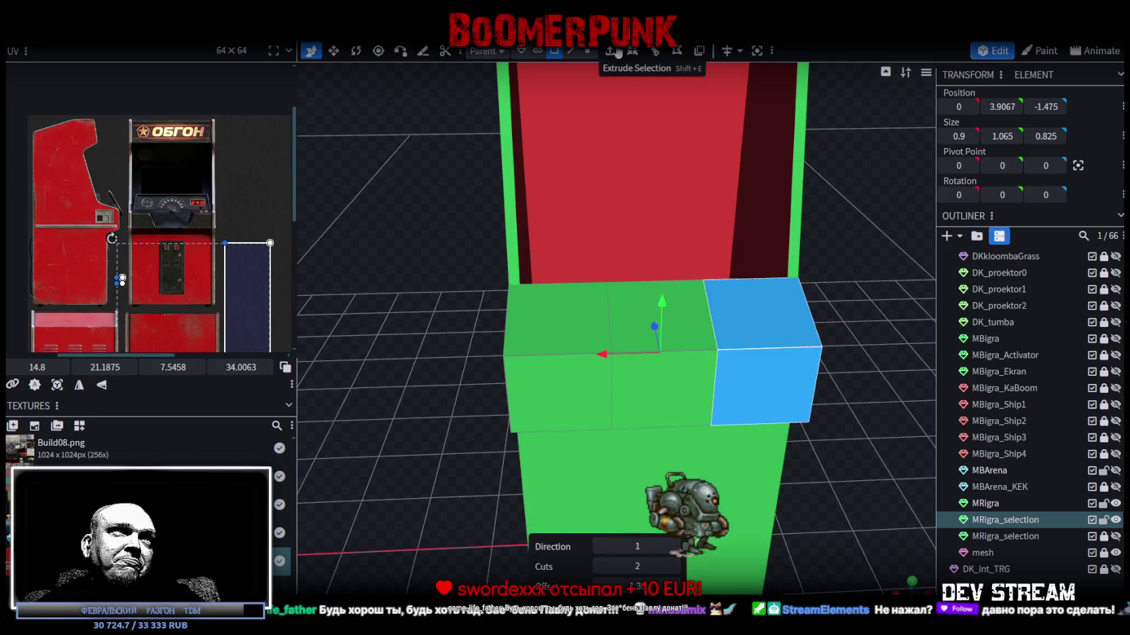
{"action": "left_click", "coordinate": [691, 331]}
- Widen the ledge's middle top face to 1.4 on X
{"action": "key", "text": "v"}
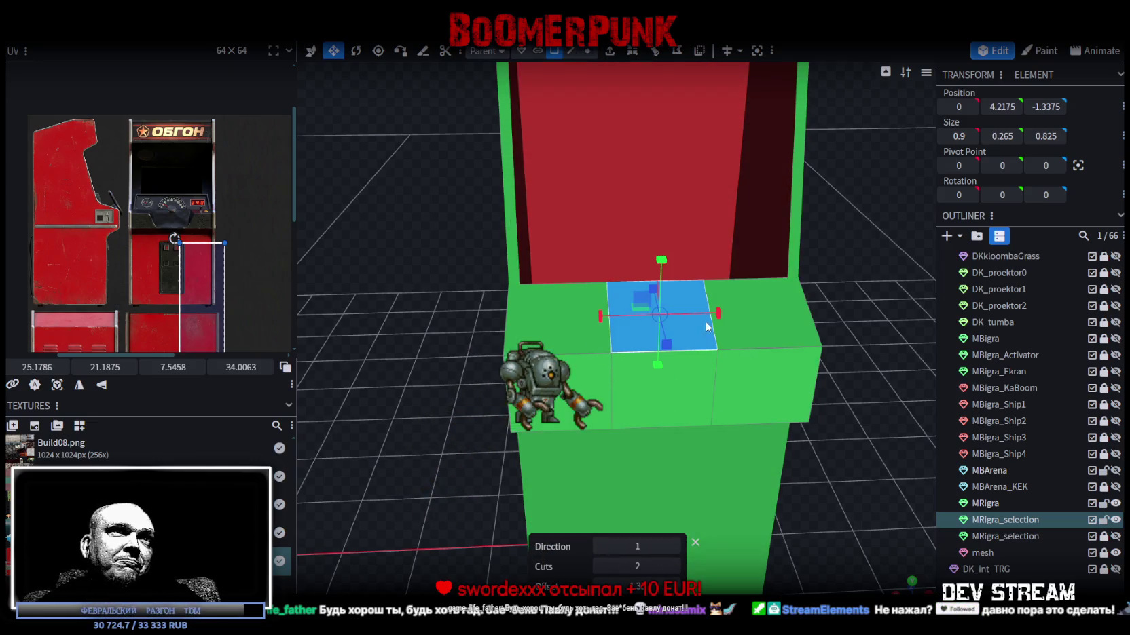
{"action": "mouse_move", "coordinate": [732, 316]}
{"action": "left_mouse_down"}
{"action": "mouse_move", "coordinate": [746, 321]}
{"action": "mouse_move", "coordinate": [724, 325]}
{"action": "left_mouse_up"}
{"action": "left_click_drag", "start_coordinate": [399, 335], "coordinate": [501, 309]}
{"action": "scroll", "coordinate": [501, 309], "scroll_direction": "up", "scroll_amount": 3}
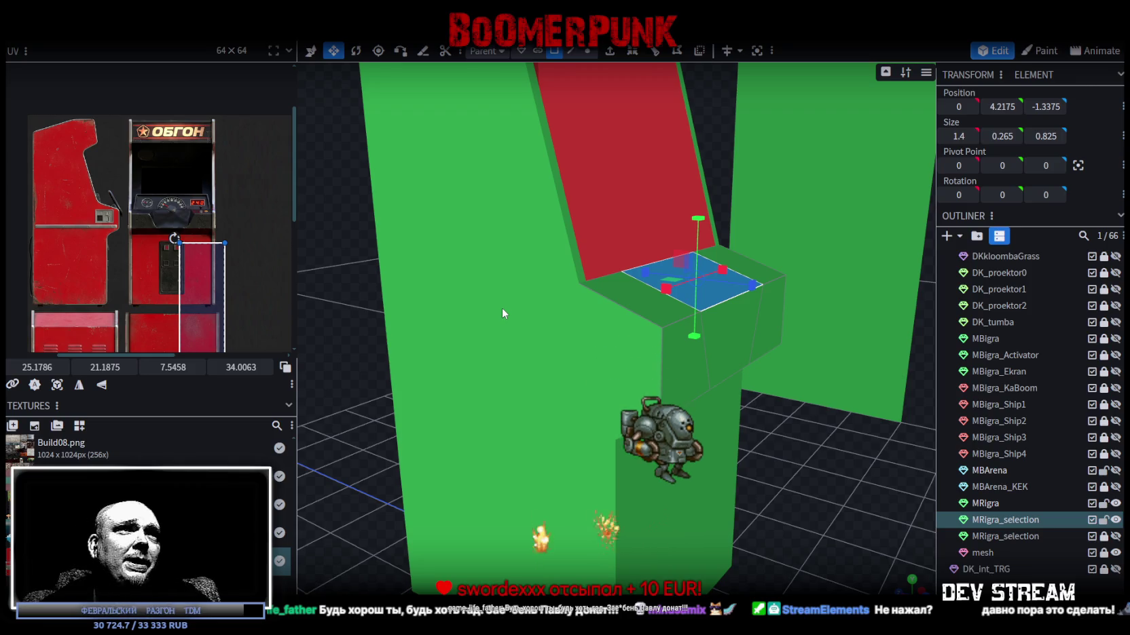
{"action": "key", "text": "KP_Decimal"}
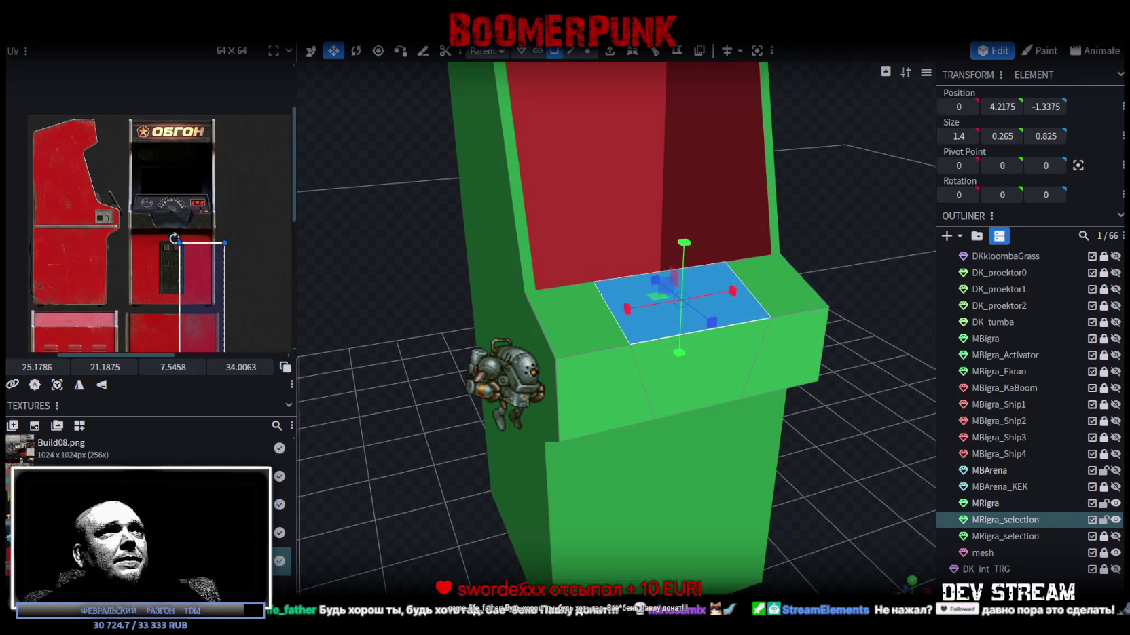
- Stretch the middle section's front edge out to 1.9 wide
{"action": "left_click", "coordinate": [569, 52]}
{"action": "left_click", "coordinate": [757, 321]}
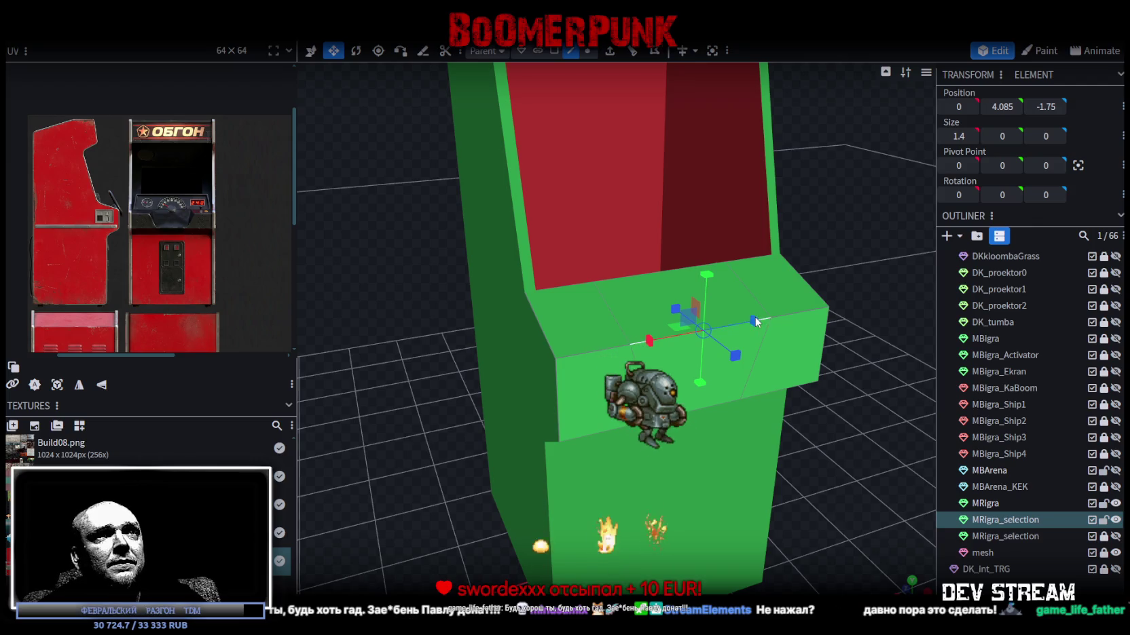
{"action": "left_click_drag", "start_coordinate": [757, 321], "coordinate": [773, 321]}
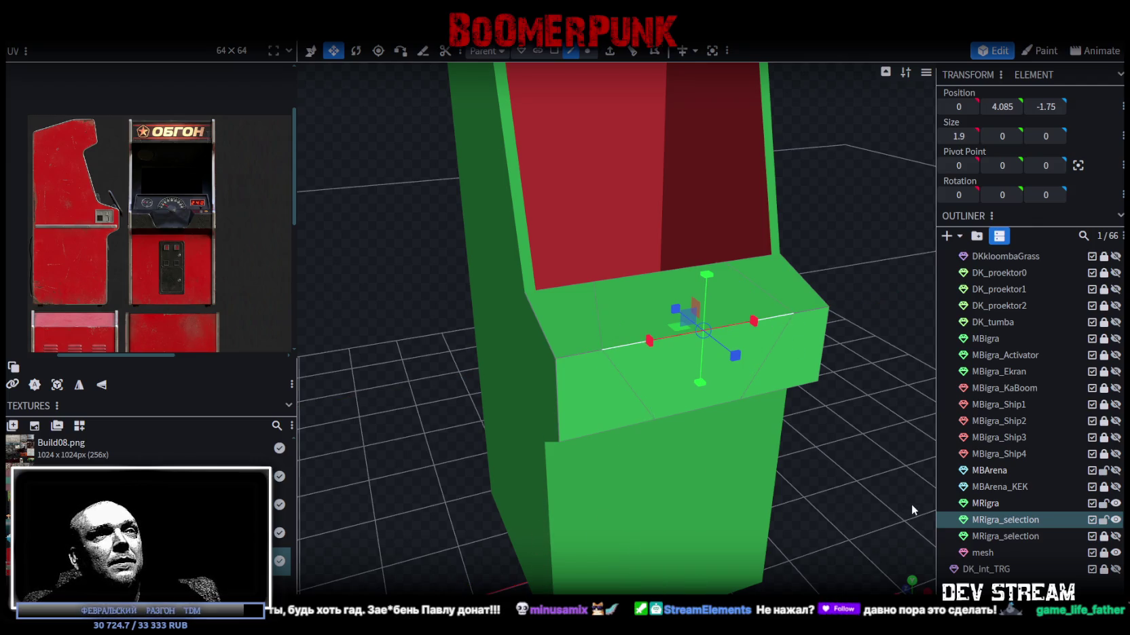
{"action": "key", "text": "KP_1"}
{"action": "mouse_move", "coordinate": [865, 455]}
{"action": "left_mouse_down"}
{"action": "mouse_move", "coordinate": [869, 476]}
{"action": "mouse_move", "coordinate": [852, 486]}
{"action": "mouse_move", "coordinate": [852, 503]}
{"action": "left_mouse_up"}
{"action": "mouse_move", "coordinate": [858, 429]}
{"action": "left_mouse_down"}
{"action": "mouse_move", "coordinate": [821, 430]}
{"action": "mouse_move", "coordinate": [863, 424]}
{"action": "left_mouse_up"}
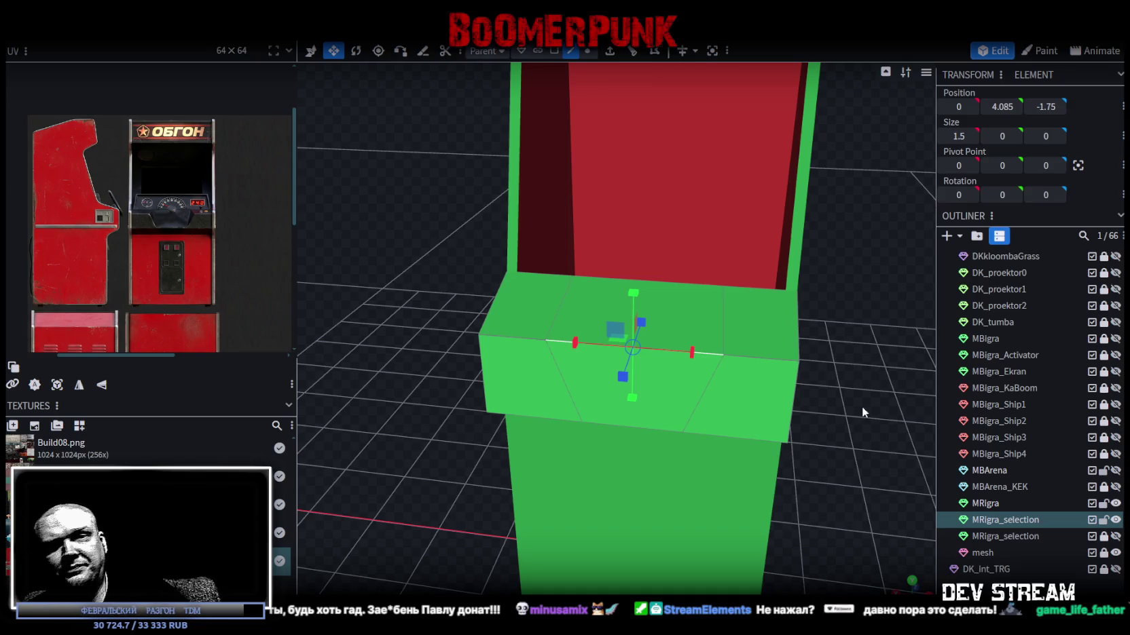
{"action": "mouse_move", "coordinate": [843, 406]}
{"action": "left_mouse_down"}
{"action": "mouse_move", "coordinate": [420, 397]}
{"action": "mouse_move", "coordinate": [381, 452]}
{"action": "mouse_move", "coordinate": [609, 283]}
{"action": "left_mouse_up"}
- Narrow the middle section's back edge to 1.2 wide
{"action": "left_click", "coordinate": [642, 296]}
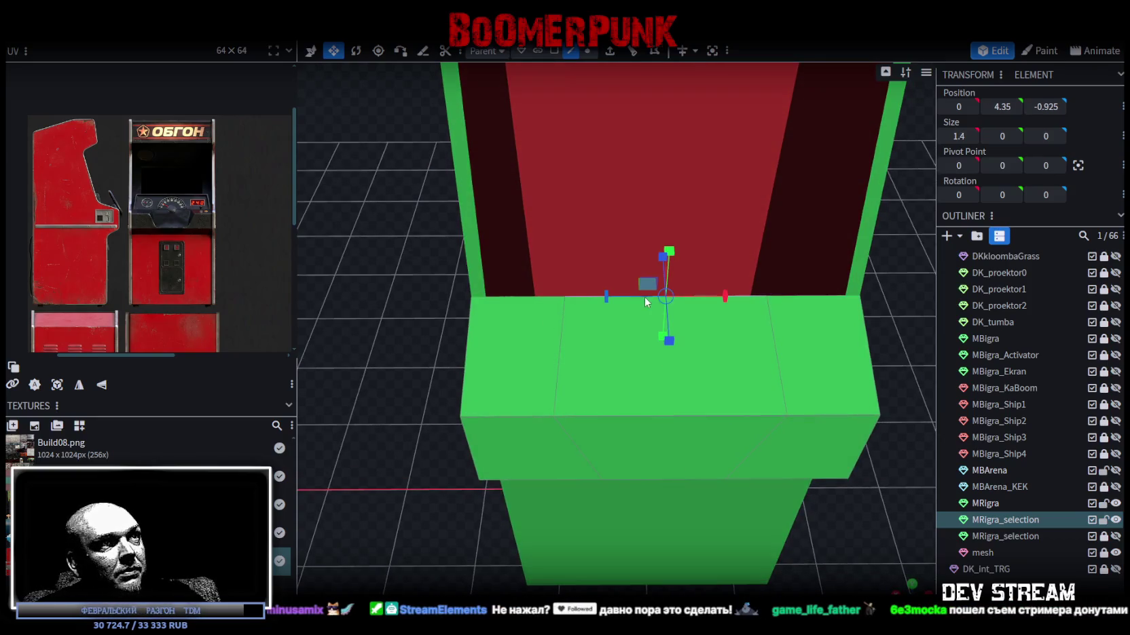
{"action": "left_click_drag", "start_coordinate": [725, 296], "coordinate": [730, 299]}
{"action": "mouse_move", "coordinate": [836, 442]}
{"action": "left_mouse_down"}
{"action": "mouse_move", "coordinate": [888, 544]}
{"action": "mouse_move", "coordinate": [887, 570]}
{"action": "mouse_move", "coordinate": [898, 517]}
{"action": "mouse_move", "coordinate": [937, 535]}
{"action": "mouse_move", "coordinate": [664, 106]}
{"action": "left_mouse_up"}
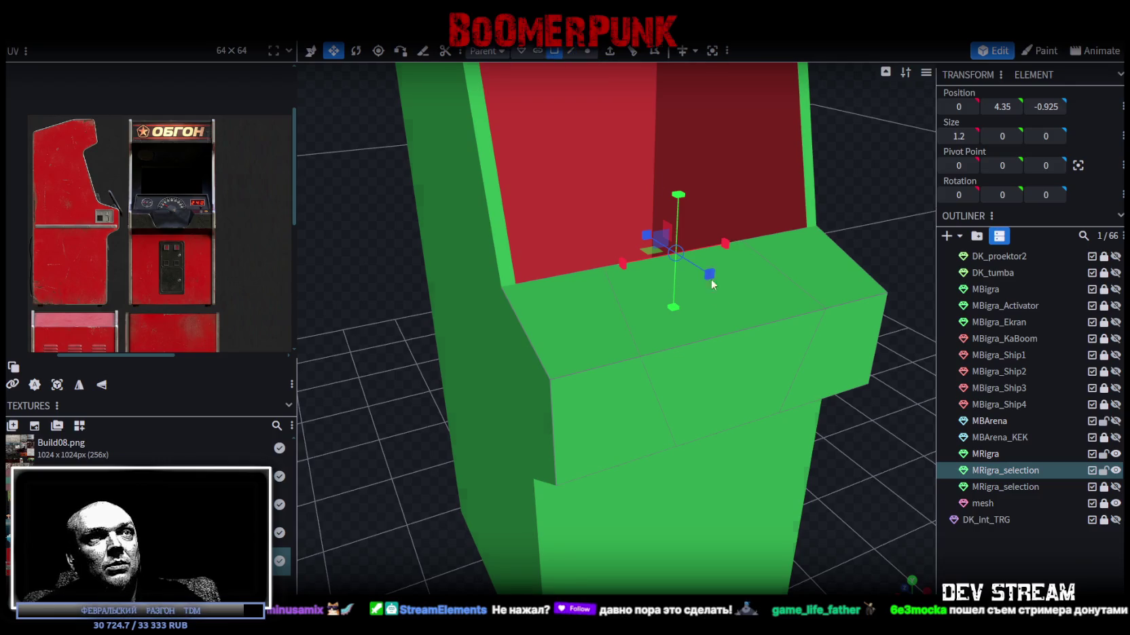
- Delete the middle section's top and slanted front faces
{"action": "left_click", "coordinate": [745, 343]}
{"action": "left_click", "coordinate": [733, 393], "text": "shift"}
{"action": "left_click_drag", "start_coordinate": [848, 451], "coordinate": [856, 477]}
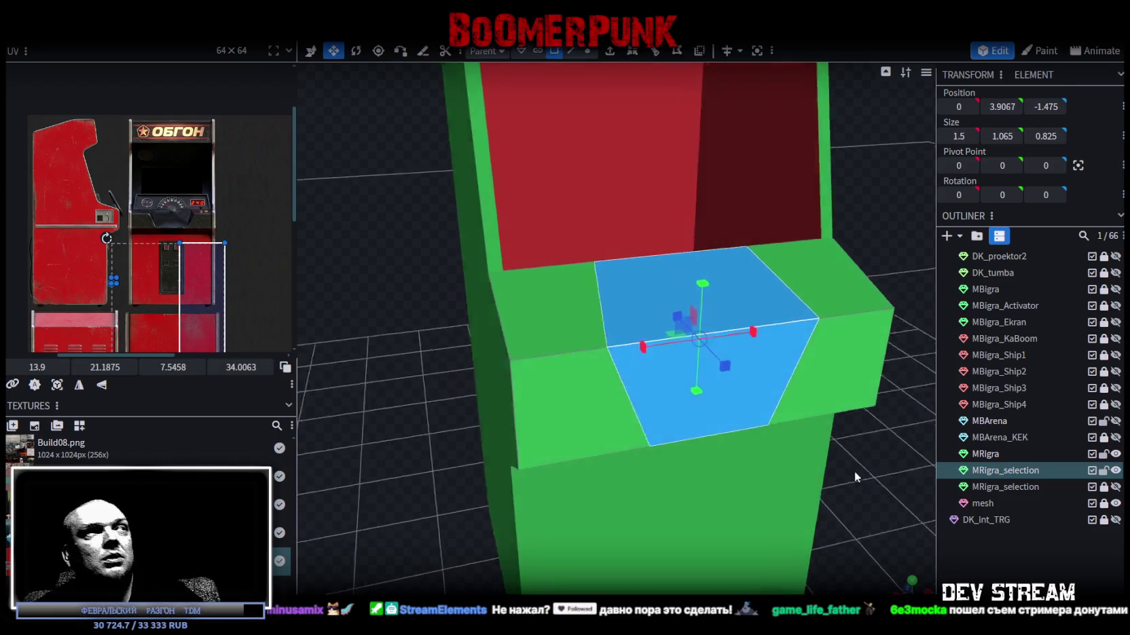
{"action": "key", "text": "Delete"}
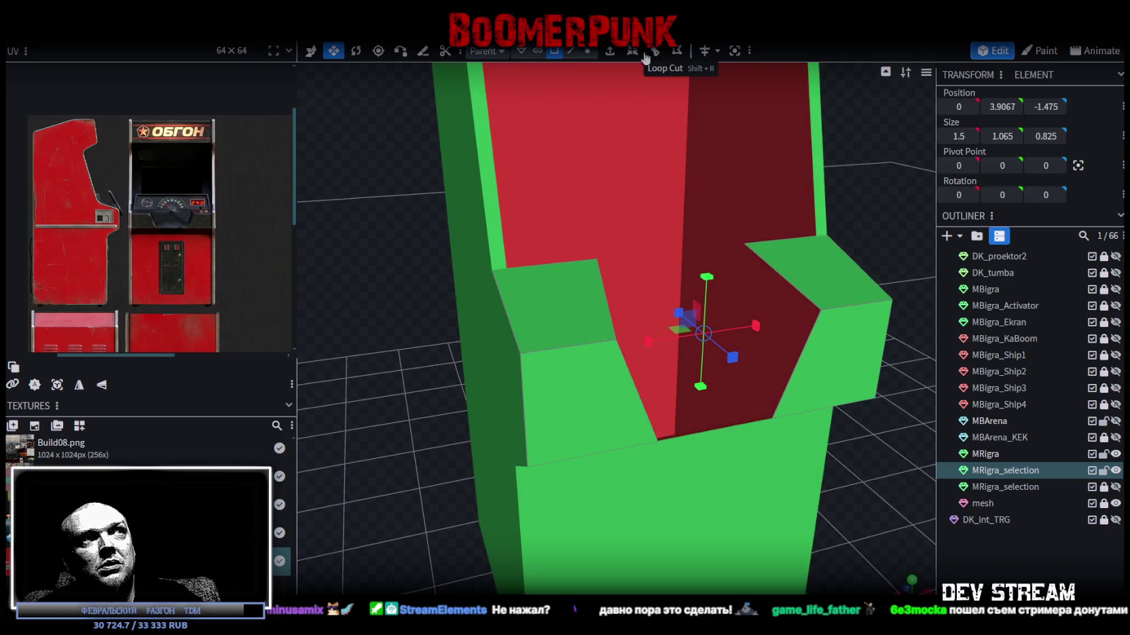
- Bridge the opening's upper slanted edge and its opposite edge with a new face
{"action": "left_click", "coordinate": [570, 53]}
{"action": "left_click", "coordinate": [780, 276]}
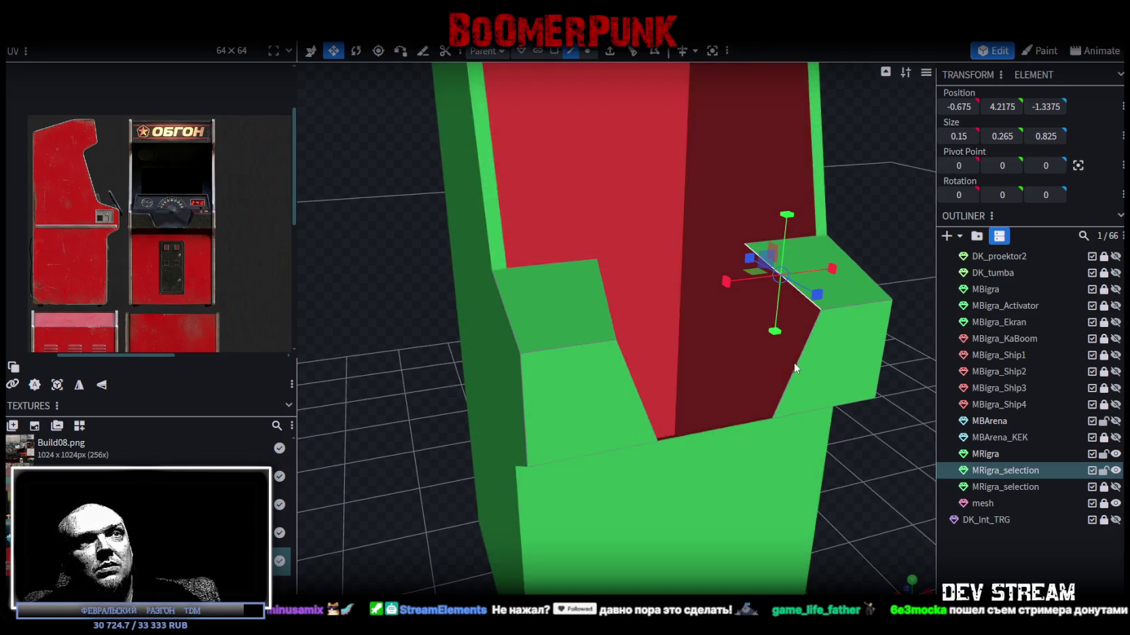
{"action": "left_click", "coordinate": [801, 365], "text": "shift"}
{"action": "key", "text": "f"}
{"action": "left_click_drag", "start_coordinate": [850, 459], "coordinate": [790, 462]}
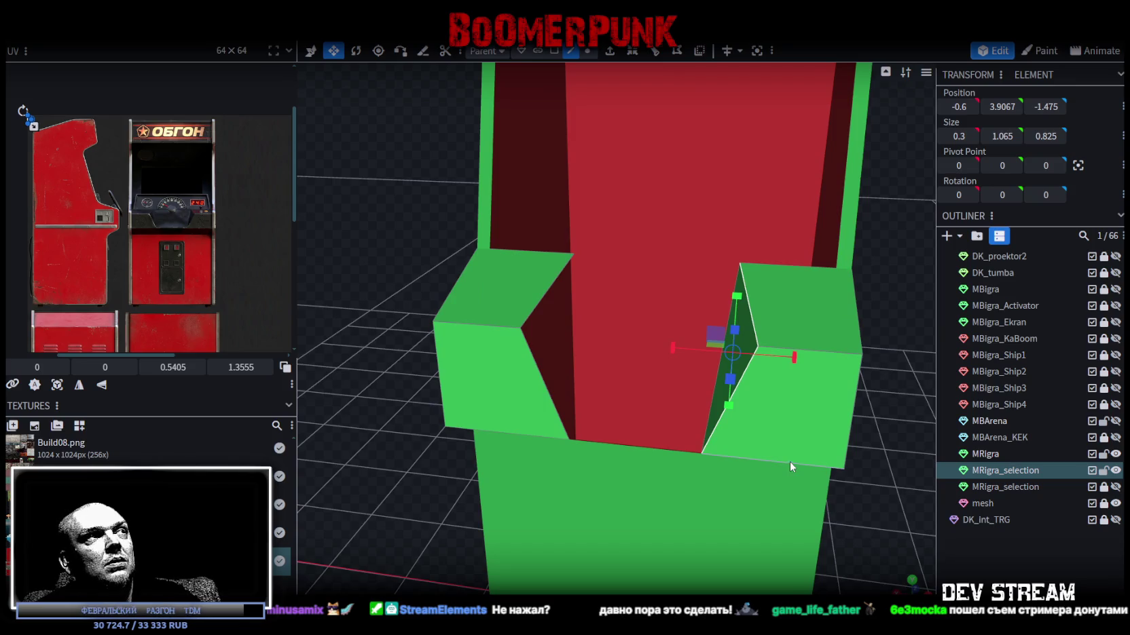
- Fill in the recess's left inner wall and its floor with new faces
{"action": "left_click", "coordinate": [552, 286]}
{"action": "left_click", "coordinate": [543, 377], "text": "shift"}
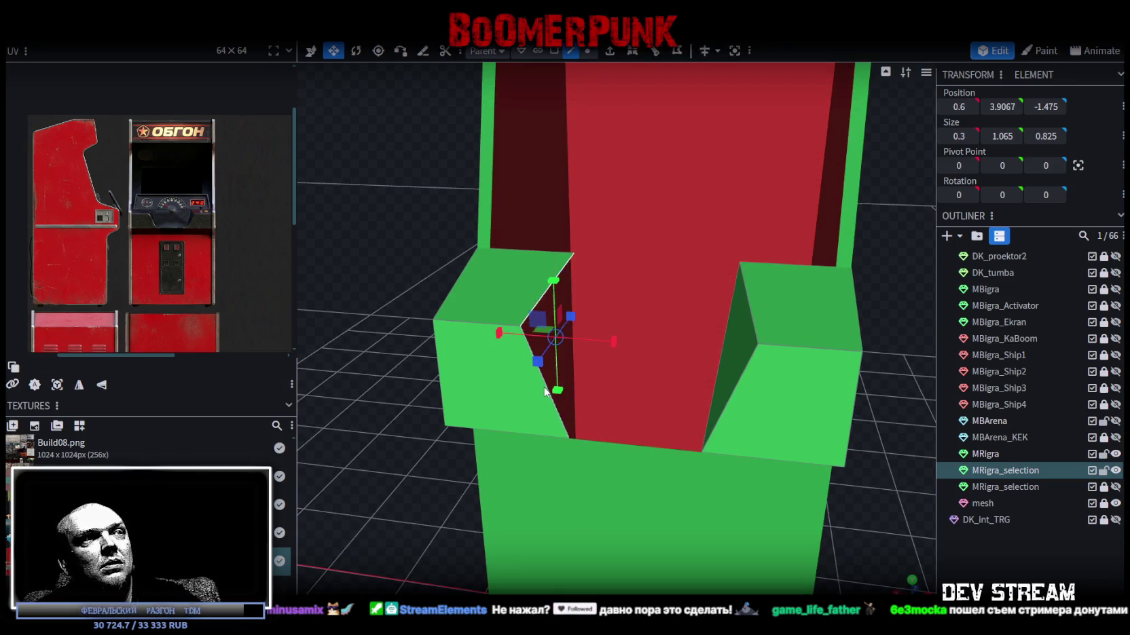
{"action": "key", "text": "f"}
{"action": "left_click", "coordinate": [574, 292]}
{"action": "left_click", "coordinate": [727, 329], "text": "shift"}
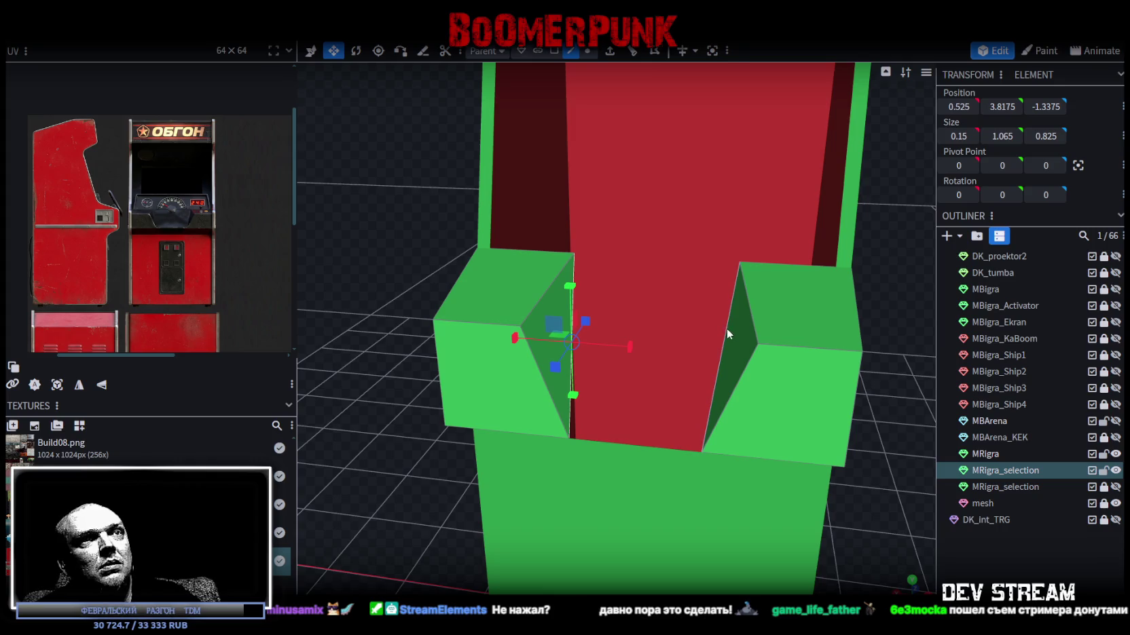
{"action": "key", "text": "f"}
{"action": "mouse_move", "coordinate": [861, 432]}
{"action": "left_mouse_down"}
{"action": "mouse_move", "coordinate": [808, 438]}
{"action": "mouse_move", "coordinate": [922, 434]}
{"action": "mouse_move", "coordinate": [913, 442]}
{"action": "left_mouse_up"}
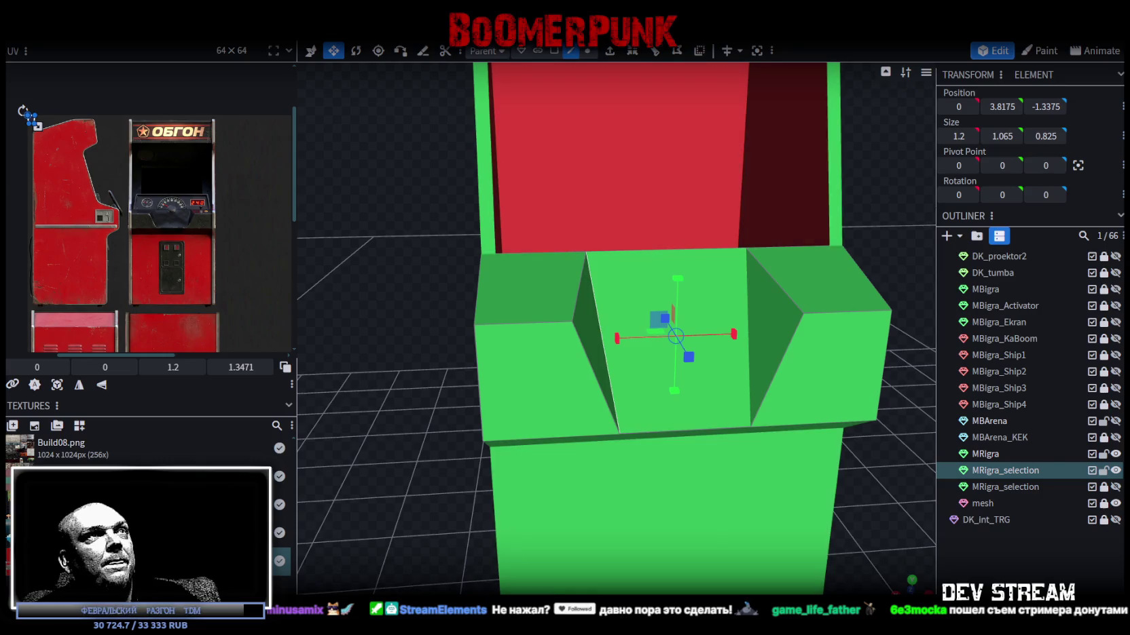
- Spread the recess's top-edge vertices outward to 1.9 wide on X
{"action": "left_click", "coordinate": [583, 55]}
{"action": "left_click", "coordinate": [567, 316]}
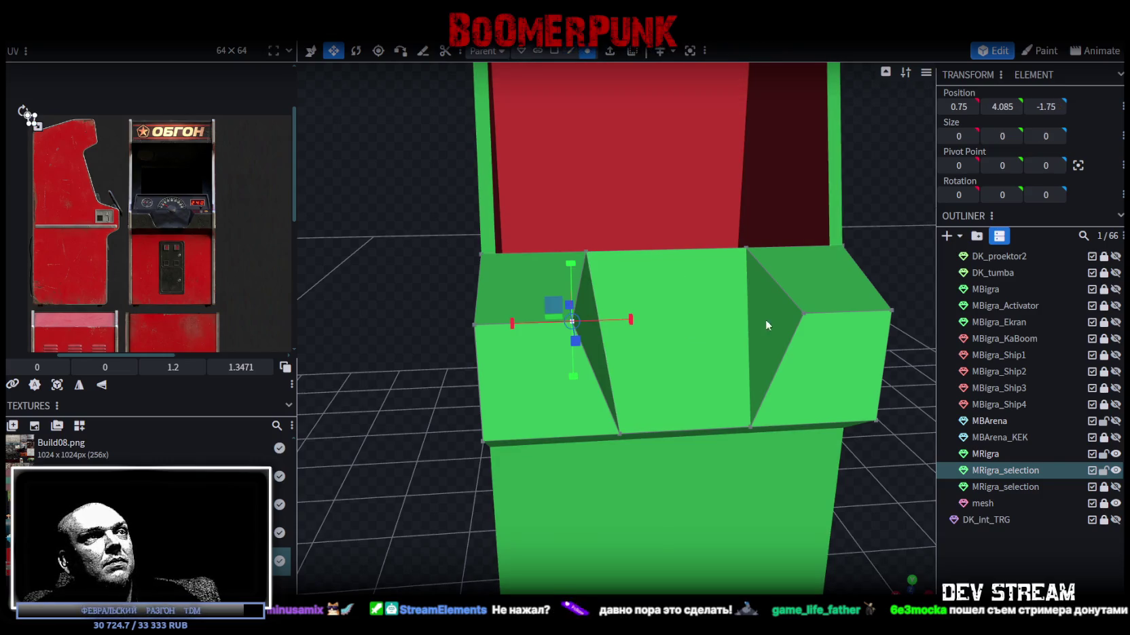
{"action": "left_click", "coordinate": [803, 314], "text": "shift"}
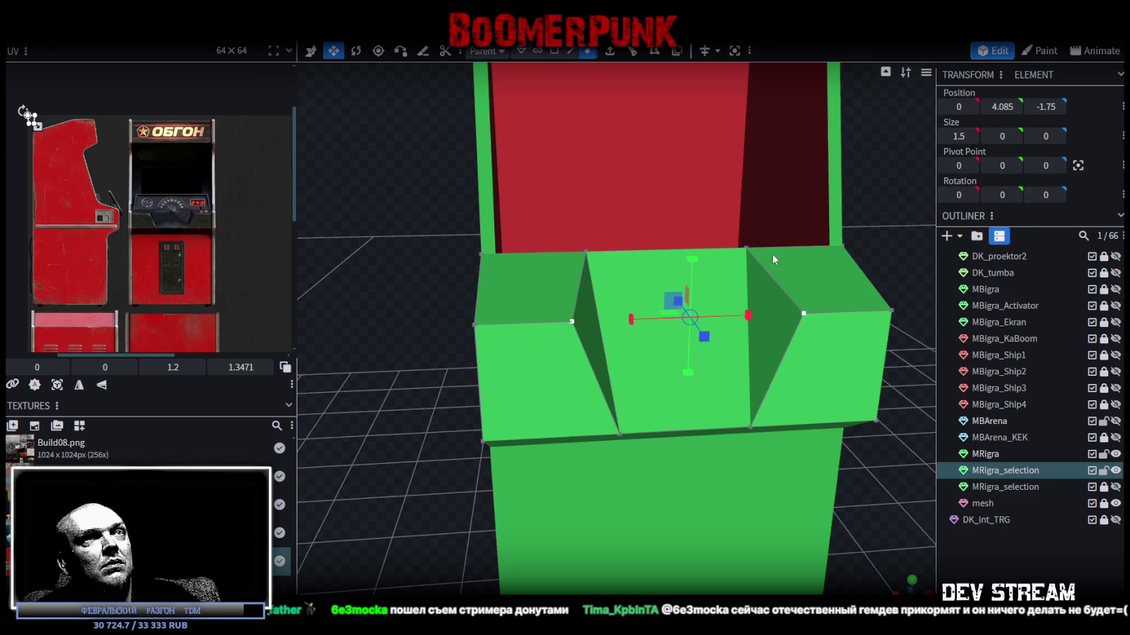
{"action": "left_click", "coordinate": [747, 248], "text": "shift"}
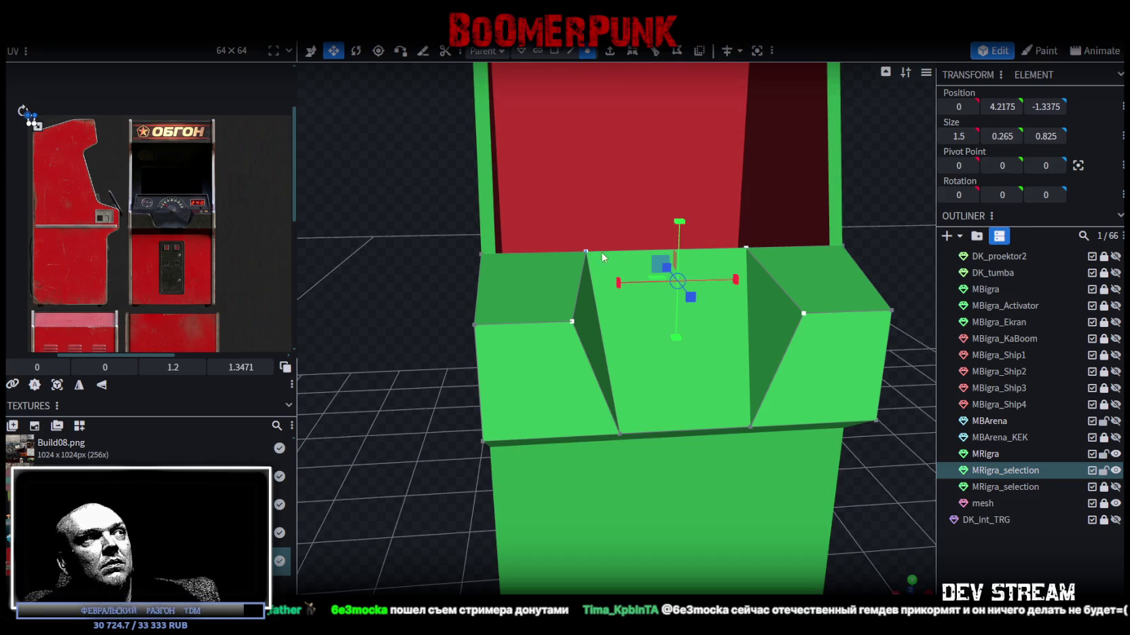
{"action": "mouse_move", "coordinate": [735, 282]}
{"action": "left_mouse_down"}
{"action": "mouse_move", "coordinate": [757, 283]}
{"action": "mouse_move", "coordinate": [443, 244]}
{"action": "mouse_move", "coordinate": [504, 247]}
{"action": "mouse_move", "coordinate": [464, 255]}
{"action": "mouse_move", "coordinate": [847, 204]}
{"action": "left_mouse_up"}
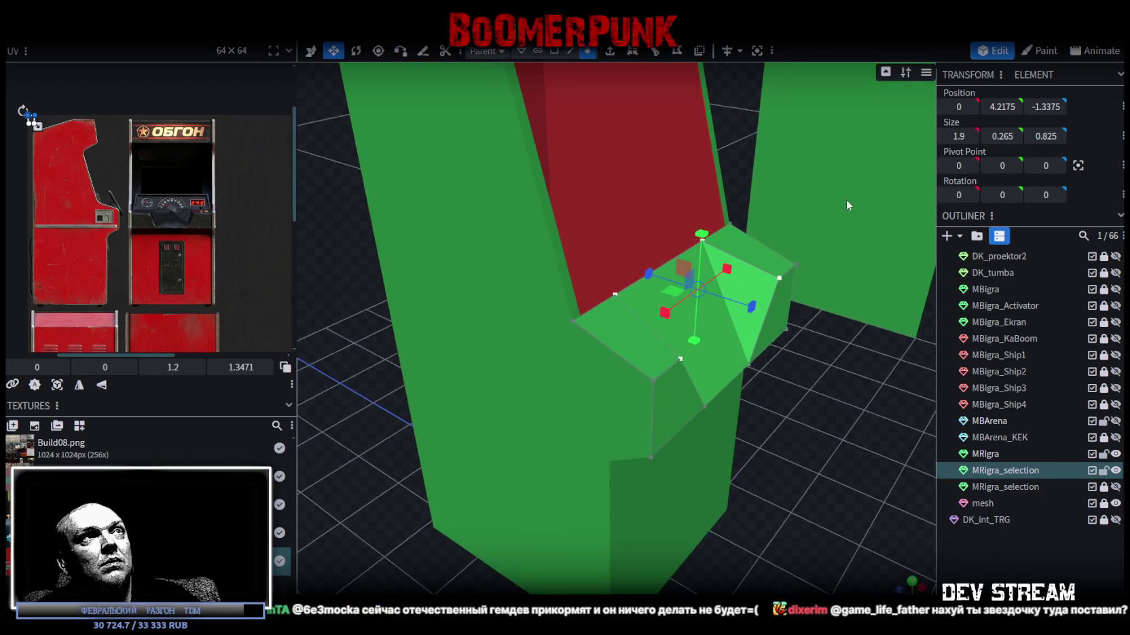
{"action": "left_click", "coordinate": [571, 51]}
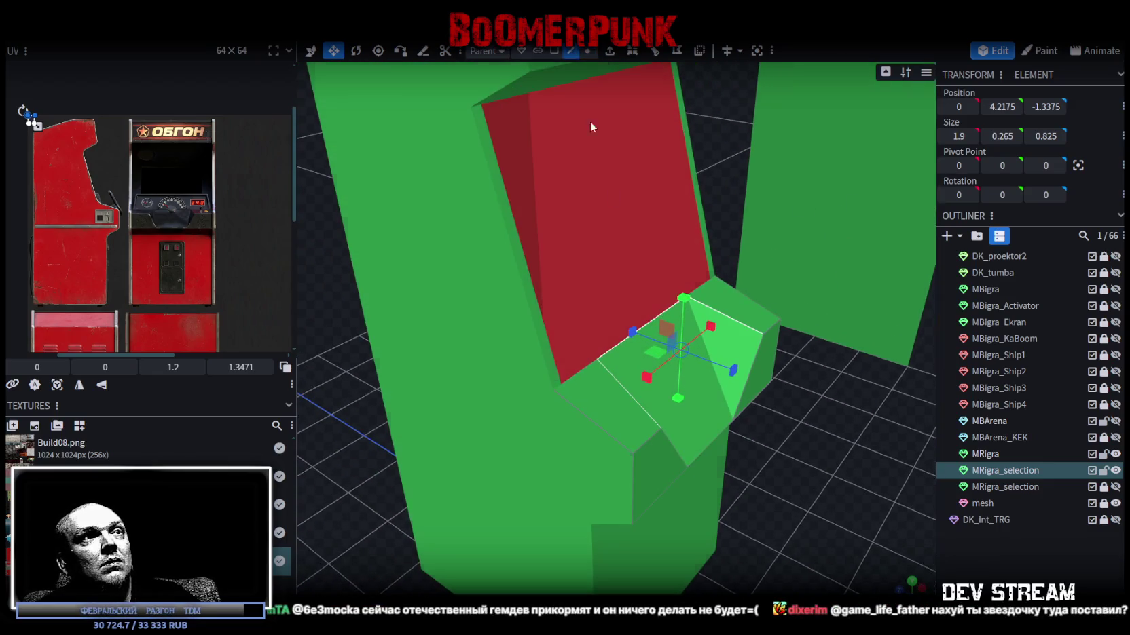
{"action": "left_click", "coordinate": [653, 319]}
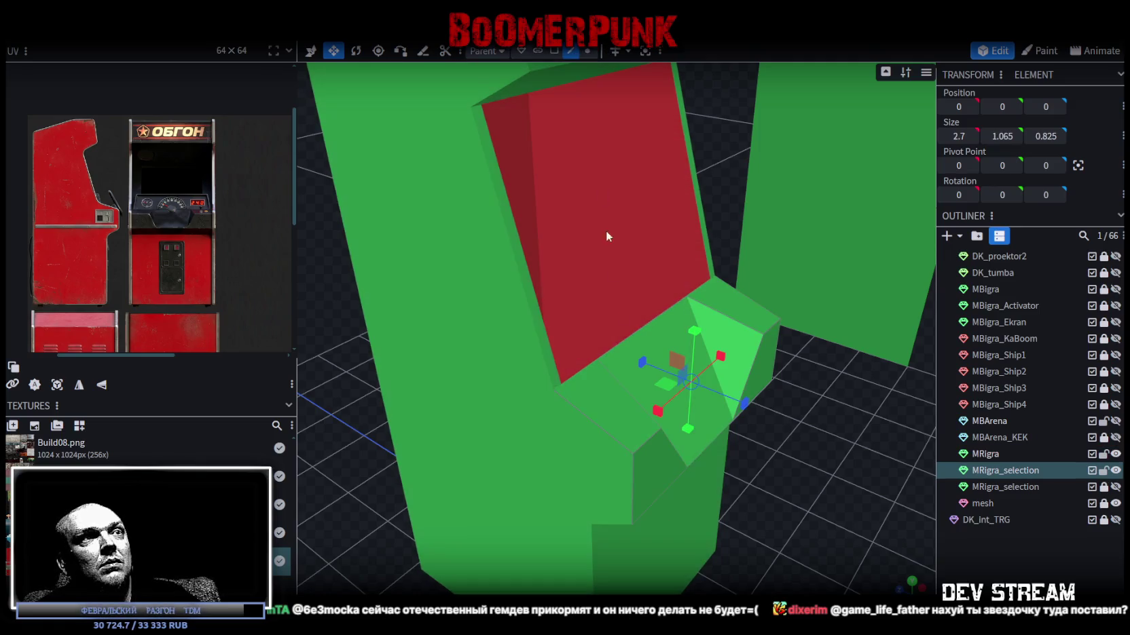
{"action": "left_click", "coordinate": [632, 333]}
{"action": "scroll", "coordinate": [786, 364], "scroll_direction": "down", "scroll_amount": 3}
{"action": "left_click_drag", "start_coordinate": [785, 364], "coordinate": [818, 412]}
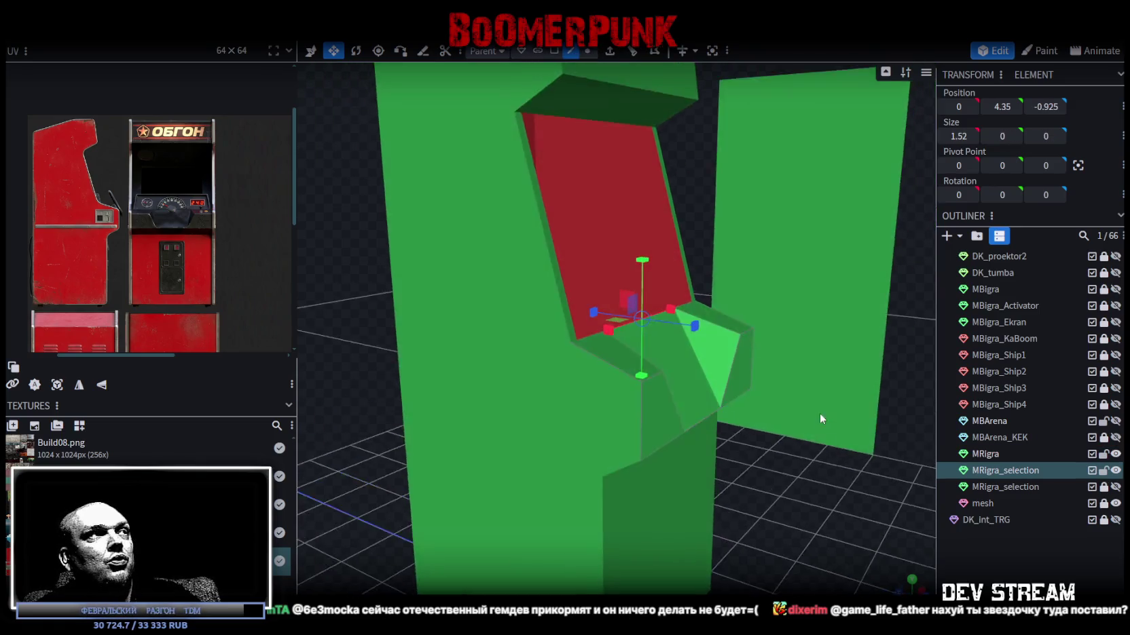
{"action": "scroll", "coordinate": [827, 428], "scroll_direction": "up", "scroll_amount": 5}
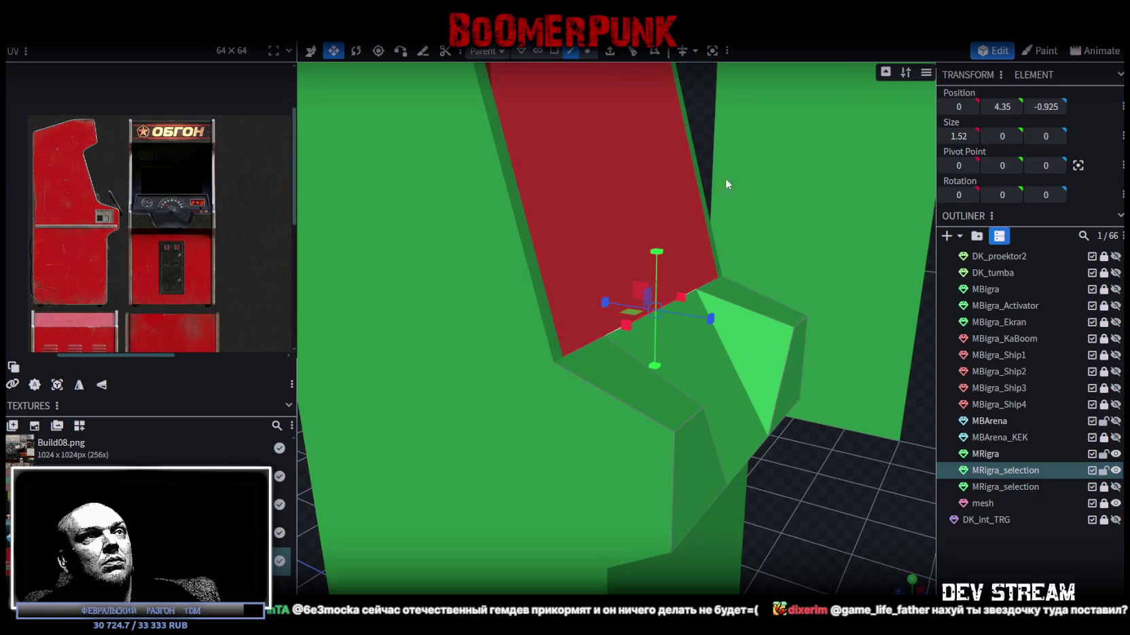
{"action": "scroll", "coordinate": [825, 512], "scroll_direction": "up", "scroll_amount": 2}
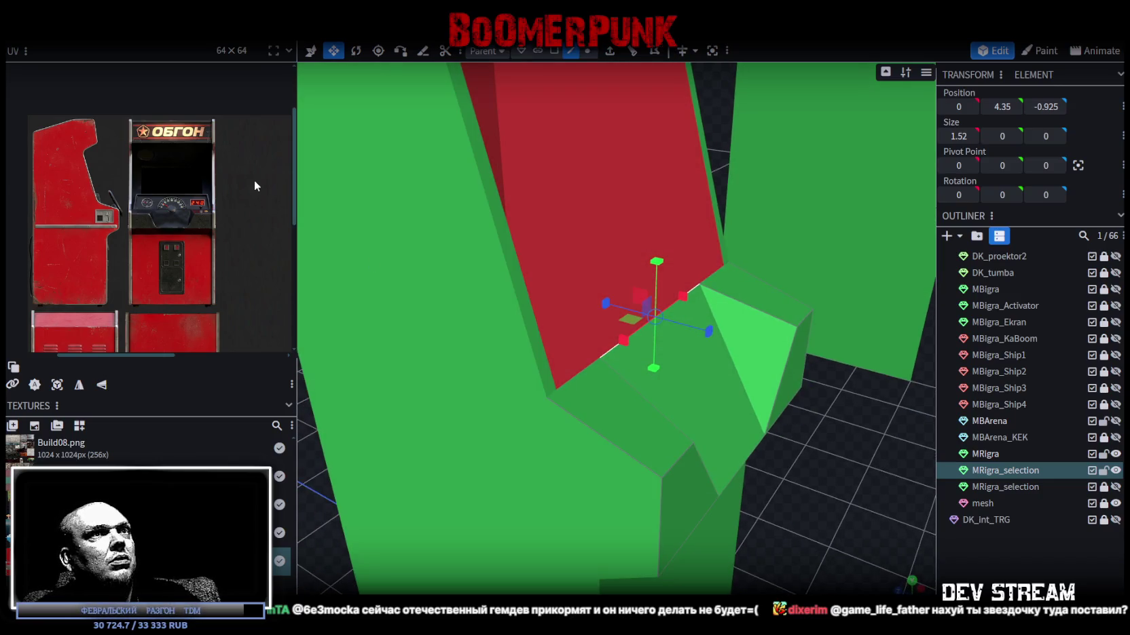
{"action": "scroll", "coordinate": [191, 278], "scroll_direction": "up", "scroll_amount": 5}
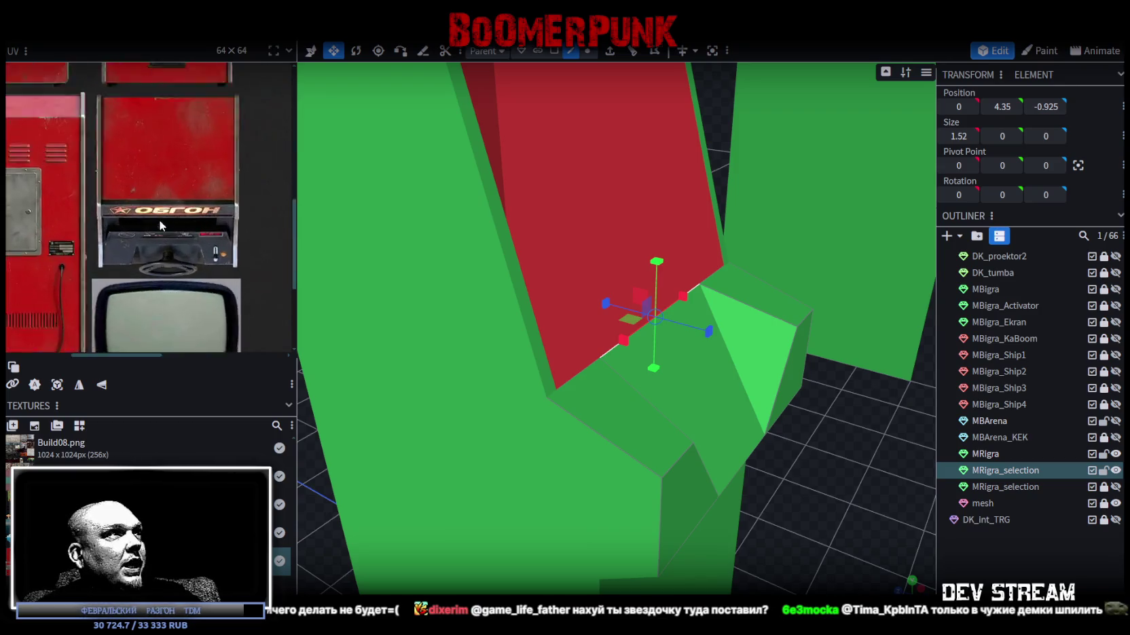
{"action": "mouse_move", "coordinate": [845, 457]}
{"action": "left_mouse_down"}
{"action": "mouse_move", "coordinate": [861, 458]}
{"action": "mouse_move", "coordinate": [843, 461]}
{"action": "left_mouse_up"}
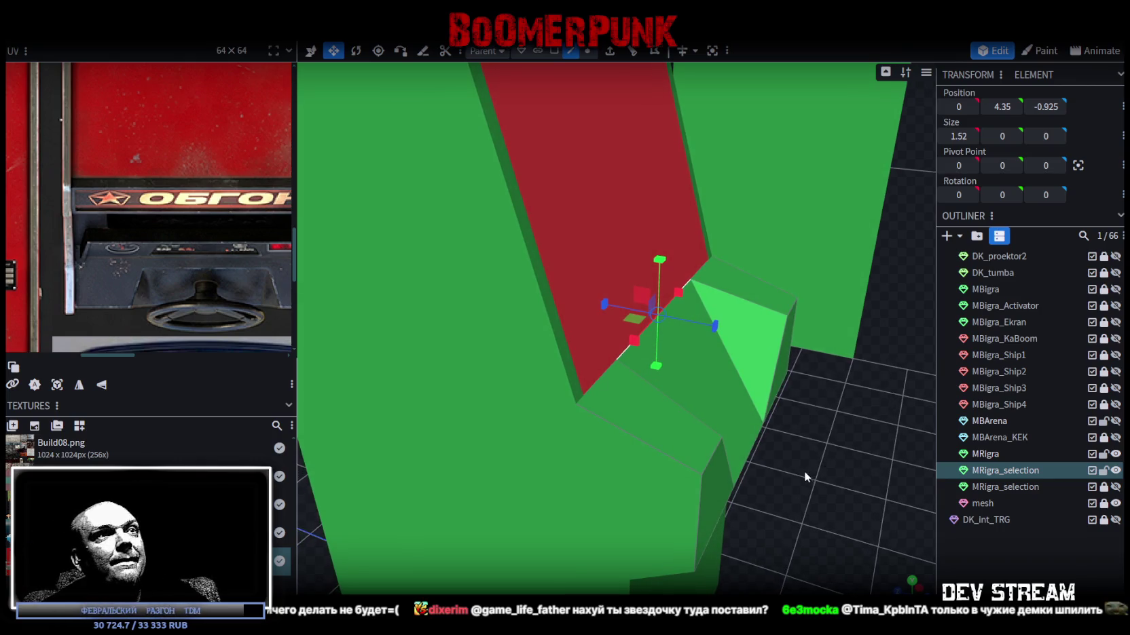
{"action": "mouse_move", "coordinate": [833, 475]}
{"action": "left_mouse_down"}
{"action": "mouse_move", "coordinate": [558, 450]}
{"action": "mouse_move", "coordinate": [682, 471]}
{"action": "mouse_move", "coordinate": [743, 469]}
{"action": "mouse_move", "coordinate": [788, 449]}
{"action": "mouse_move", "coordinate": [796, 460]}
{"action": "mouse_move", "coordinate": [782, 479]}
{"action": "mouse_move", "coordinate": [798, 416]}
{"action": "left_mouse_up"}
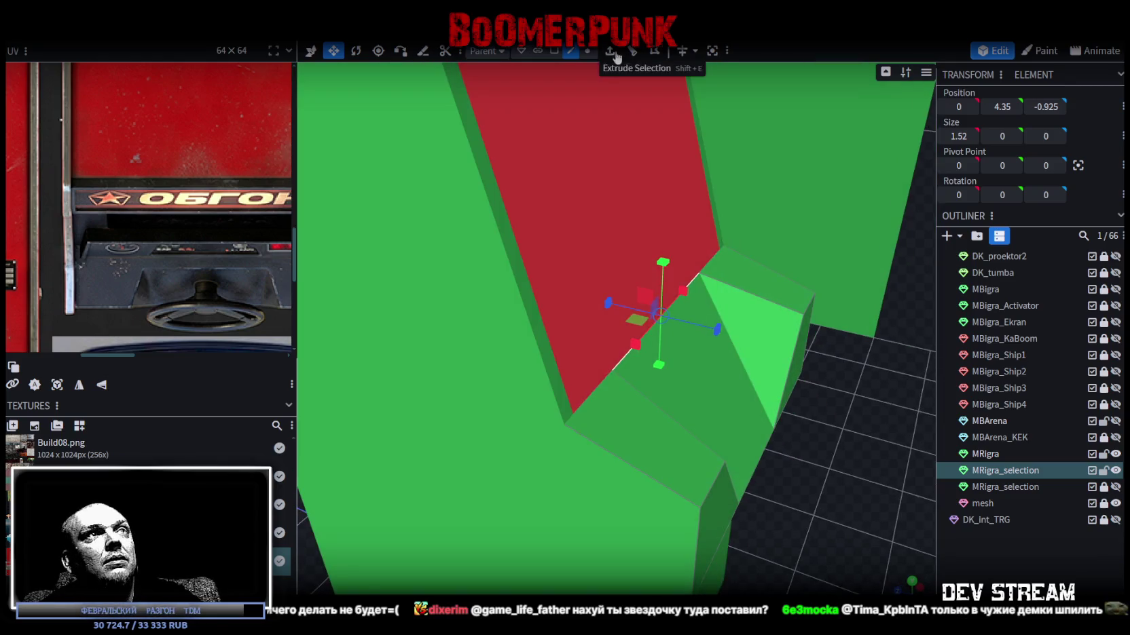
- Extrude the bottom screen edge with an Extend of 0.5
{"action": "left_click", "coordinate": [610, 50]}
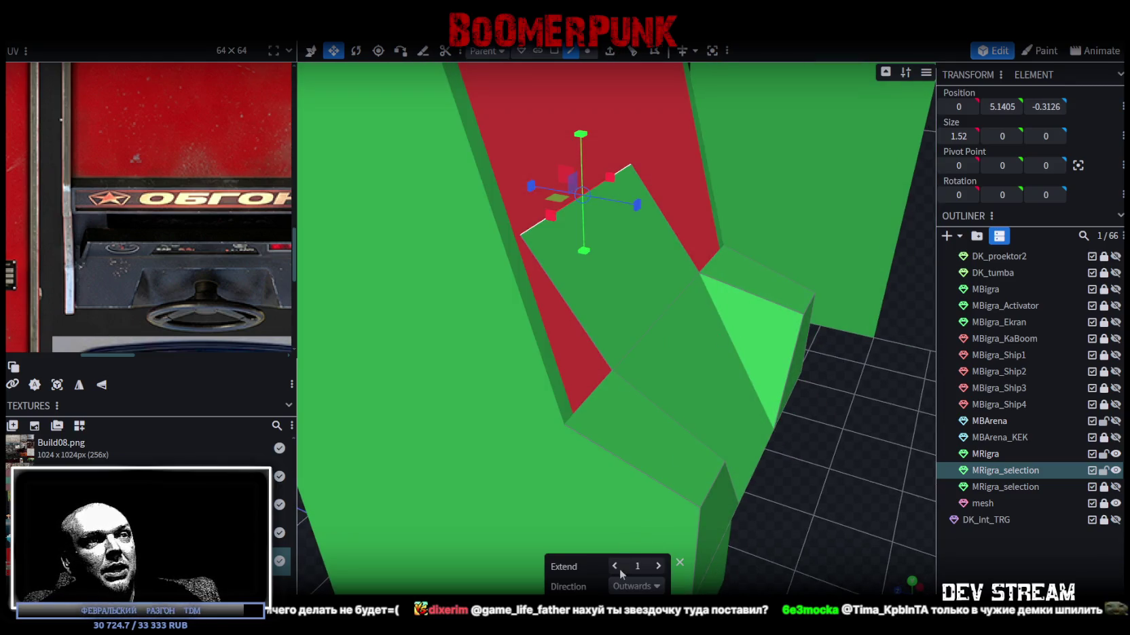
{"action": "left_click", "coordinate": [615, 568]}
{"action": "mouse_move", "coordinate": [732, 549]}
{"action": "left_mouse_down"}
{"action": "mouse_move", "coordinate": [659, 481]}
{"action": "mouse_move", "coordinate": [612, 404]}
{"action": "left_mouse_up"}
{"action": "scroll", "coordinate": [246, 223], "scroll_direction": "down", "scroll_amount": 4}
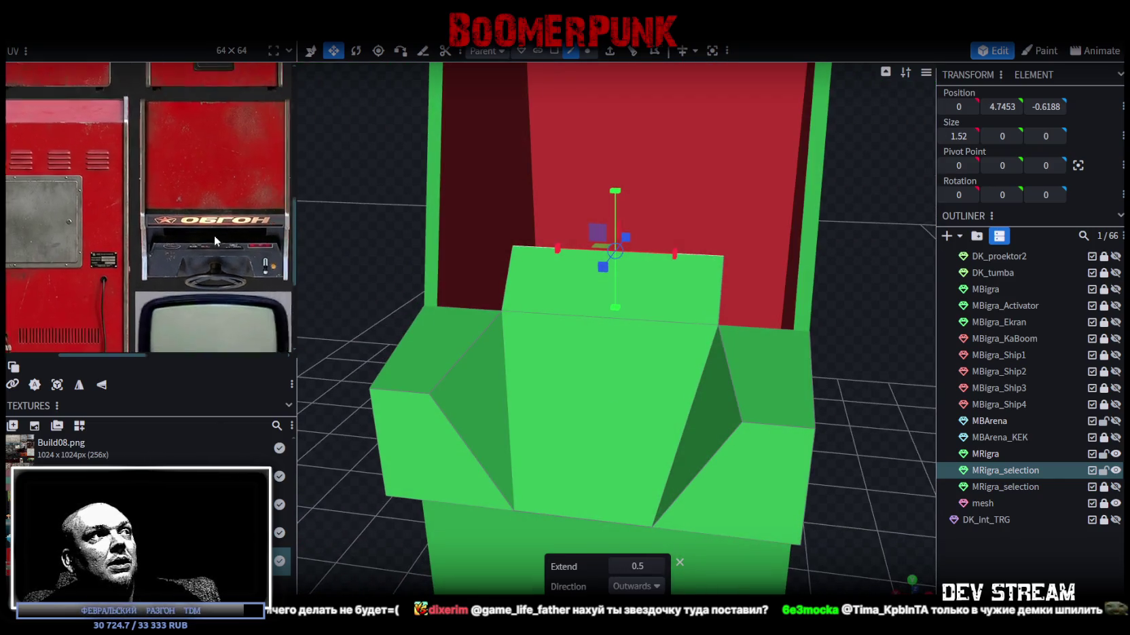
{"action": "mouse_move", "coordinate": [400, 260]}
{"action": "left_mouse_down"}
{"action": "mouse_move", "coordinate": [514, 275]}
{"action": "mouse_move", "coordinate": [573, 252]}
{"action": "mouse_move", "coordinate": [543, 269]}
{"action": "mouse_move", "coordinate": [379, 265]}
{"action": "mouse_move", "coordinate": [407, 267]}
{"action": "left_mouse_up"}
- Split the new face into its own mesh and set its right edge to X 0.76
{"action": "left_click", "coordinate": [555, 52]}
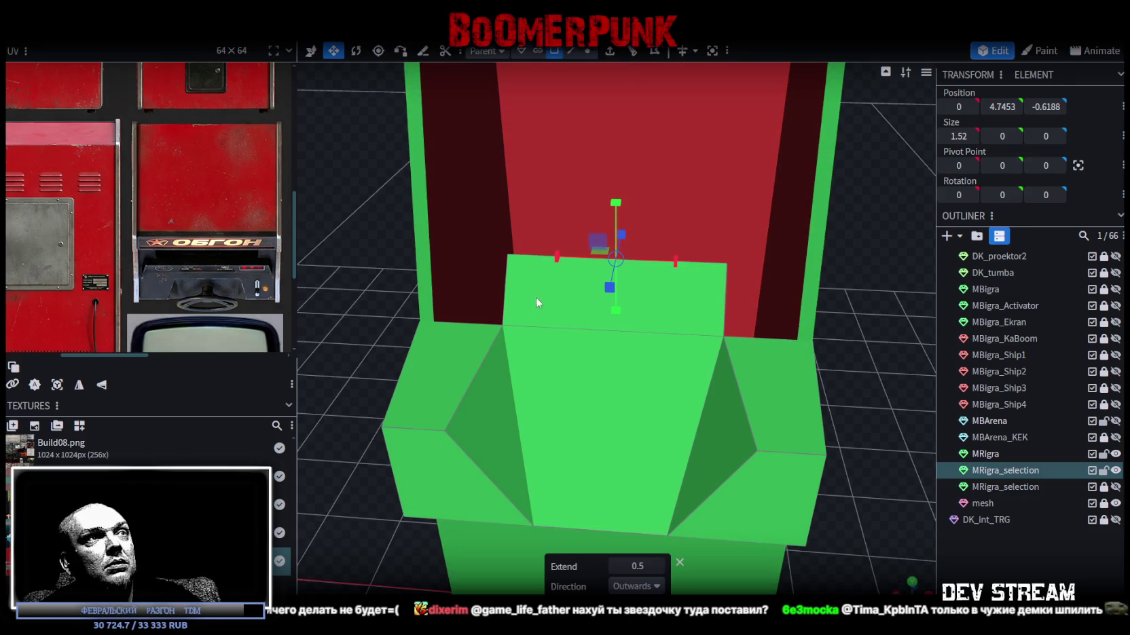
{"action": "right_click", "coordinate": [537, 303]}
{"action": "left_click", "coordinate": [581, 391]}
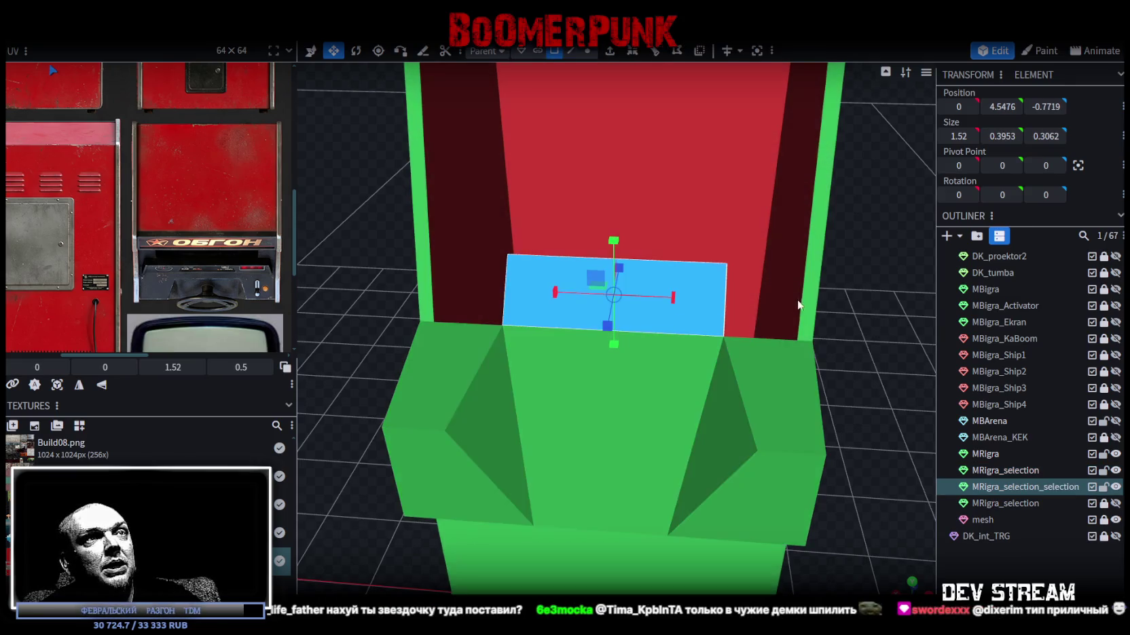
{"action": "left_click", "coordinate": [572, 52]}
{"action": "left_click", "coordinate": [806, 271]}
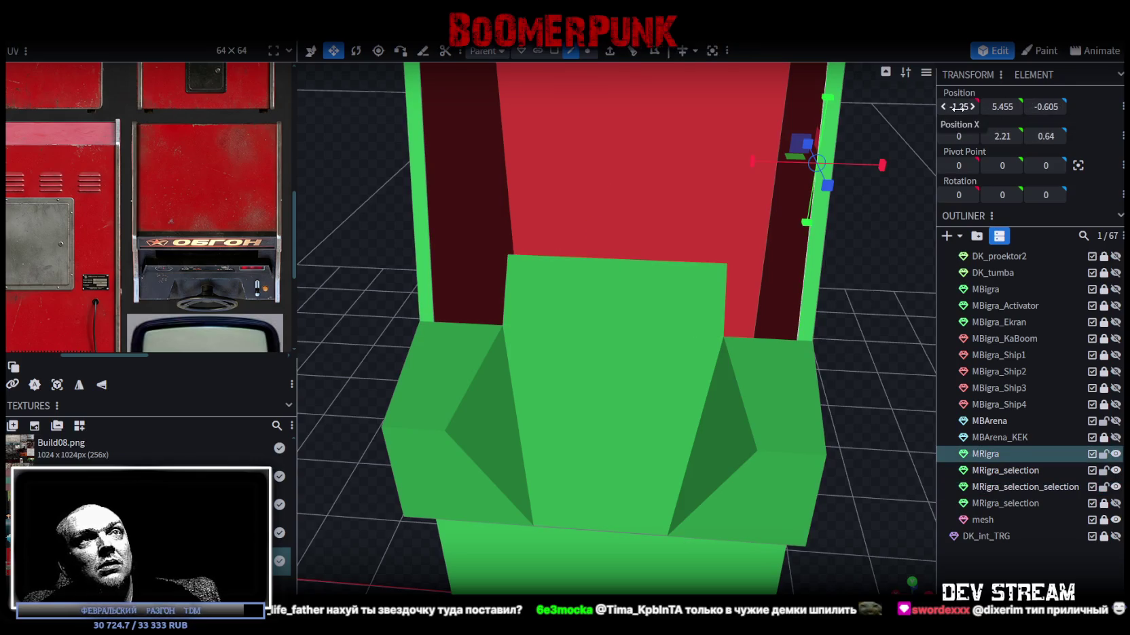
{"action": "left_click", "coordinate": [713, 275]}
{"action": "left_click", "coordinate": [726, 289]}
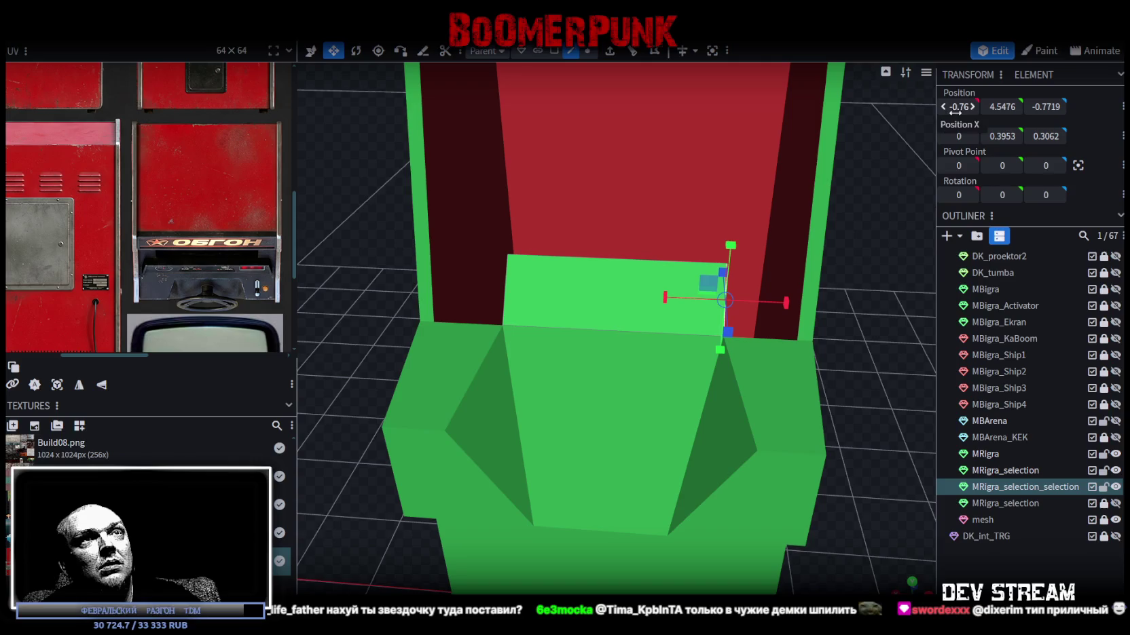
{"action": "type", "text": "0.76"}
{"action": "key", "text": "Return"}
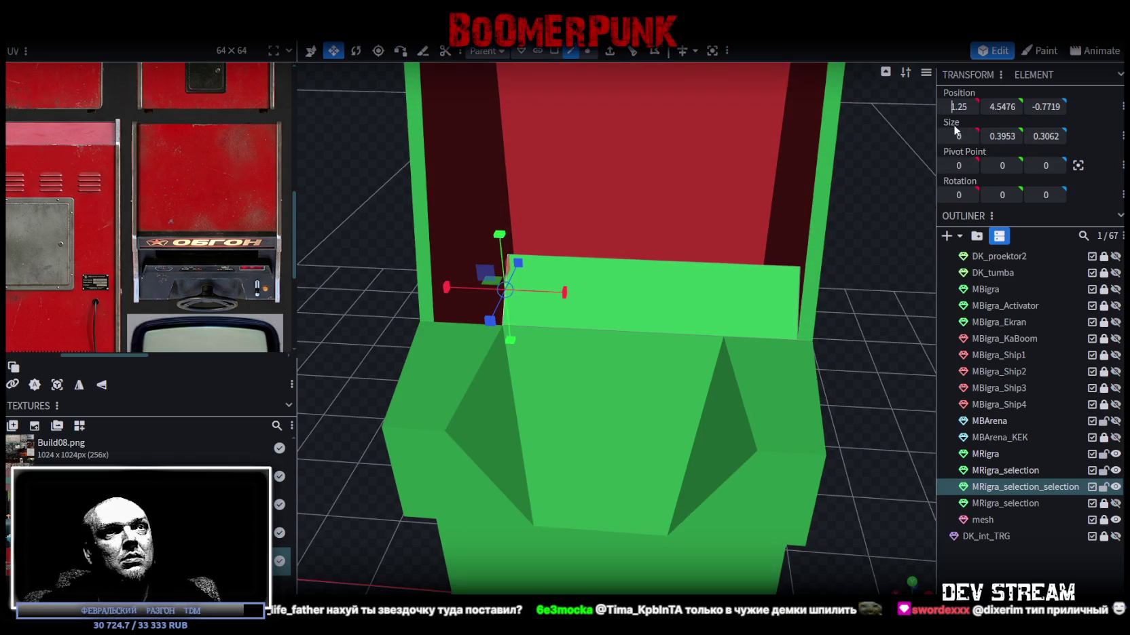
- Extrude the red screen face 0.25 in the Z+ direction
{"action": "mouse_move", "coordinate": [354, 201]}
{"action": "left_mouse_down"}
{"action": "mouse_move", "coordinate": [473, 198]}
{"action": "mouse_move", "coordinate": [663, 243]}
{"action": "mouse_move", "coordinate": [799, 395]}
{"action": "mouse_move", "coordinate": [815, 395]}
{"action": "mouse_move", "coordinate": [807, 364]}
{"action": "left_mouse_up"}
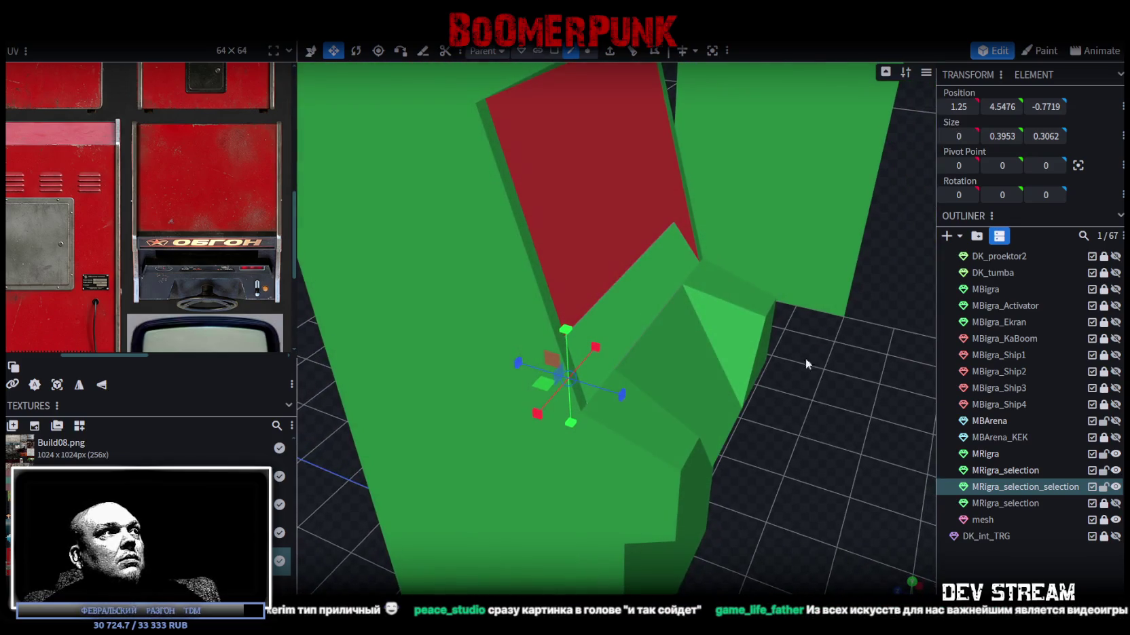
{"action": "left_click", "coordinate": [627, 273]}
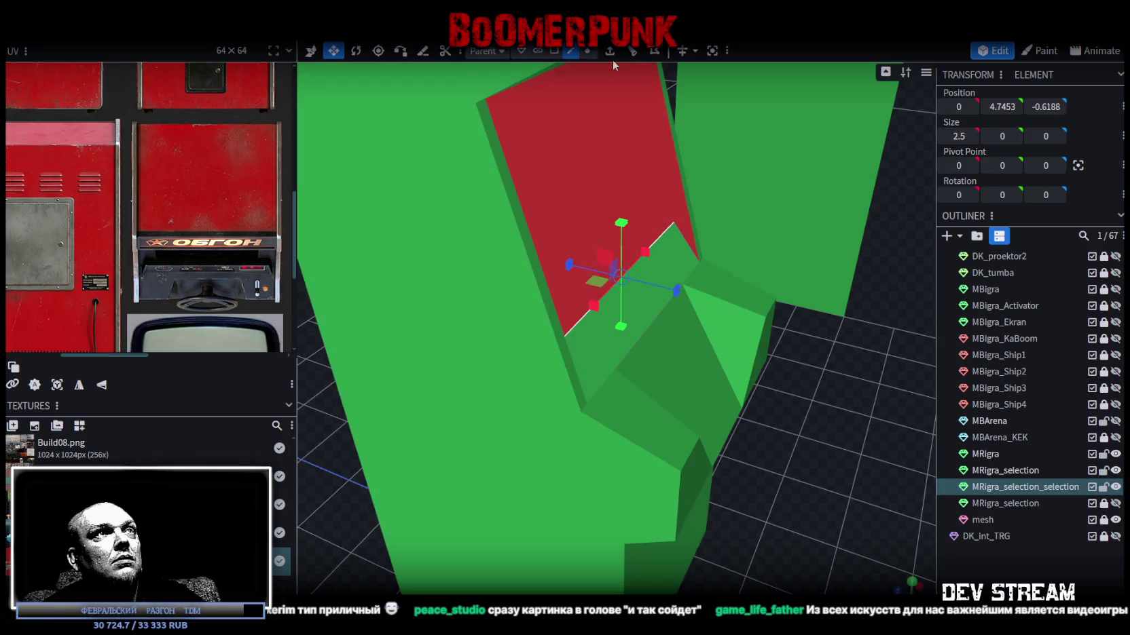
{"action": "left_click", "coordinate": [610, 60]}
{"action": "left_click", "coordinate": [664, 587]}
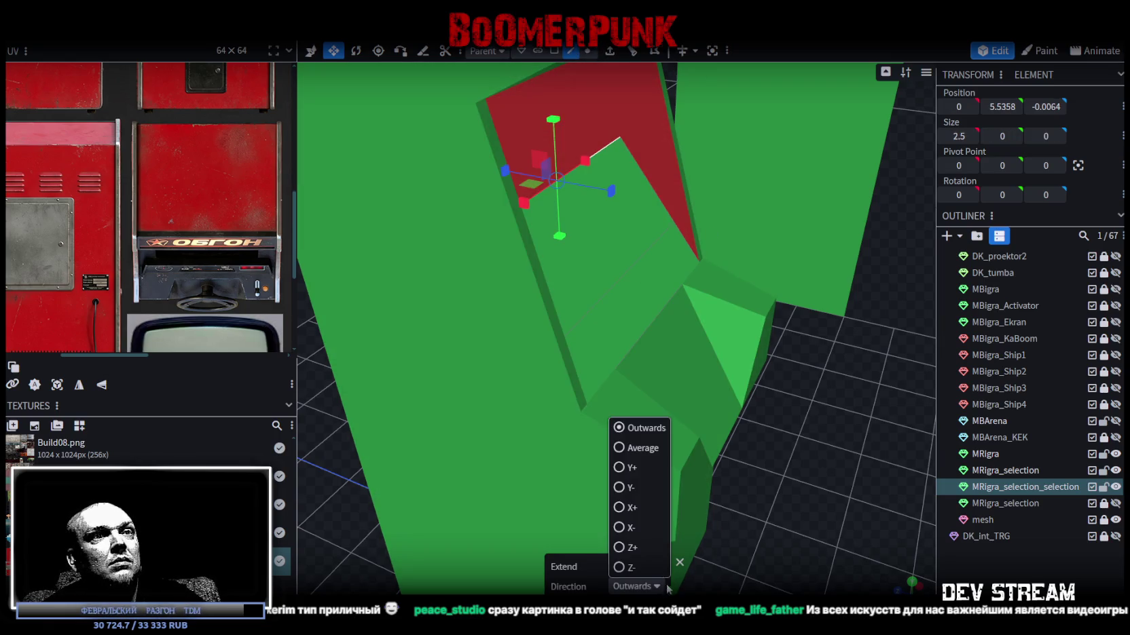
{"action": "left_click", "coordinate": [645, 544]}
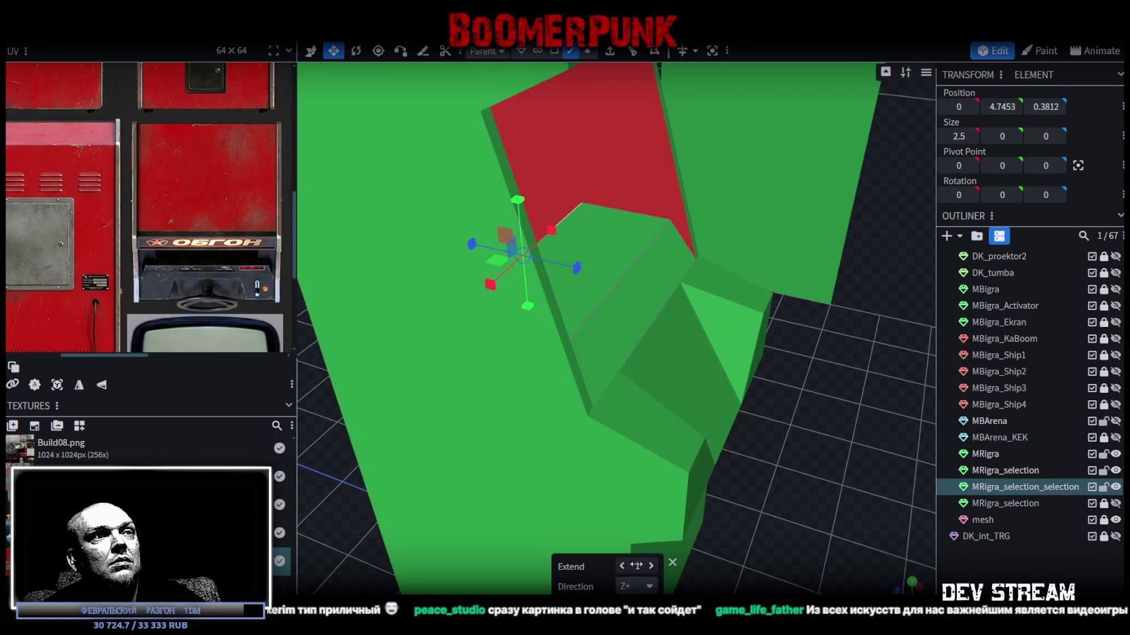
{"action": "left_click", "coordinate": [622, 566]}
{"action": "left_click", "coordinate": [652, 566], "text": "shift"}
- Lower the extruded face by 0.1 and check it from a lower angle
{"action": "left_click_drag", "start_coordinate": [611, 380], "coordinate": [593, 215]}
{"action": "mouse_move", "coordinate": [816, 434]}
{"action": "left_mouse_down"}
{"action": "mouse_move", "coordinate": [643, 457]}
{"action": "mouse_move", "coordinate": [574, 446]}
{"action": "mouse_move", "coordinate": [419, 214]}
{"action": "mouse_move", "coordinate": [464, 308]}
{"action": "mouse_move", "coordinate": [489, 255]}
{"action": "left_mouse_up"}
{"action": "scroll", "coordinate": [642, 276], "scroll_direction": "up", "scroll_amount": 2}
{"action": "mouse_move", "coordinate": [642, 276]}
{"action": "left_mouse_down"}
{"action": "mouse_move", "coordinate": [583, 320]}
{"action": "mouse_move", "coordinate": [642, 323]}
{"action": "left_mouse_up"}
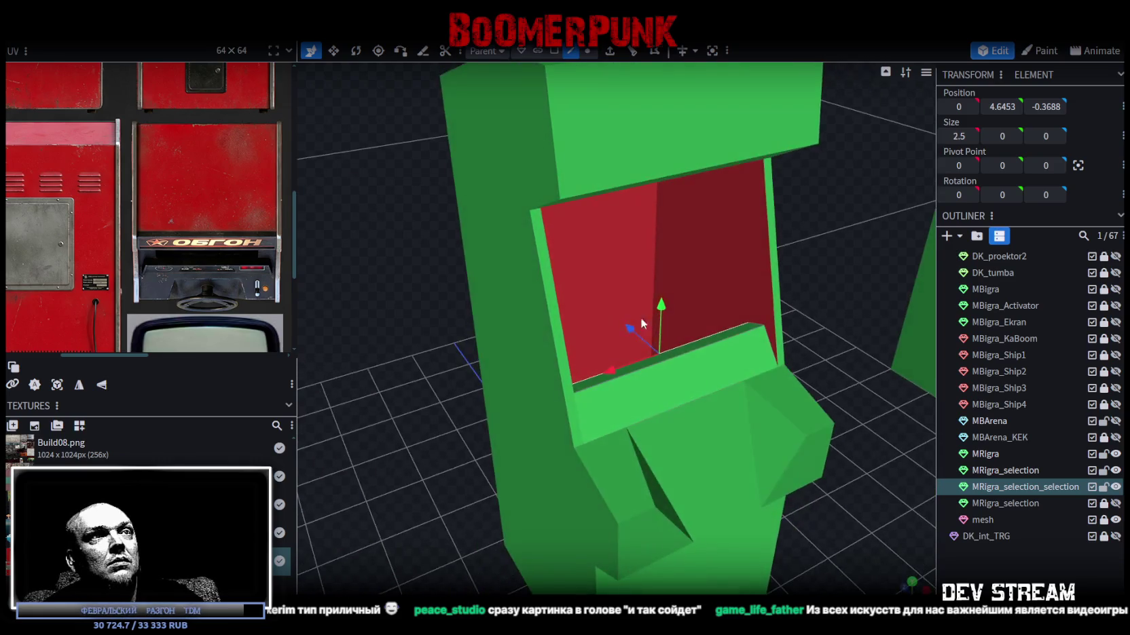
{"action": "left_click", "coordinate": [552, 276]}
{"action": "mouse_move", "coordinate": [825, 339]}
{"action": "left_mouse_down"}
{"action": "mouse_move", "coordinate": [794, 350]}
{"action": "mouse_move", "coordinate": [879, 347]}
{"action": "mouse_move", "coordinate": [801, 314]}
{"action": "left_mouse_up"}
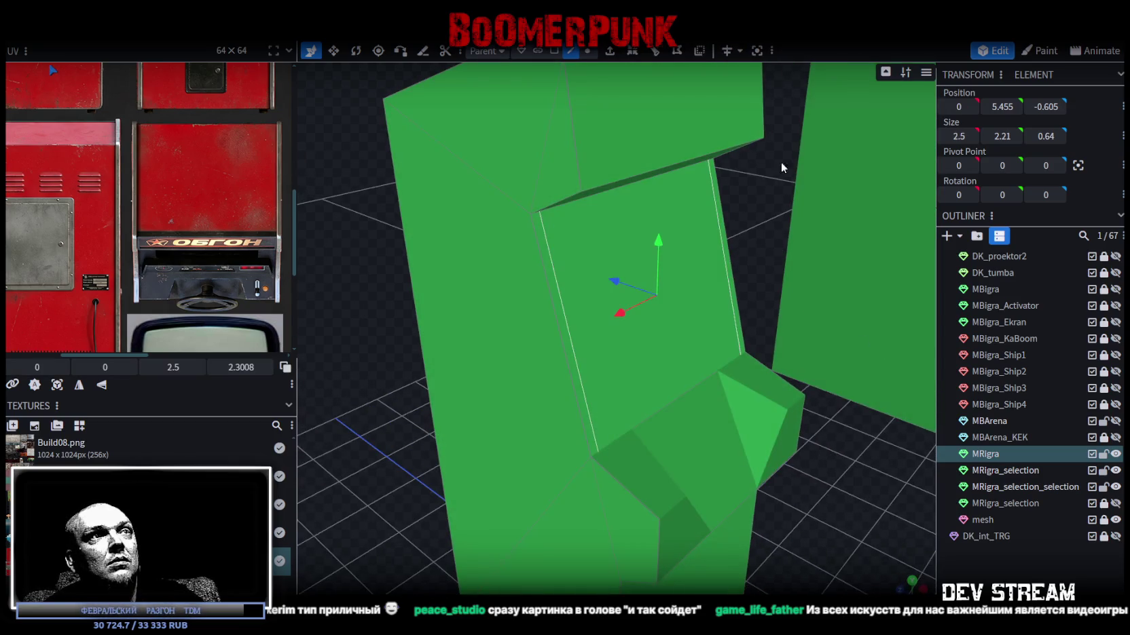
- Extrude the screen face in the Z+ direction to recess it into the cabinet
{"action": "left_click", "coordinate": [554, 51]}
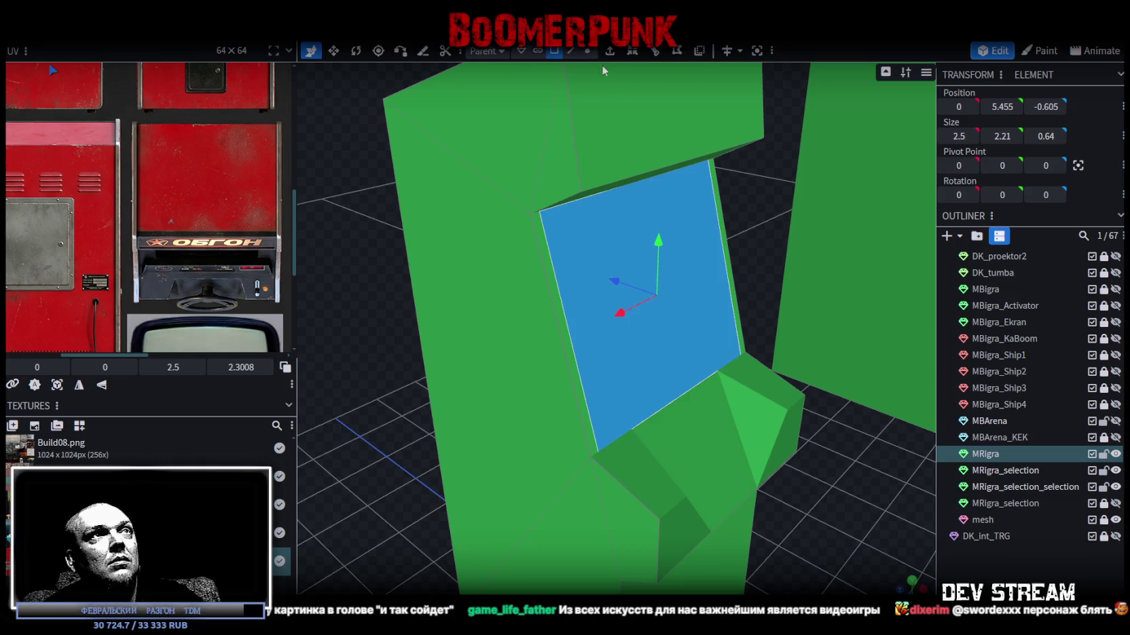
{"action": "key", "text": "e"}
{"action": "left_click", "coordinate": [655, 588]}
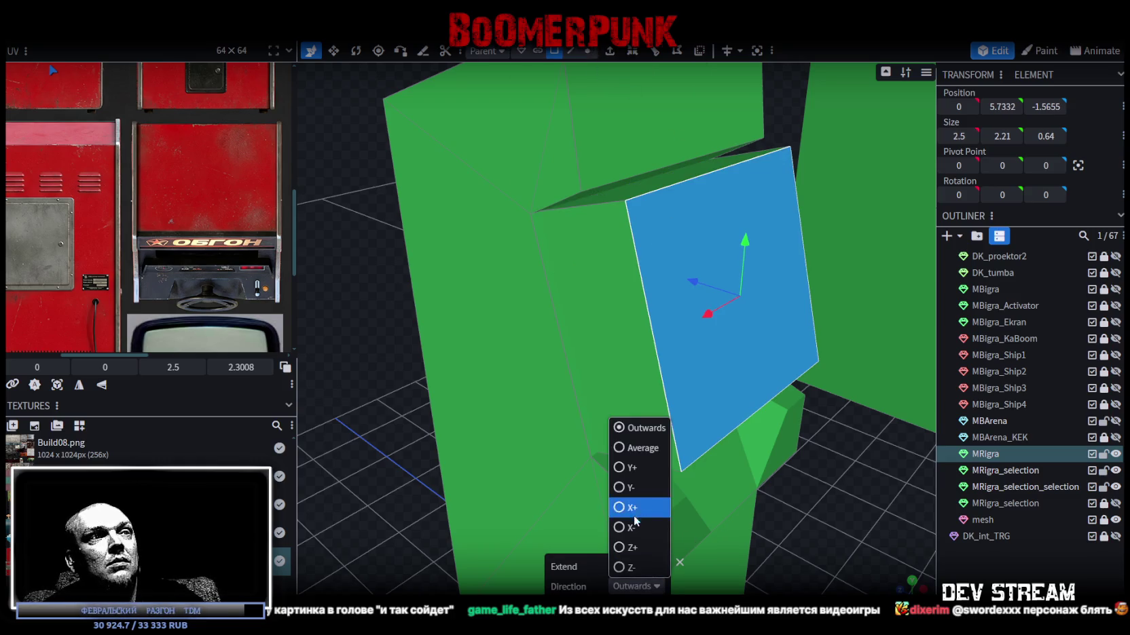
{"action": "left_click", "coordinate": [624, 567]}
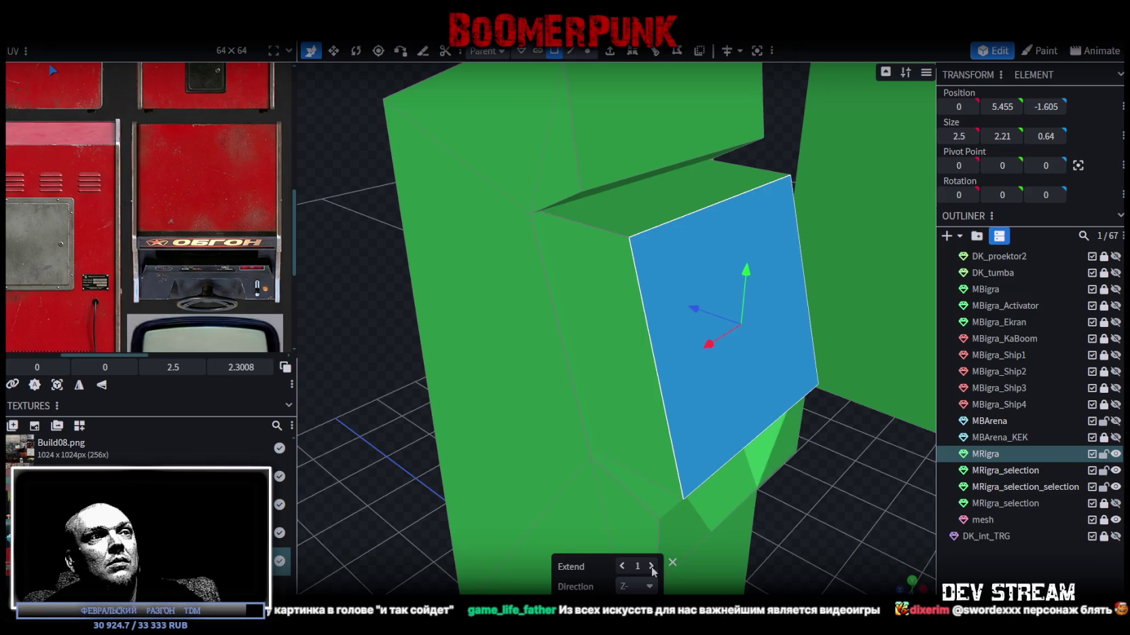
{"action": "left_click", "coordinate": [638, 587]}
{"action": "left_click", "coordinate": [645, 427]}
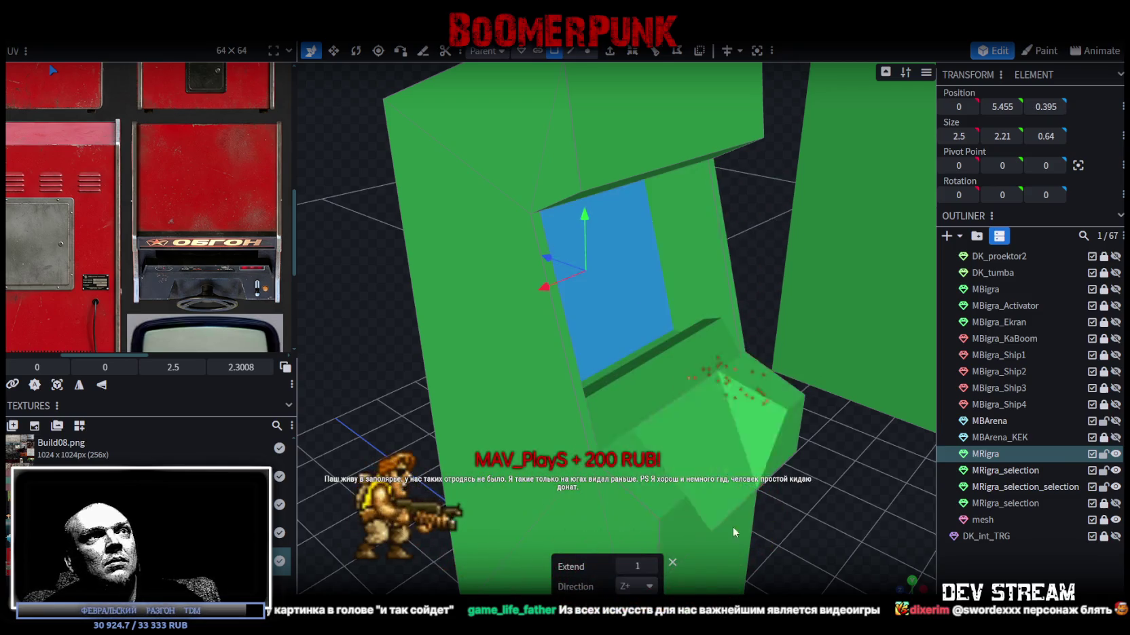
{"action": "mouse_move", "coordinate": [475, 272]}
{"action": "left_mouse_down"}
{"action": "mouse_move", "coordinate": [381, 272]}
{"action": "mouse_move", "coordinate": [502, 380]}
{"action": "mouse_move", "coordinate": [582, 504]}
{"action": "mouse_move", "coordinate": [644, 466]}
{"action": "mouse_move", "coordinate": [812, 496]}
{"action": "mouse_move", "coordinate": [826, 522]}
{"action": "left_mouse_up"}
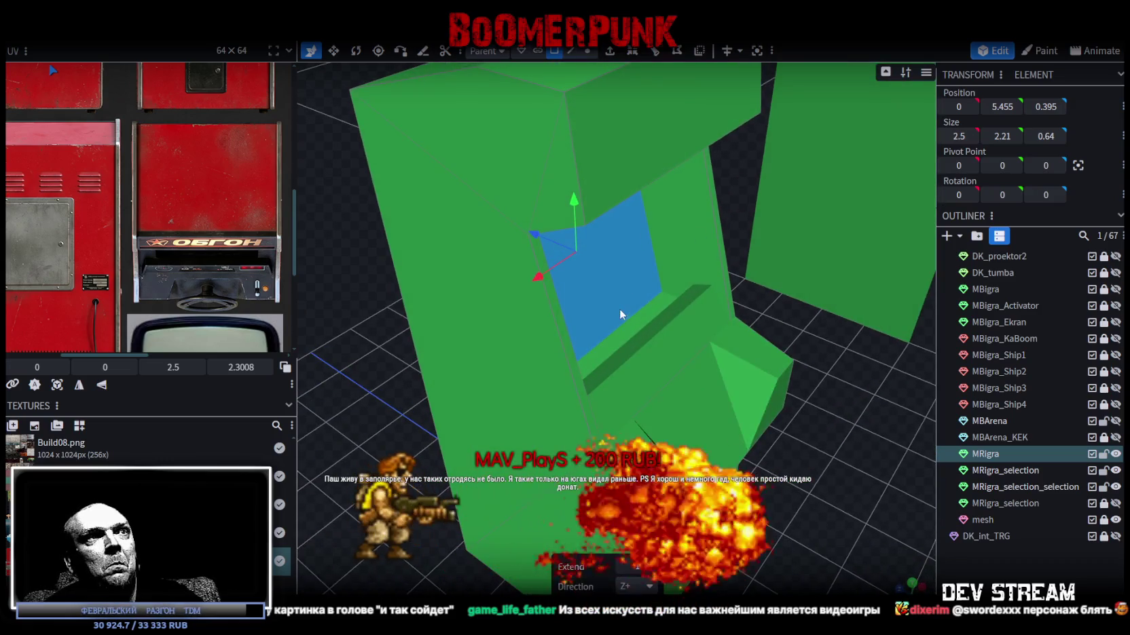
- Select the thin strip under the screen and another cabinet element in edge mode
{"action": "left_click", "coordinate": [645, 325]}
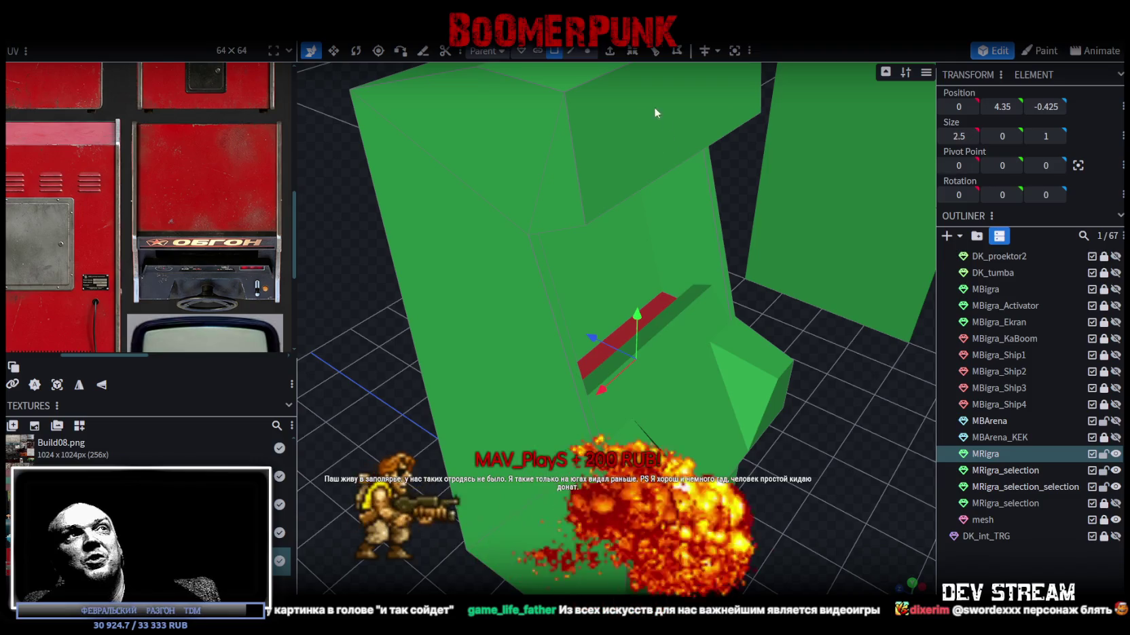
{"action": "left_click", "coordinate": [572, 52]}
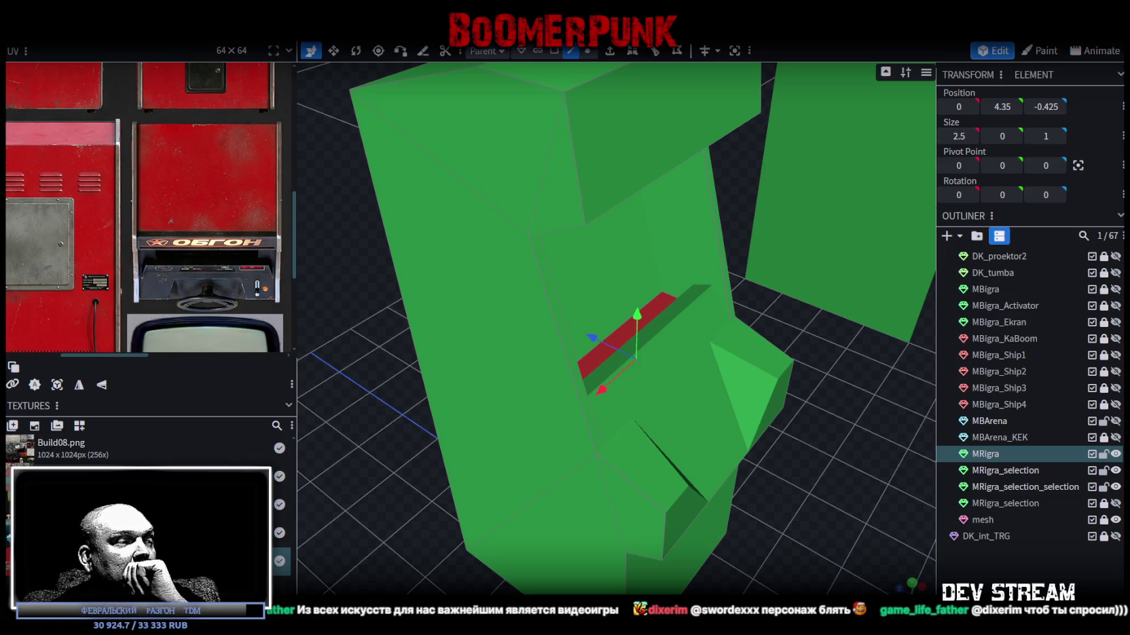
{"action": "key", "text": "super+d"}
{"action": "key", "text": "super+d"}
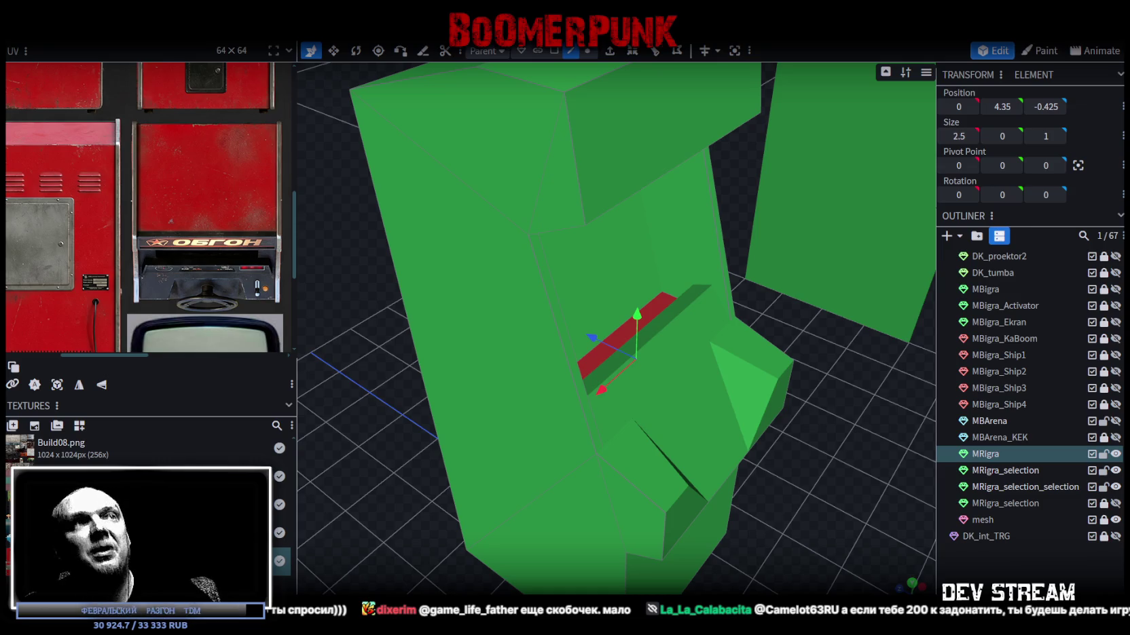
{"action": "left_click", "coordinate": [654, 308]}
{"action": "left_click", "coordinate": [654, 307]}
{"action": "mouse_move", "coordinate": [792, 506]}
{"action": "left_mouse_down"}
{"action": "mouse_move", "coordinate": [740, 528]}
{"action": "mouse_move", "coordinate": [550, 519]}
{"action": "mouse_move", "coordinate": [532, 505]}
{"action": "mouse_move", "coordinate": [852, 509]}
{"action": "mouse_move", "coordinate": [514, 485]}
{"action": "mouse_move", "coordinate": [653, 419]}
{"action": "left_mouse_up"}
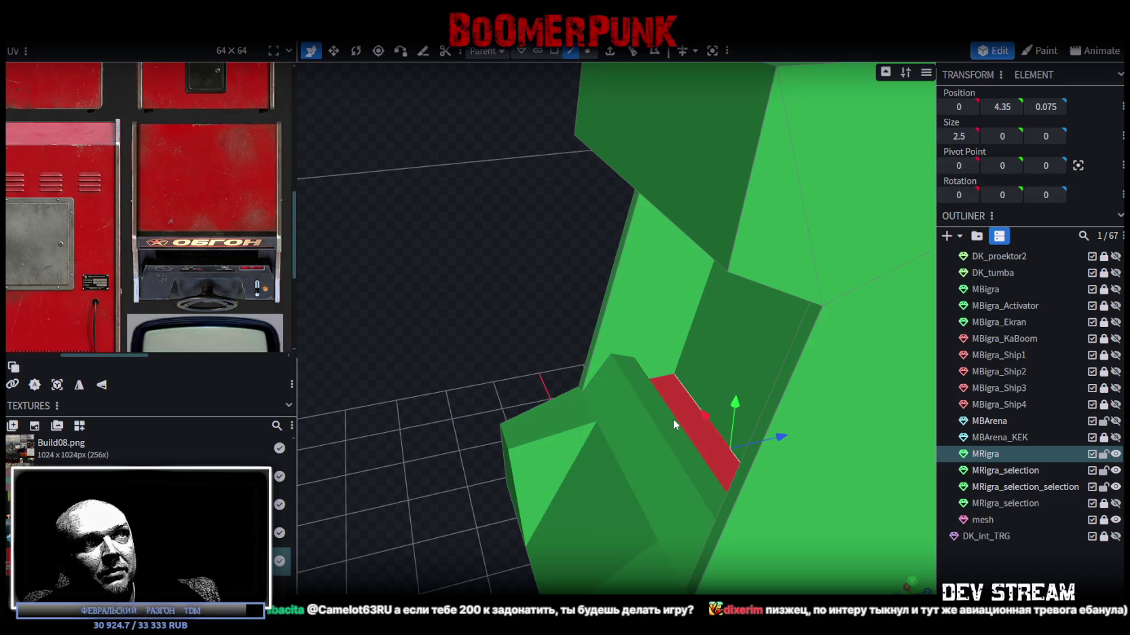
{"action": "left_click", "coordinate": [673, 419]}
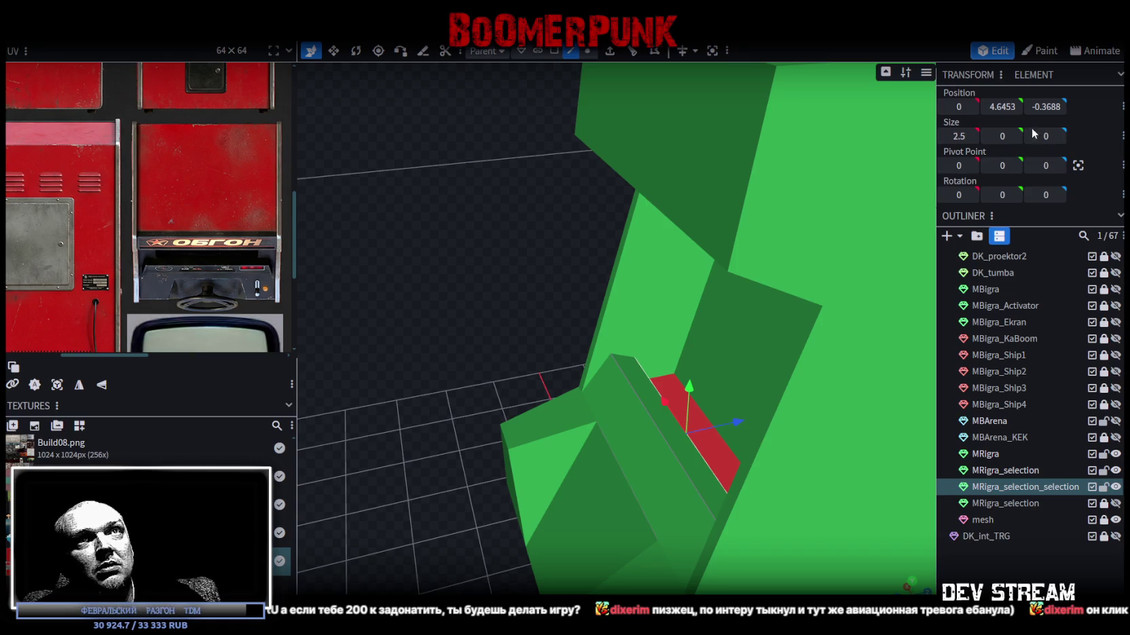
{"action": "left_click_drag", "start_coordinate": [508, 233], "coordinate": [771, 375]}
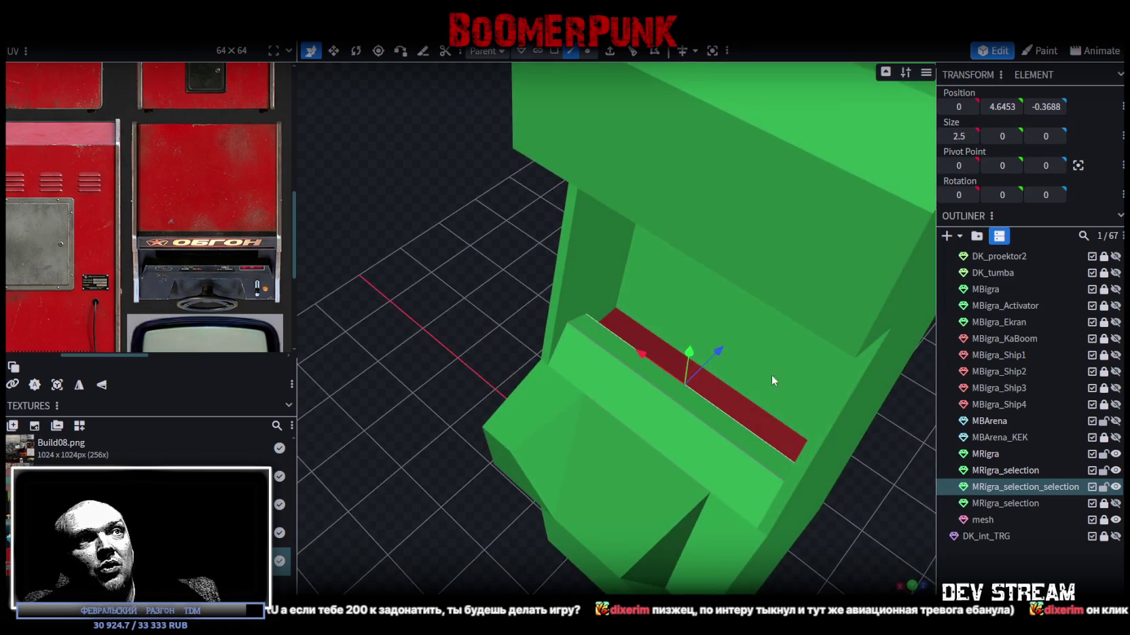
{"action": "left_click", "coordinate": [759, 409]}
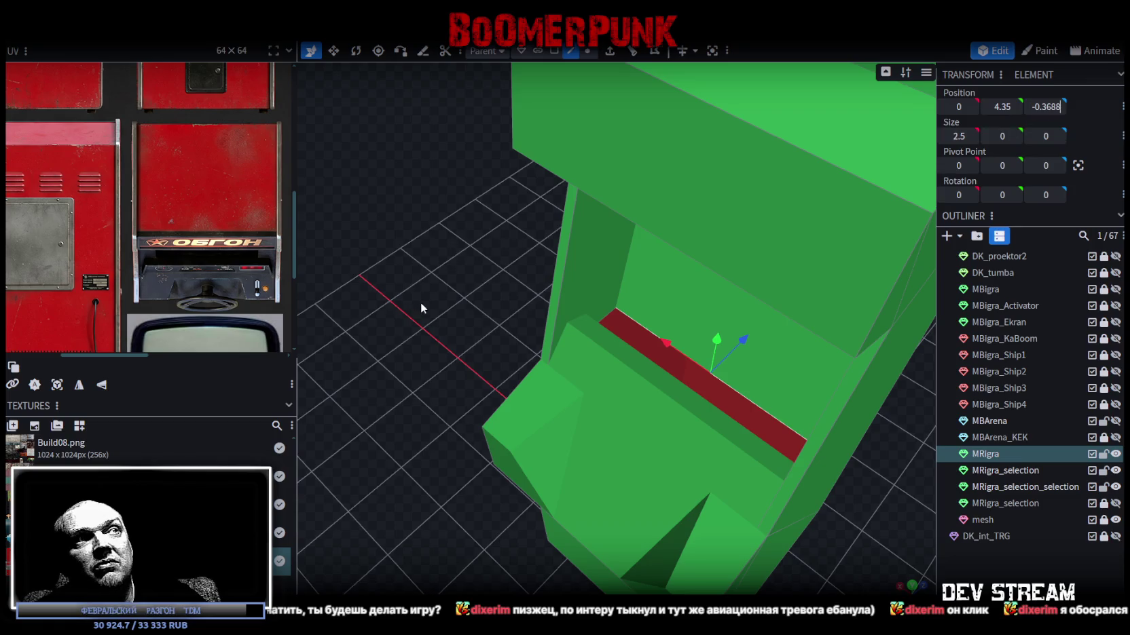
{"action": "mouse_move", "coordinate": [410, 308]}
{"action": "left_mouse_down"}
{"action": "mouse_move", "coordinate": [352, 306]}
{"action": "mouse_move", "coordinate": [307, 243]}
{"action": "mouse_move", "coordinate": [505, 255]}
{"action": "mouse_move", "coordinate": [580, 208]}
{"action": "left_mouse_up"}
{"action": "left_click", "coordinate": [554, 243]}
{"action": "scroll", "coordinate": [574, 255], "scroll_direction": "down", "scroll_amount": 3}
{"action": "scroll", "coordinate": [126, 95], "scroll_direction": "down", "scroll_amount": 3}
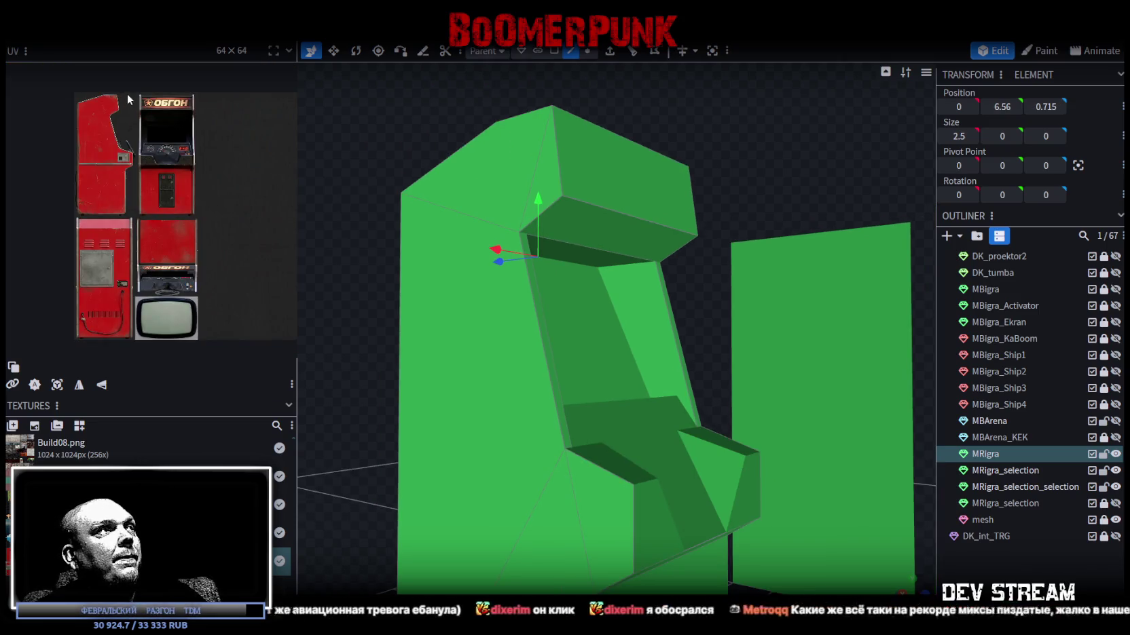
{"action": "left_click_drag", "start_coordinate": [378, 148], "coordinate": [360, 124]}
{"action": "left_click_drag", "start_coordinate": [544, 208], "coordinate": [544, 239]}
{"action": "mouse_move", "coordinate": [781, 312]}
{"action": "left_mouse_down"}
{"action": "mouse_move", "coordinate": [651, 346]}
{"action": "mouse_move", "coordinate": [499, 344]}
{"action": "mouse_move", "coordinate": [429, 284]}
{"action": "mouse_move", "coordinate": [404, 297]}
{"action": "mouse_move", "coordinate": [443, 320]}
{"action": "mouse_move", "coordinate": [389, 279]}
{"action": "mouse_move", "coordinate": [386, 247]}
{"action": "mouse_move", "coordinate": [434, 277]}
{"action": "mouse_move", "coordinate": [512, 288]}
{"action": "left_mouse_up"}
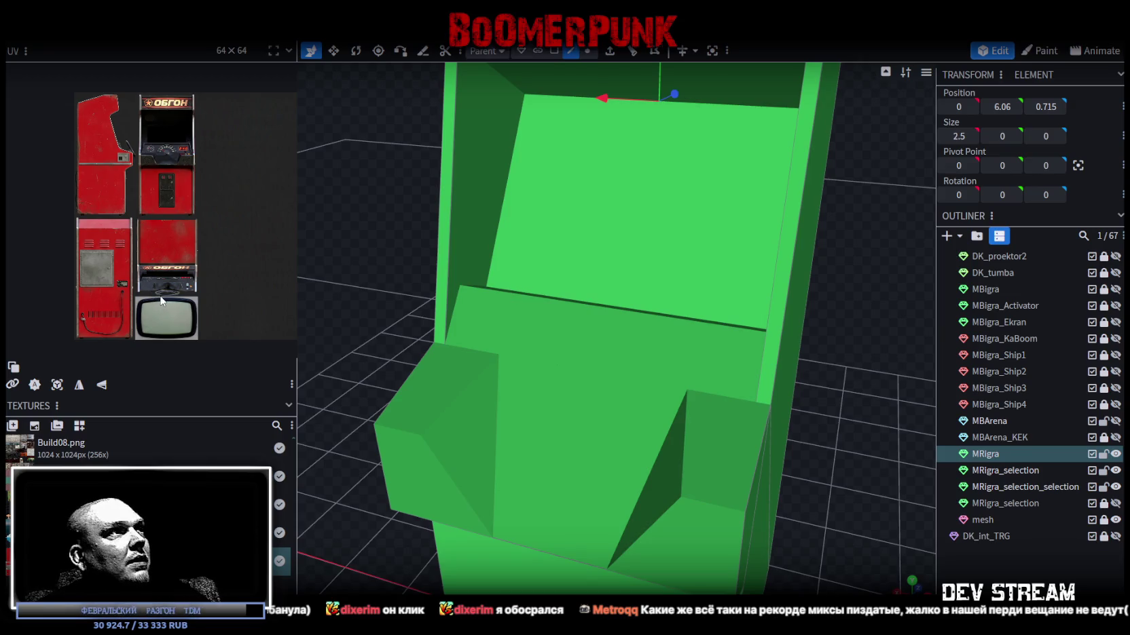
{"action": "left_click", "coordinate": [640, 316]}
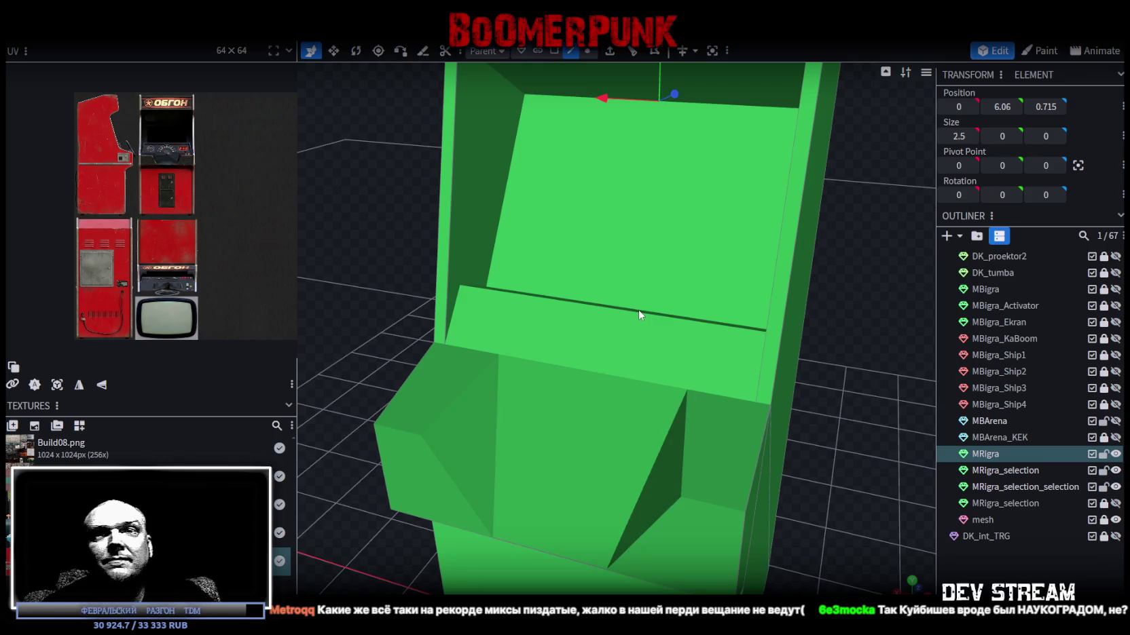
{"action": "left_click", "coordinate": [638, 310]}
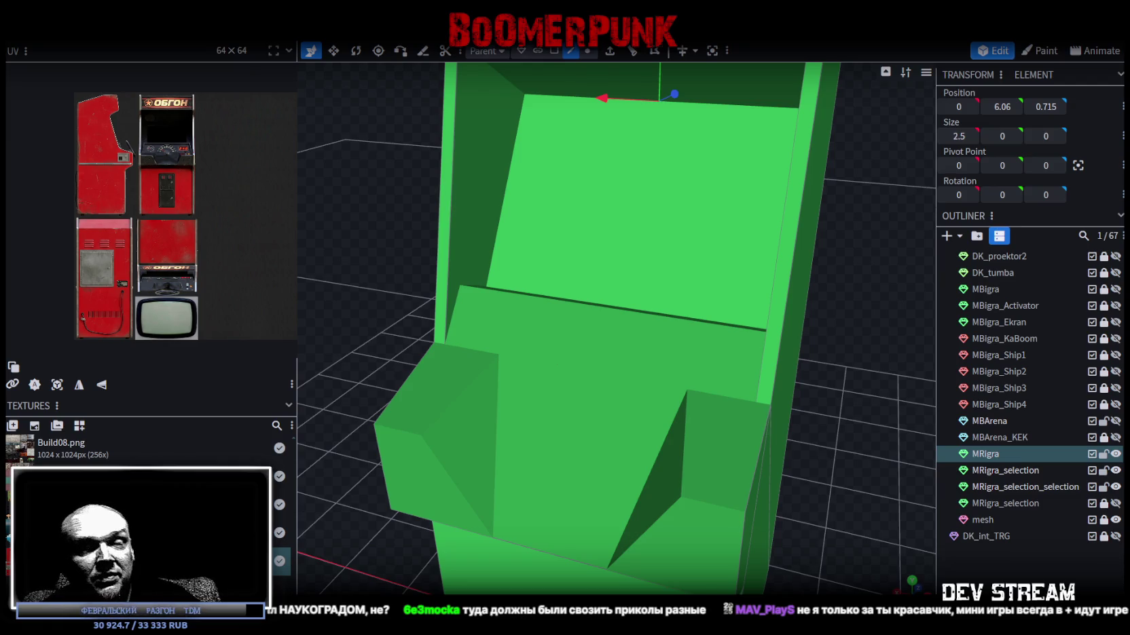
- Push the thin strip face below the screen 0.2 units along Z
{"action": "mouse_move", "coordinate": [537, 353]}
{"action": "left_mouse_down"}
{"action": "mouse_move", "coordinate": [428, 293]}
{"action": "mouse_move", "coordinate": [518, 271]}
{"action": "left_mouse_up"}
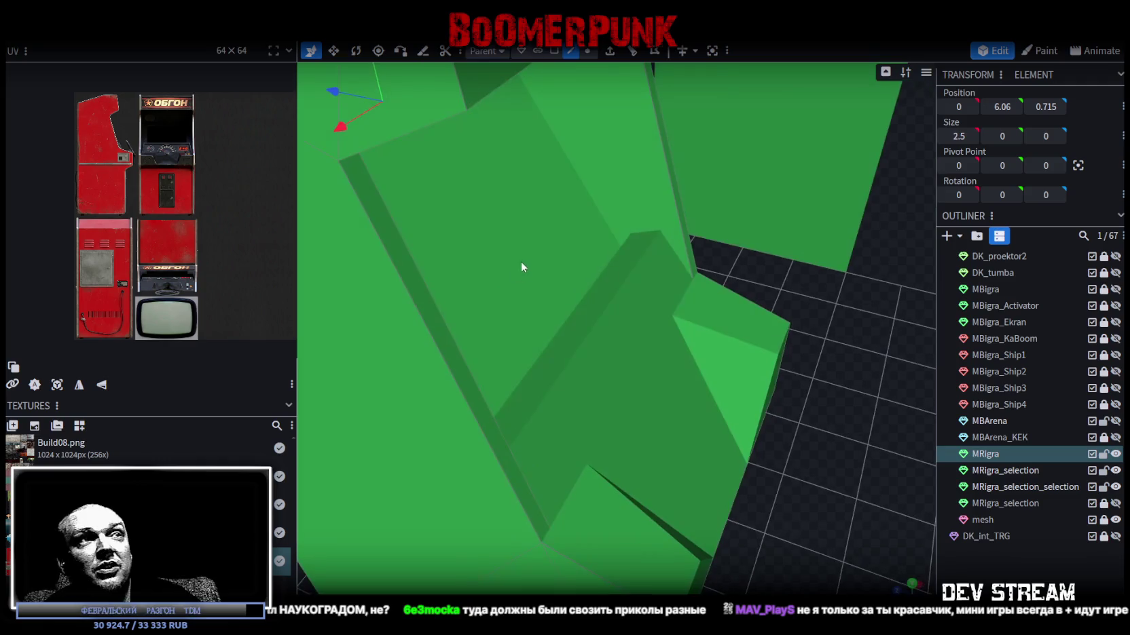
{"action": "left_click", "coordinate": [554, 51]}
{"action": "left_click", "coordinate": [583, 307]}
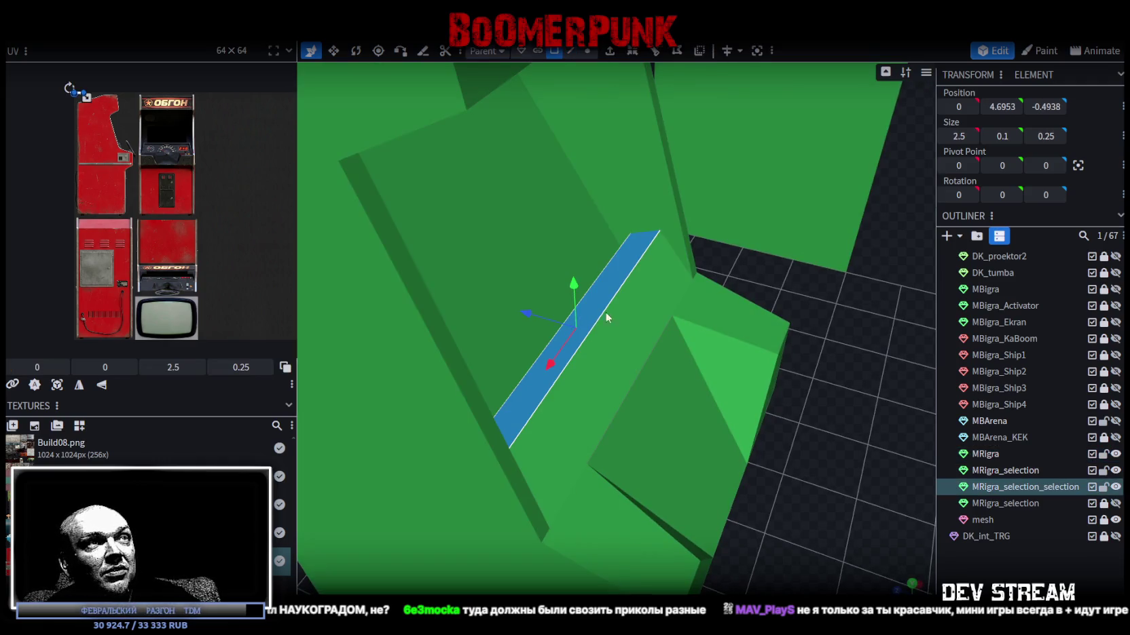
{"action": "left_click_drag", "start_coordinate": [532, 314], "coordinate": [512, 315]}
{"action": "mouse_move", "coordinate": [785, 309]}
{"action": "left_mouse_down"}
{"action": "mouse_move", "coordinate": [848, 277]}
{"action": "mouse_move", "coordinate": [865, 242]}
{"action": "mouse_move", "coordinate": [832, 234]}
{"action": "mouse_move", "coordinate": [556, 263]}
{"action": "mouse_move", "coordinate": [626, 314]}
{"action": "mouse_move", "coordinate": [747, 296]}
{"action": "mouse_move", "coordinate": [806, 269]}
{"action": "mouse_move", "coordinate": [770, 287]}
{"action": "mouse_move", "coordinate": [569, 281]}
{"action": "mouse_move", "coordinate": [546, 258]}
{"action": "mouse_move", "coordinate": [591, 262]}
{"action": "mouse_move", "coordinate": [546, 293]}
{"action": "mouse_move", "coordinate": [543, 283]}
{"action": "mouse_move", "coordinate": [614, 273]}
{"action": "mouse_move", "coordinate": [688, 285]}
{"action": "mouse_move", "coordinate": [786, 279]}
{"action": "mouse_move", "coordinate": [768, 306]}
{"action": "mouse_move", "coordinate": [561, 333]}
{"action": "mouse_move", "coordinate": [580, 313]}
{"action": "mouse_move", "coordinate": [545, 331]}
{"action": "mouse_move", "coordinate": [565, 338]}
{"action": "mouse_move", "coordinate": [611, 300]}
{"action": "mouse_move", "coordinate": [744, 239]}
{"action": "mouse_move", "coordinate": [803, 301]}
{"action": "mouse_move", "coordinate": [786, 297]}
{"action": "mouse_move", "coordinate": [805, 300]}
{"action": "mouse_move", "coordinate": [772, 302]}
{"action": "left_mouse_up"}
{"action": "scroll", "coordinate": [567, 322], "scroll_direction": "up", "scroll_amount": 5}
- Inspect the screen face, the recess side faces and its top slanted face
{"action": "left_click", "coordinate": [631, 245]}
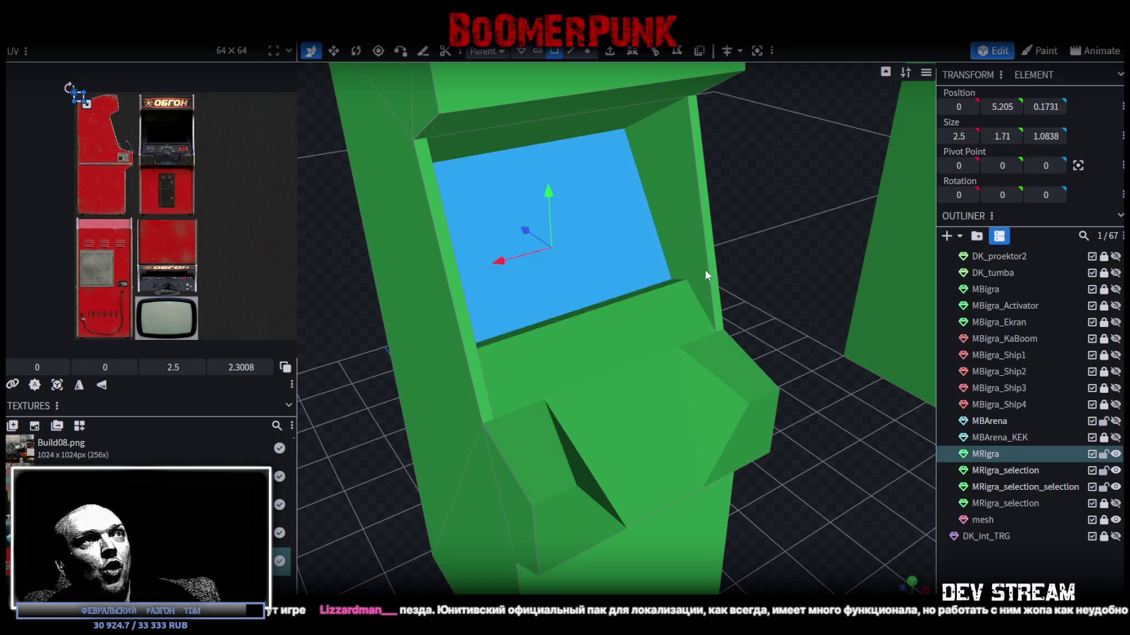
{"action": "mouse_move", "coordinate": [695, 243]}
{"action": "left_mouse_down"}
{"action": "mouse_move", "coordinate": [778, 267]}
{"action": "mouse_move", "coordinate": [790, 287]}
{"action": "mouse_move", "coordinate": [834, 271]}
{"action": "mouse_move", "coordinate": [637, 259]}
{"action": "mouse_move", "coordinate": [717, 245]}
{"action": "mouse_move", "coordinate": [638, 252]}
{"action": "mouse_move", "coordinate": [733, 256]}
{"action": "mouse_move", "coordinate": [600, 278]}
{"action": "left_mouse_up"}
{"action": "left_click", "coordinate": [788, 280]}
{"action": "left_click", "coordinate": [655, 244]}
{"action": "left_click", "coordinate": [733, 256]}
{"action": "left_click", "coordinate": [704, 258]}
{"action": "left_click", "coordinate": [779, 240]}
{"action": "left_click", "coordinate": [600, 278]}
- Check the recess's left and right side faces from several angles
{"action": "mouse_move", "coordinate": [801, 291]}
{"action": "left_mouse_down"}
{"action": "mouse_move", "coordinate": [806, 226]}
{"action": "mouse_move", "coordinate": [823, 212]}
{"action": "mouse_move", "coordinate": [763, 226]}
{"action": "left_mouse_up"}
{"action": "left_click", "coordinate": [669, 230]}
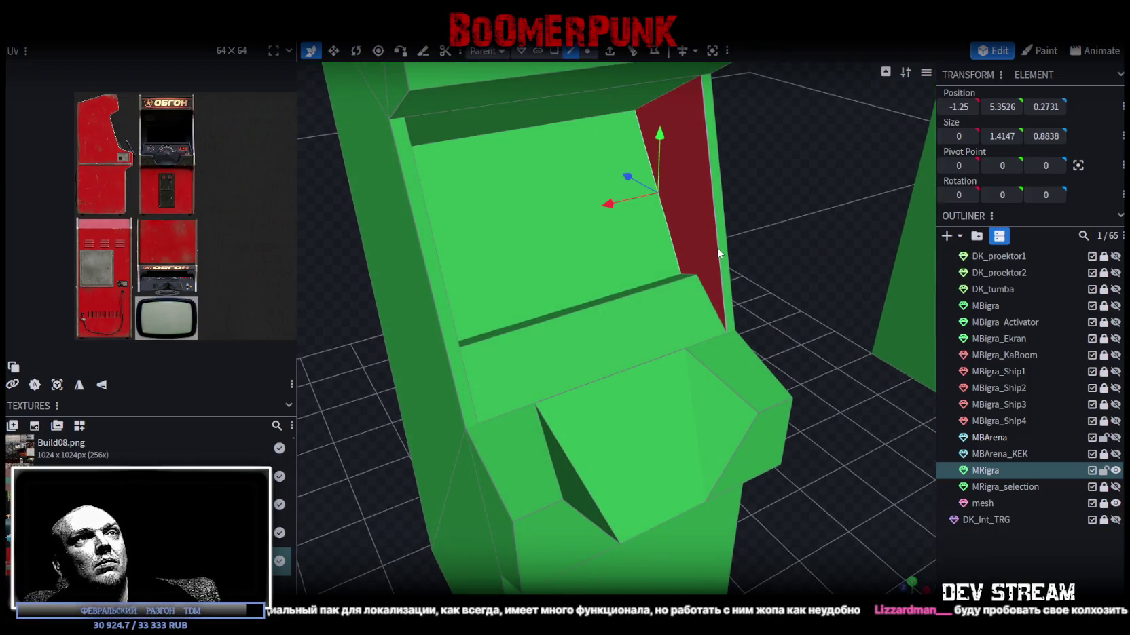
{"action": "mouse_move", "coordinate": [726, 252]}
{"action": "left_mouse_down"}
{"action": "mouse_move", "coordinate": [753, 270]}
{"action": "mouse_move", "coordinate": [609, 227]}
{"action": "left_mouse_up"}
{"action": "left_click", "coordinate": [599, 222]}
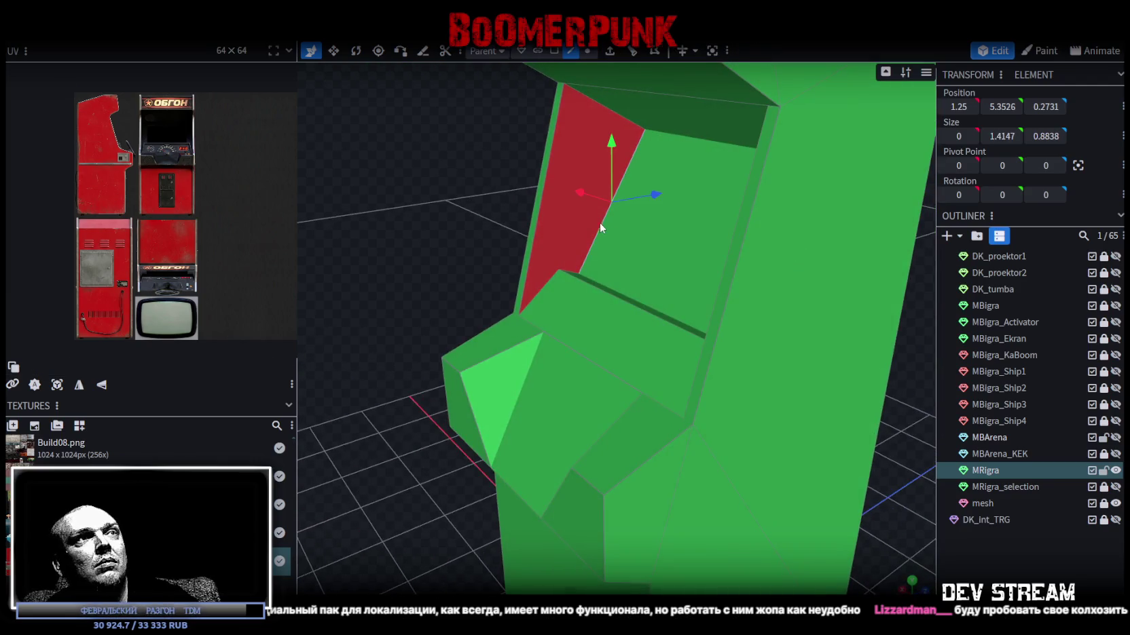
{"action": "mouse_move", "coordinate": [516, 198]}
{"action": "left_mouse_down"}
{"action": "mouse_move", "coordinate": [469, 175]}
{"action": "mouse_move", "coordinate": [678, 184]}
{"action": "mouse_move", "coordinate": [508, 171]}
{"action": "mouse_move", "coordinate": [571, 175]}
{"action": "mouse_move", "coordinate": [591, 142]}
{"action": "mouse_move", "coordinate": [562, 104]}
{"action": "mouse_move", "coordinate": [535, 148]}
{"action": "mouse_move", "coordinate": [615, 159]}
{"action": "mouse_move", "coordinate": [547, 124]}
{"action": "mouse_move", "coordinate": [514, 157]}
{"action": "mouse_move", "coordinate": [643, 283]}
{"action": "left_mouse_up"}
{"action": "scroll", "coordinate": [678, 185], "scroll_direction": "down", "scroll_amount": 5}
{"action": "left_click_drag", "start_coordinate": [734, 365], "coordinate": [728, 334]}
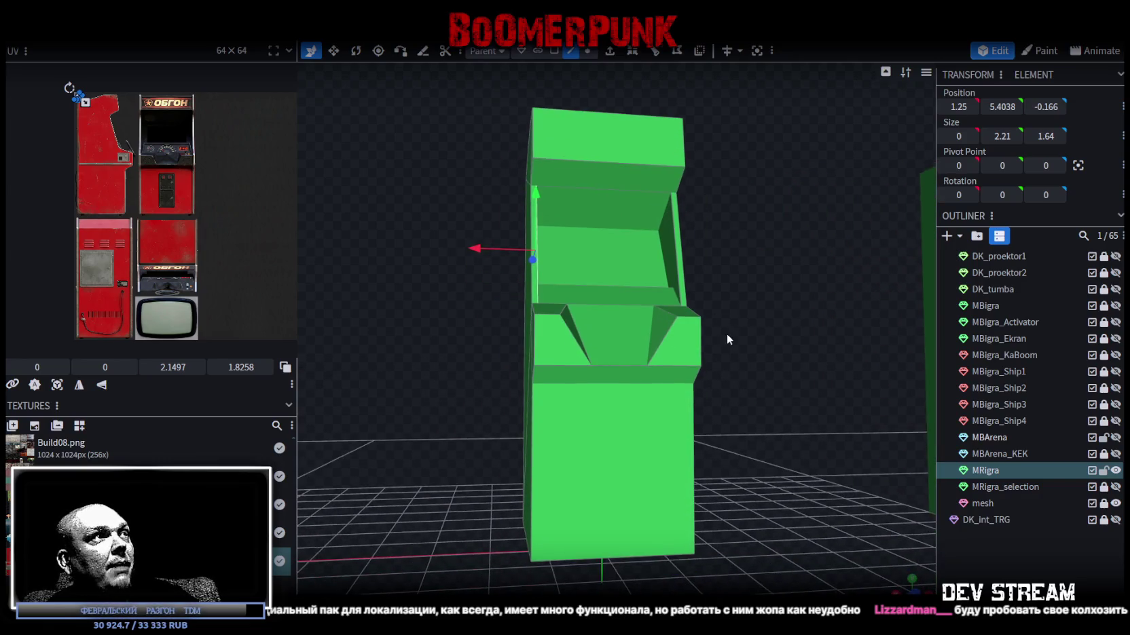
{"action": "scroll", "coordinate": [152, 148], "scroll_direction": "up", "scroll_amount": 5}
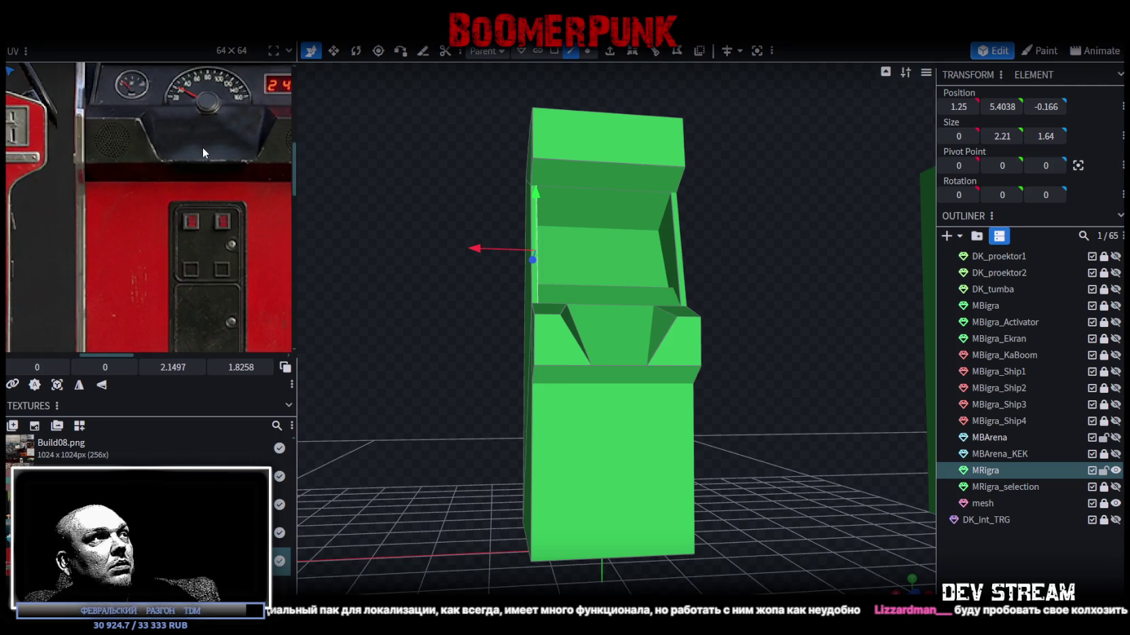
{"action": "scroll", "coordinate": [203, 158], "scroll_direction": "down", "scroll_amount": 1}
{"action": "mouse_move", "coordinate": [435, 354]}
{"action": "left_mouse_down"}
{"action": "mouse_move", "coordinate": [521, 366]}
{"action": "mouse_move", "coordinate": [474, 361]}
{"action": "mouse_move", "coordinate": [482, 335]}
{"action": "left_mouse_up"}
{"action": "scroll", "coordinate": [521, 370], "scroll_direction": "down", "scroll_amount": 3}
{"action": "scroll", "coordinate": [482, 334], "scroll_direction": "up", "scroll_amount": 2}
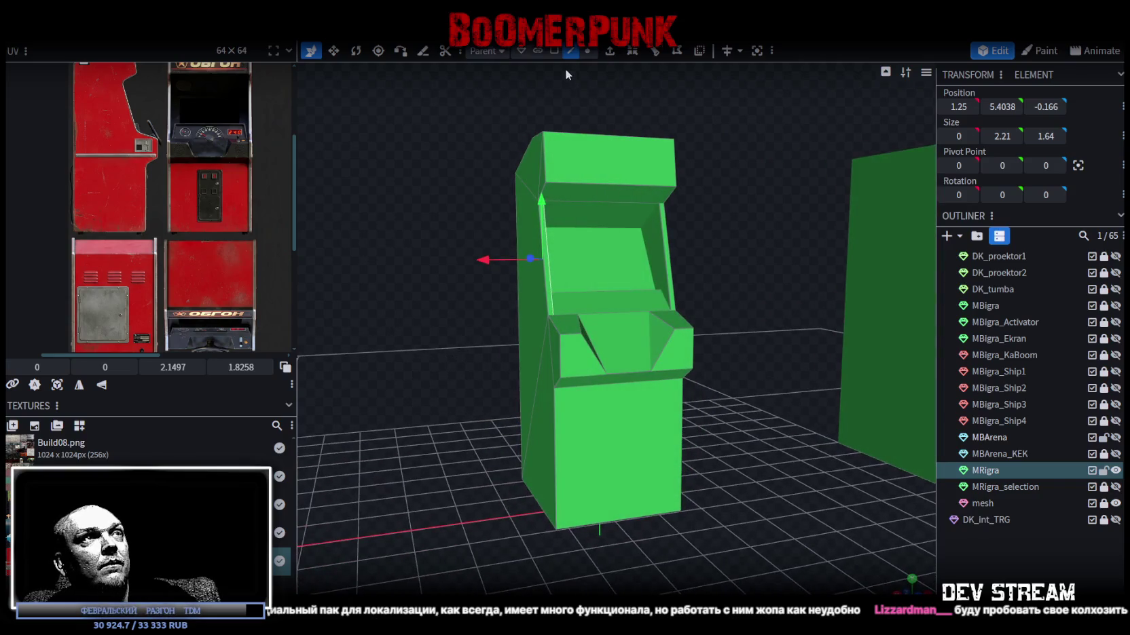
- Select the whole cabinet mesh and project its UVs from the flat front view
{"action": "left_click", "coordinate": [554, 51]}
{"action": "double_click", "coordinate": [644, 213]}
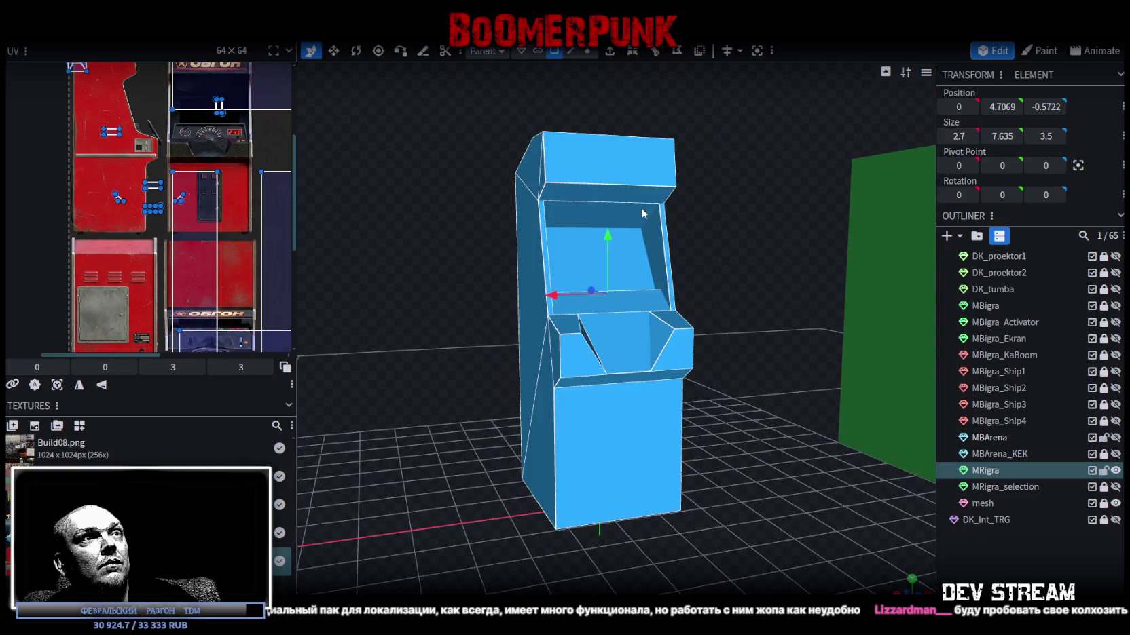
{"action": "left_click", "coordinate": [910, 582]}
{"action": "scroll", "coordinate": [750, 517], "scroll_direction": "down", "scroll_amount": 4}
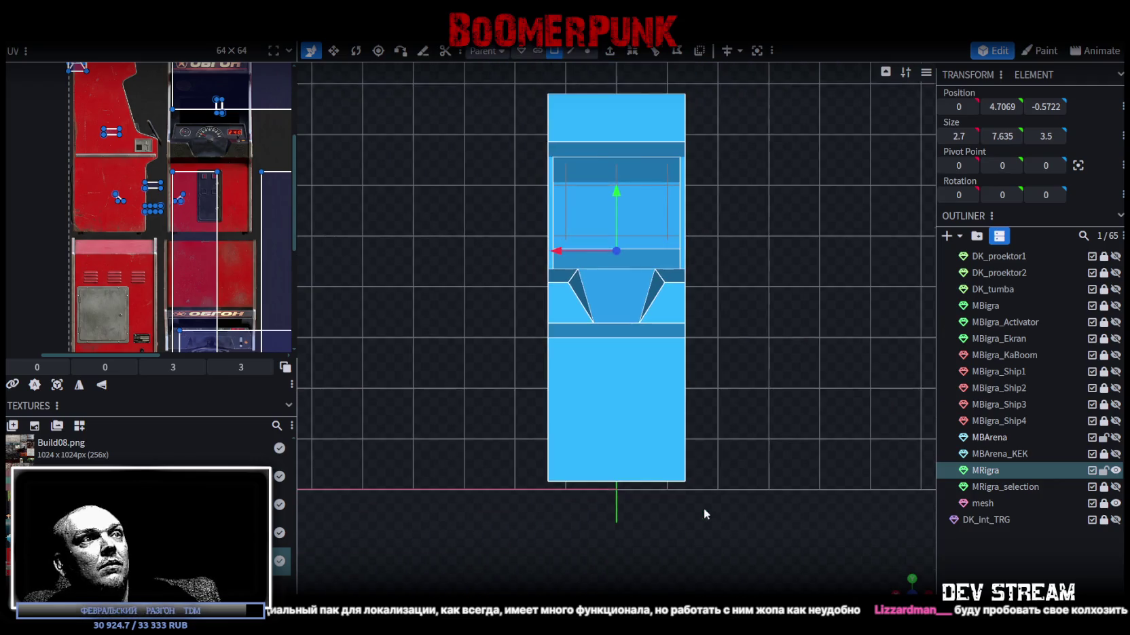
{"action": "left_click", "coordinate": [60, 386]}
{"action": "scroll", "coordinate": [187, 239], "scroll_direction": "down", "scroll_amount": 3}
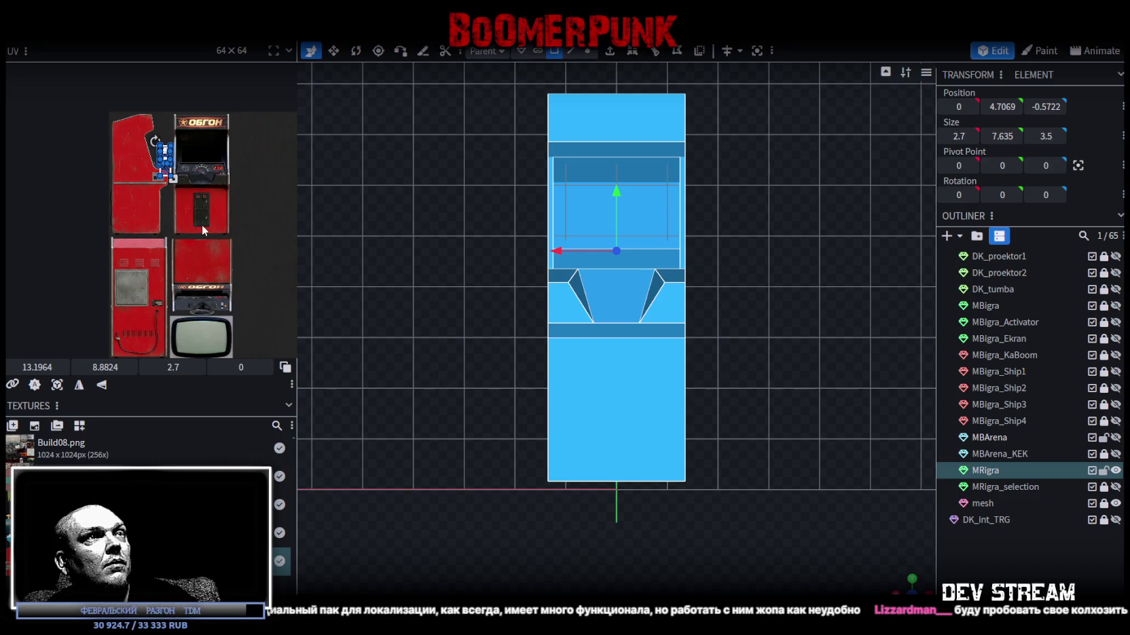
- Return to a perspective view, then make Photoshop's Group 4 cabinet artwork visible
{"action": "mouse_move", "coordinate": [908, 586]}
{"action": "left_mouse_down"}
{"action": "mouse_move", "coordinate": [798, 480]}
{"action": "mouse_move", "coordinate": [708, 453]}
{"action": "mouse_move", "coordinate": [724, 448]}
{"action": "mouse_move", "coordinate": [710, 457]}
{"action": "left_mouse_up"}
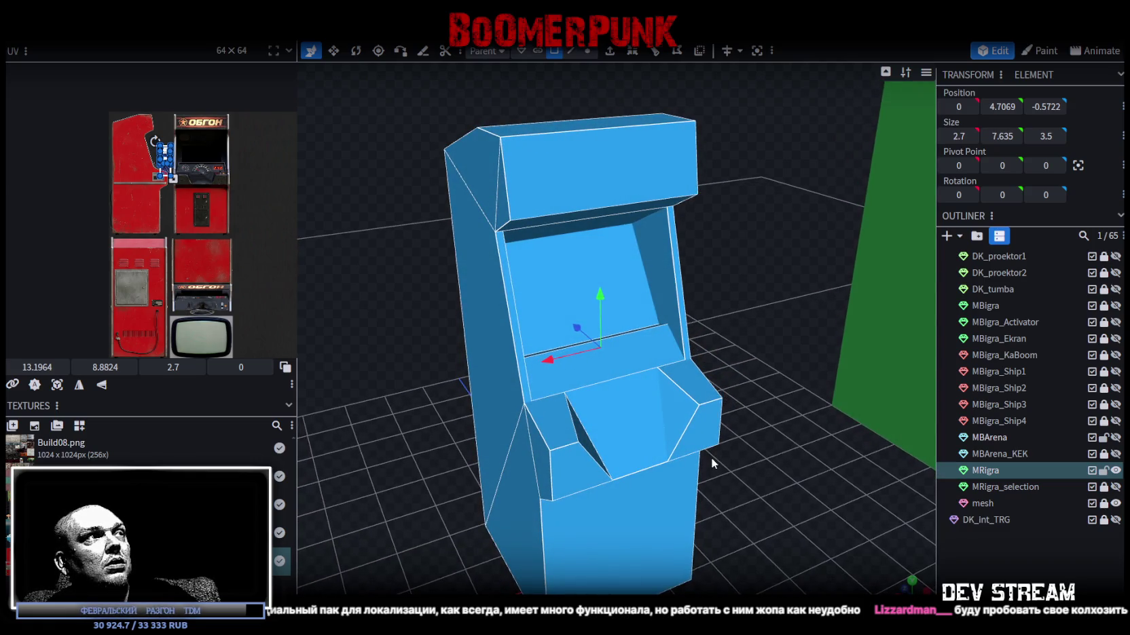
{"action": "left_click_drag", "start_coordinate": [710, 457], "coordinate": [717, 447]}
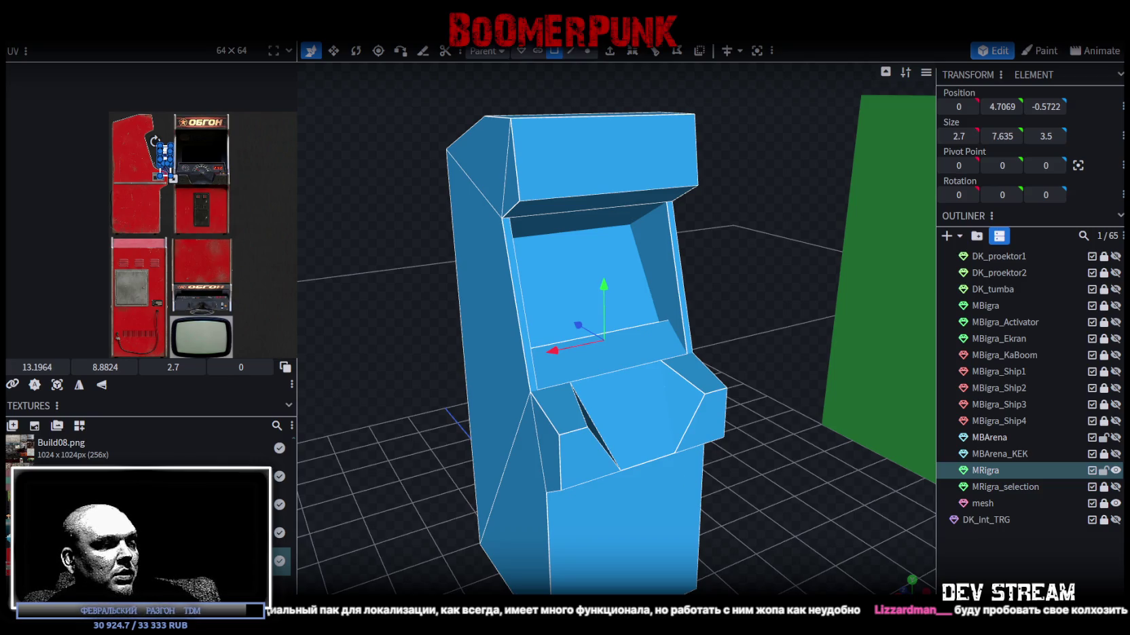
{"action": "key", "text": "alt+Tab"}
{"action": "left_click", "coordinate": [940, 480]}
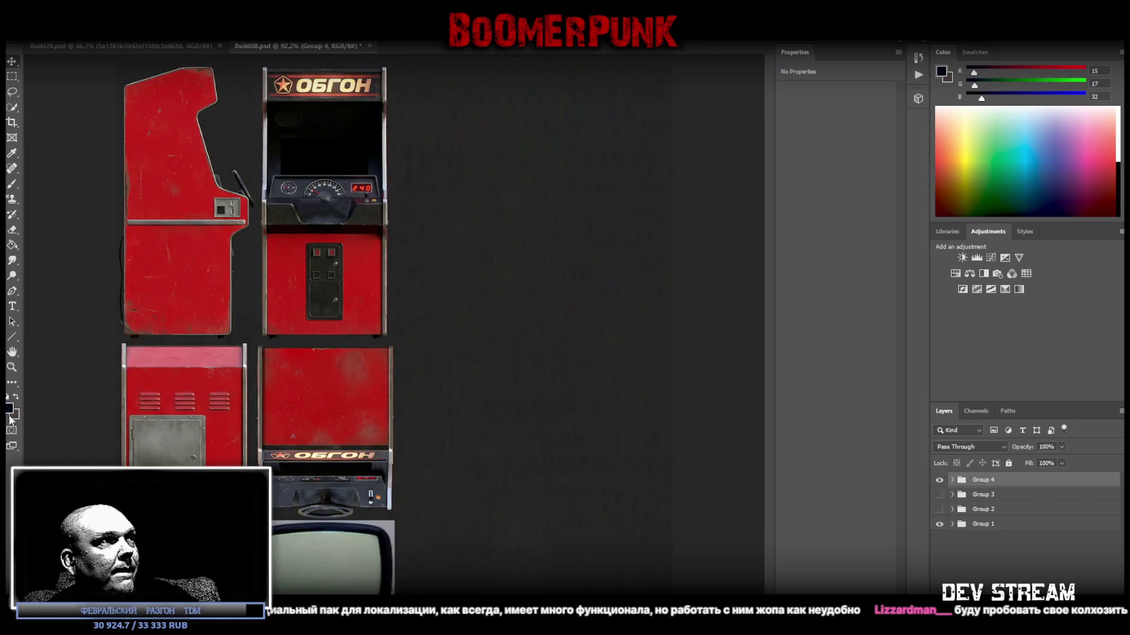
- Expand Group 4 and open Layer 127's TV image as its own document
{"action": "left_click", "coordinate": [296, 563]}
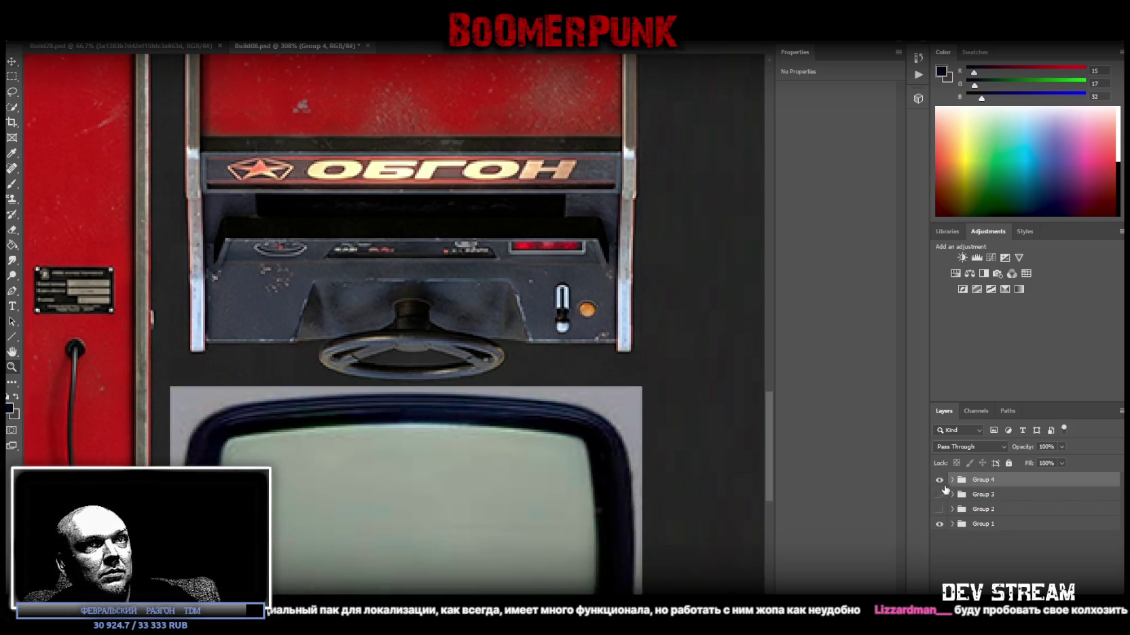
{"action": "left_click", "coordinate": [952, 480]}
{"action": "scroll", "coordinate": [1033, 543], "scroll_direction": "up", "scroll_amount": 3}
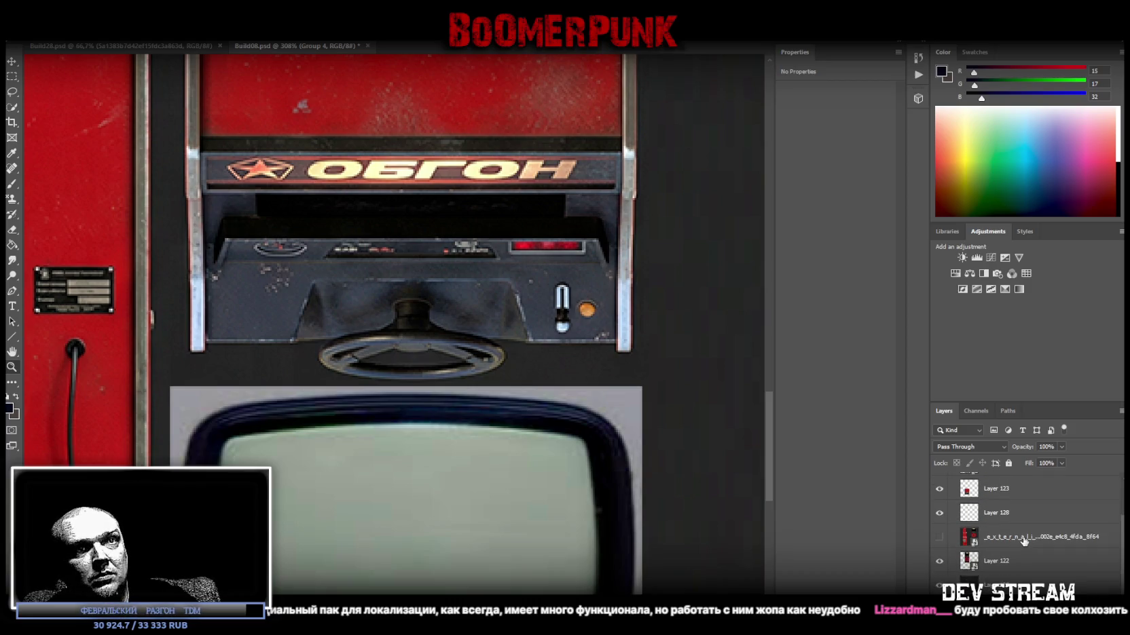
{"action": "left_click", "coordinate": [968, 492]}
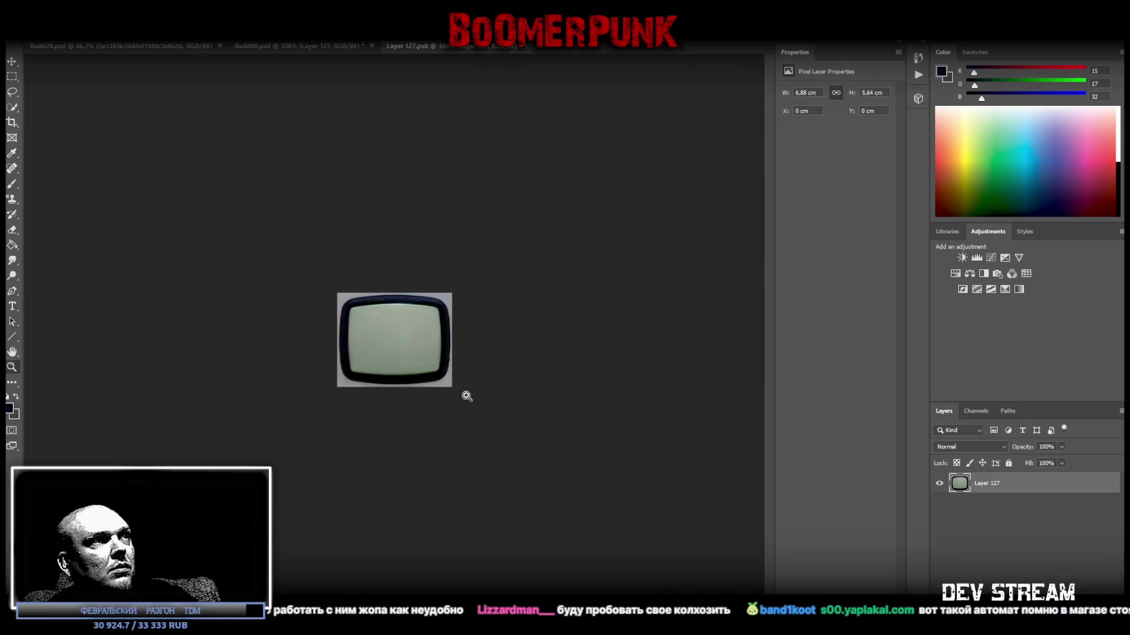
{"action": "left_click", "coordinate": [395, 329]}
- Erase the grey background along the TV bezel's top edge to transparency
{"action": "left_click", "coordinate": [454, 322]}
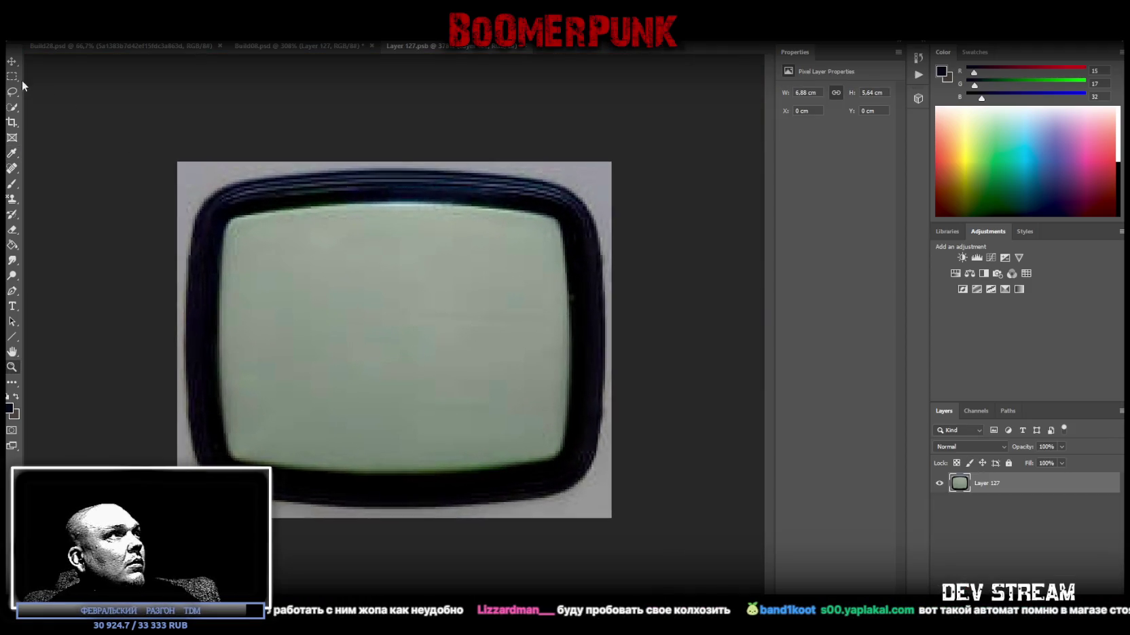
{"action": "left_click", "coordinate": [12, 168]}
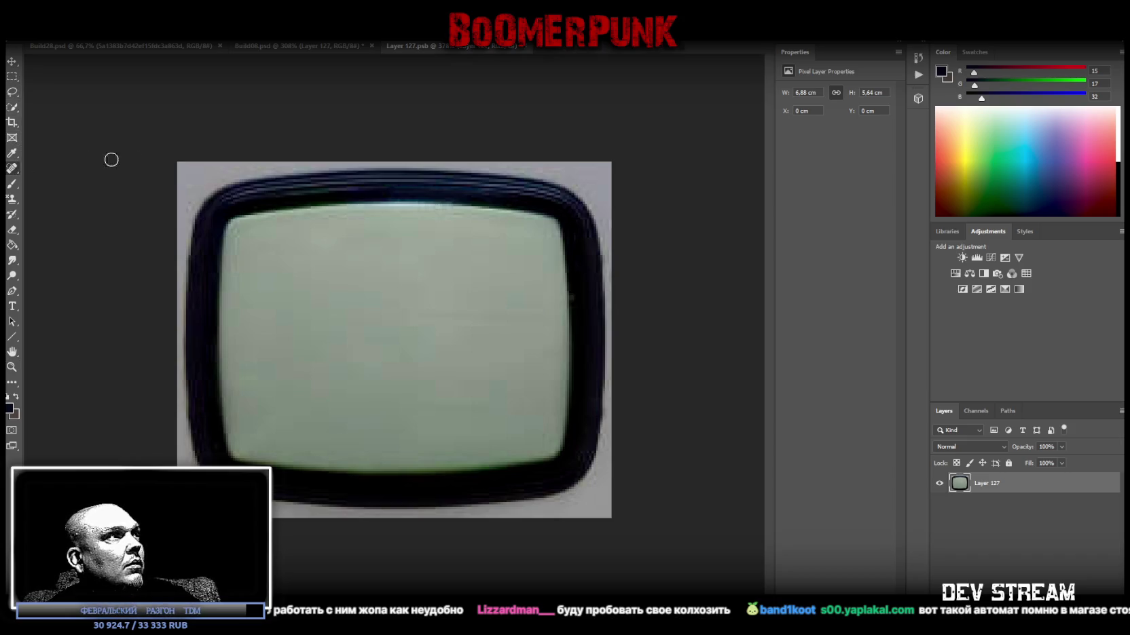
{"action": "left_click_drag", "start_coordinate": [182, 171], "coordinate": [174, 171]}
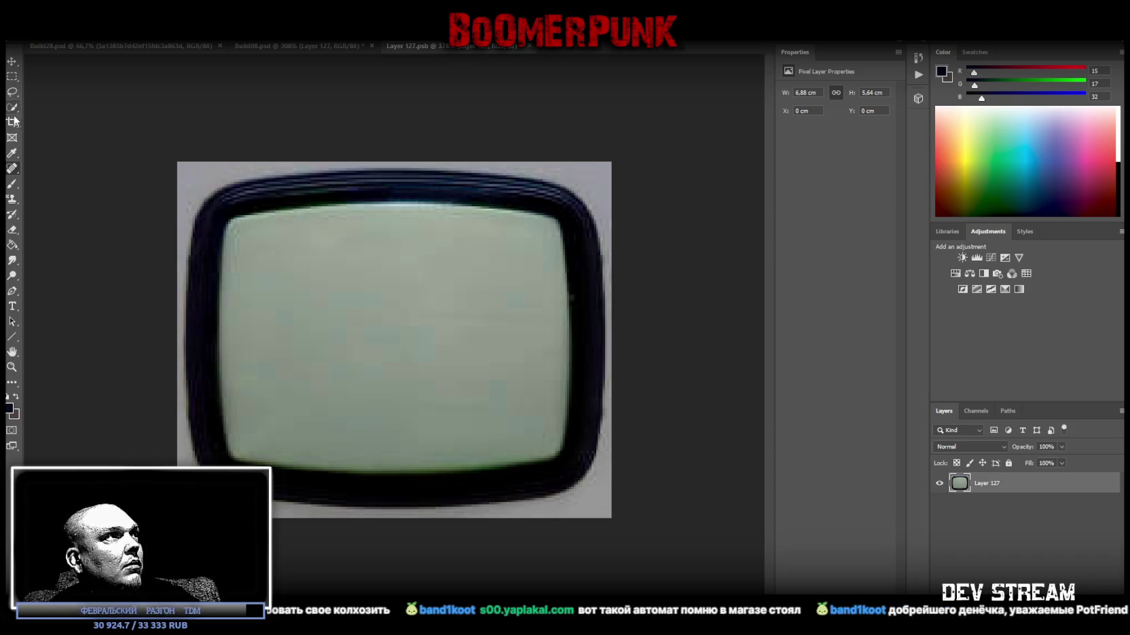
{"action": "left_click", "coordinate": [13, 231]}
{"action": "mouse_move", "coordinate": [172, 162]}
{"action": "left_mouse_down"}
{"action": "mouse_move", "coordinate": [224, 156]}
{"action": "mouse_move", "coordinate": [213, 175]}
{"action": "mouse_move", "coordinate": [299, 157]}
{"action": "left_mouse_up"}
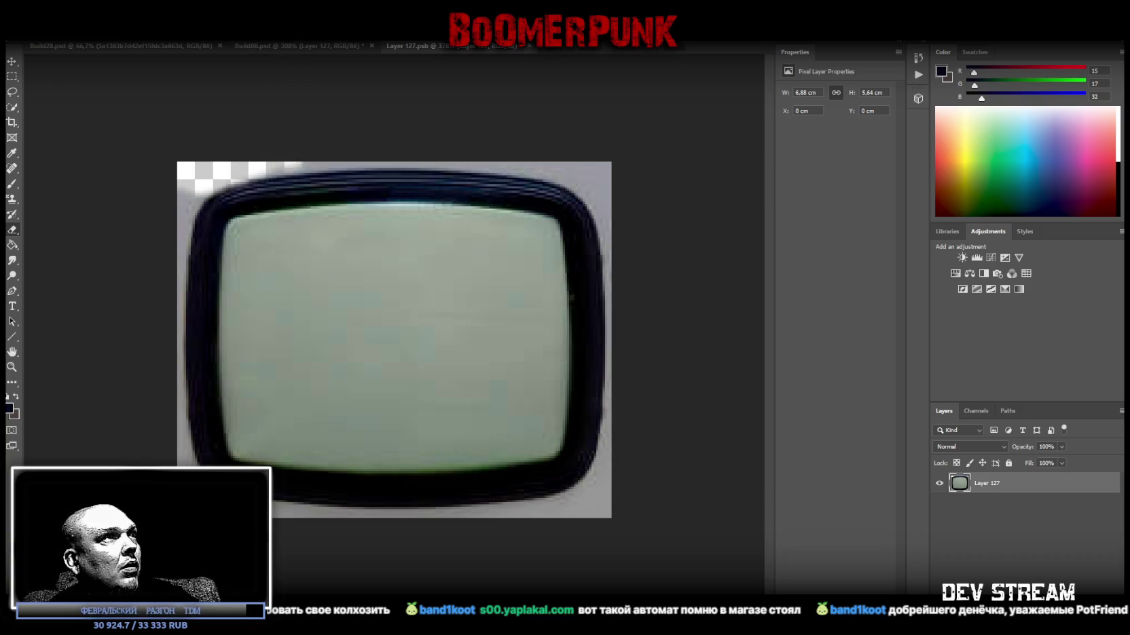
{"action": "key", "text": "ctrl+z"}
{"action": "mouse_move", "coordinate": [166, 168]}
{"action": "left_mouse_down"}
{"action": "mouse_move", "coordinate": [423, 155]}
{"action": "mouse_move", "coordinate": [639, 173]}
{"action": "mouse_move", "coordinate": [527, 163]}
{"action": "mouse_move", "coordinate": [590, 180]}
{"action": "mouse_move", "coordinate": [611, 200]}
{"action": "mouse_move", "coordinate": [589, 182]}
{"action": "mouse_move", "coordinate": [621, 282]}
{"action": "mouse_move", "coordinate": [621, 466]}
{"action": "mouse_move", "coordinate": [615, 381]}
{"action": "mouse_move", "coordinate": [601, 534]}
{"action": "mouse_move", "coordinate": [613, 461]}
{"action": "mouse_move", "coordinate": [590, 499]}
{"action": "mouse_move", "coordinate": [554, 518]}
{"action": "mouse_move", "coordinate": [573, 499]}
{"action": "mouse_move", "coordinate": [497, 523]}
{"action": "mouse_move", "coordinate": [265, 521]}
{"action": "left_mouse_up"}
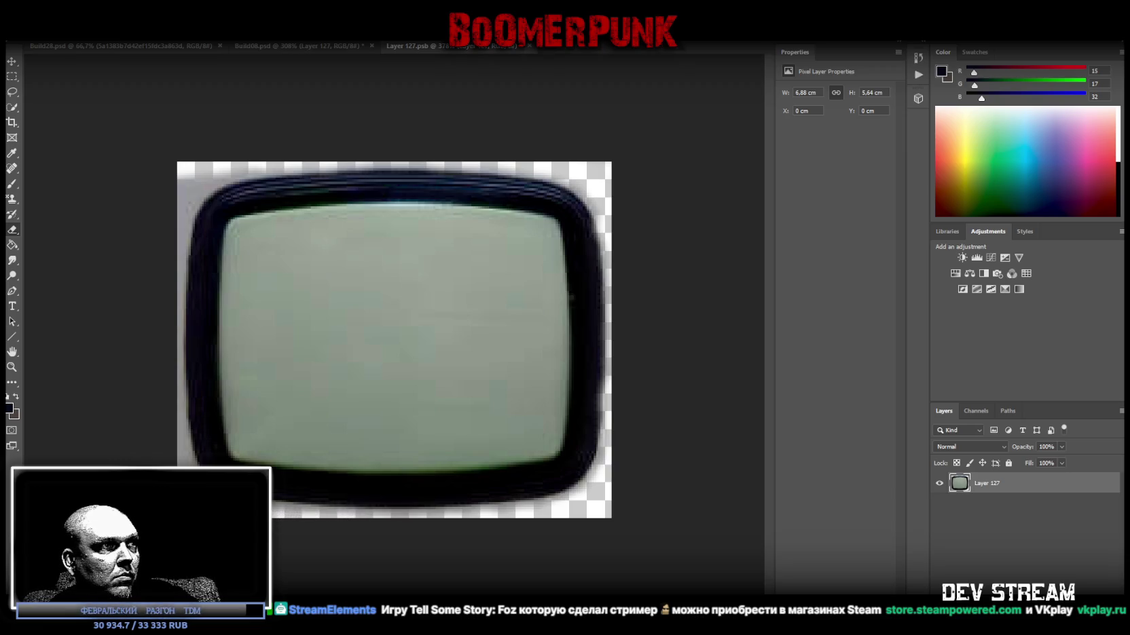
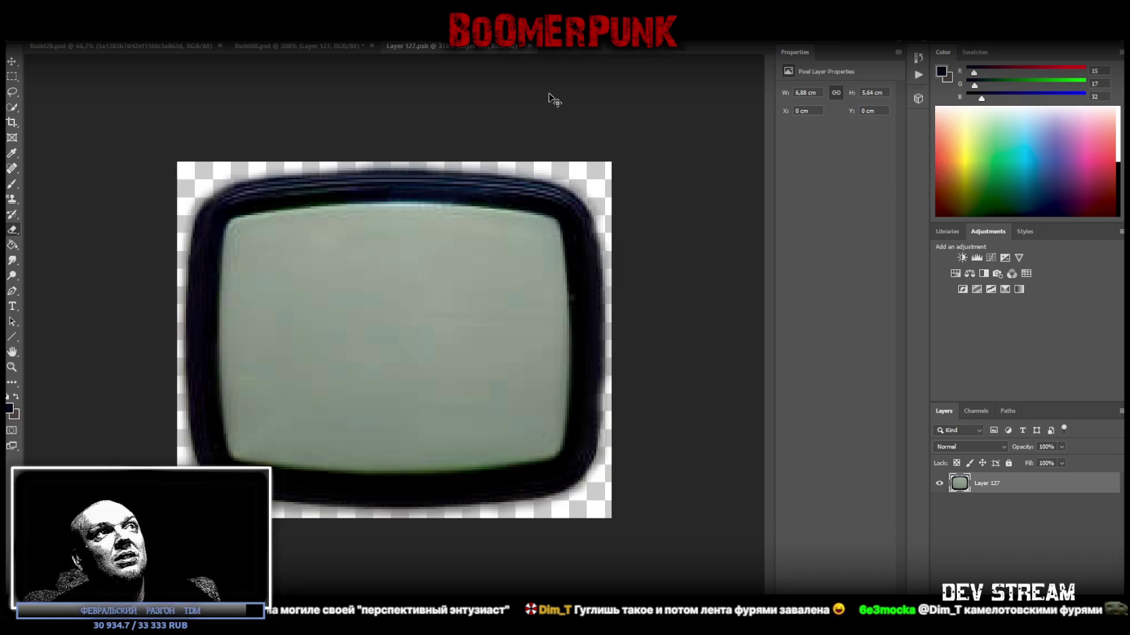
- Return to Build08, reopen the Layer 127 TV smart object and zoom in on the TV
{"action": "left_click", "coordinate": [529, 45]}
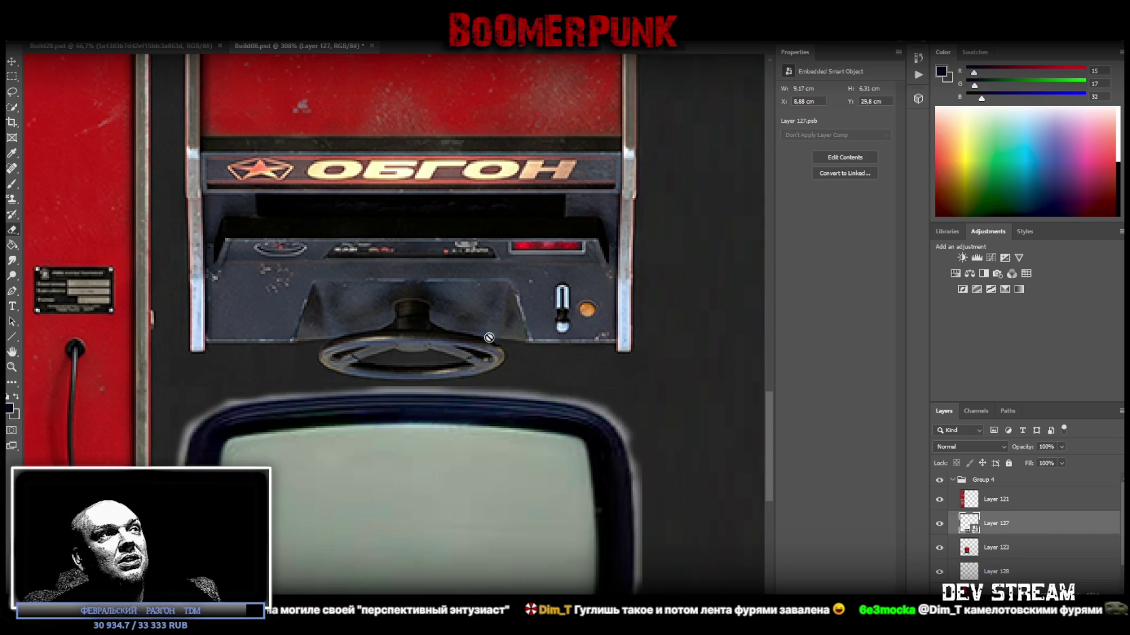
{"action": "scroll", "coordinate": [525, 453], "scroll_direction": "down", "scroll_amount": 3}
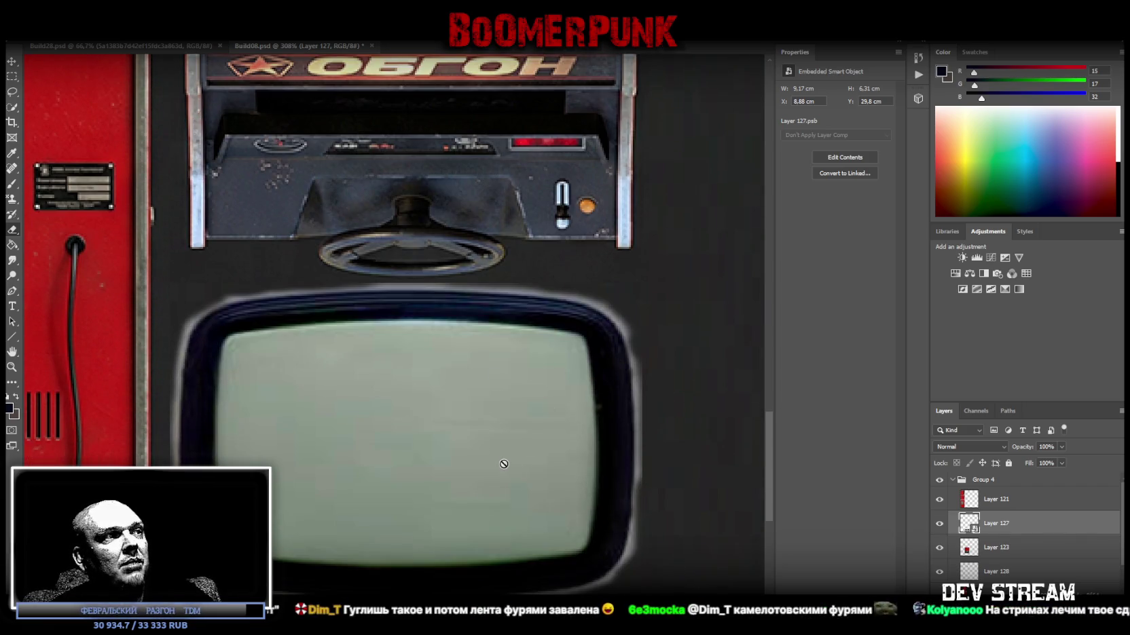
{"action": "left_click", "coordinate": [155, 46]}
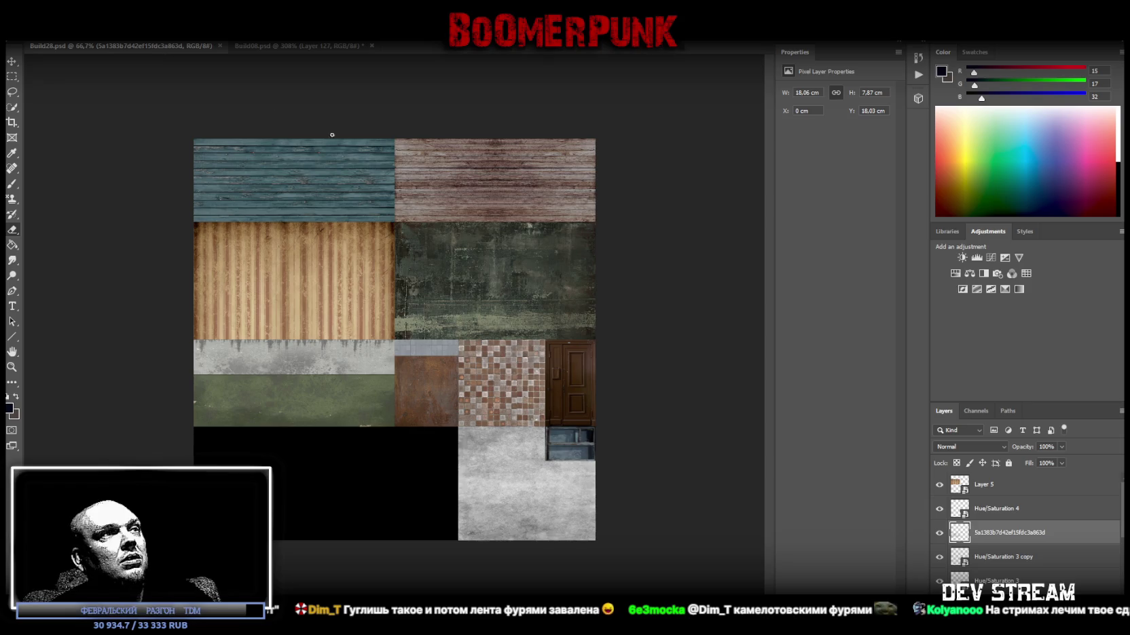
{"action": "left_click", "coordinate": [243, 47]}
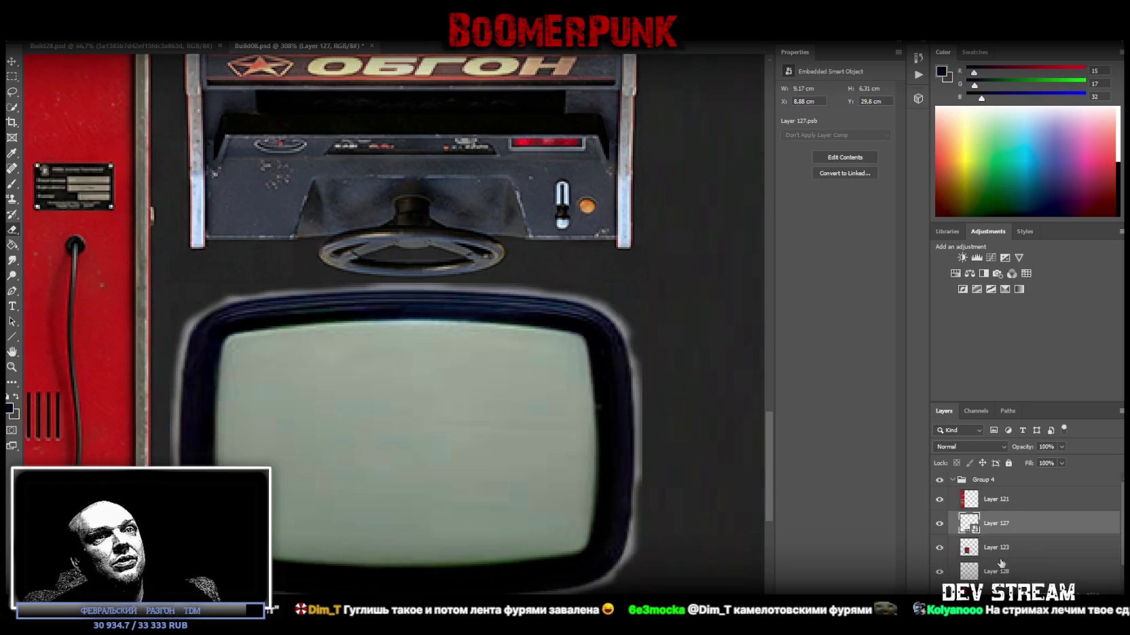
{"action": "double_click", "coordinate": [968, 526]}
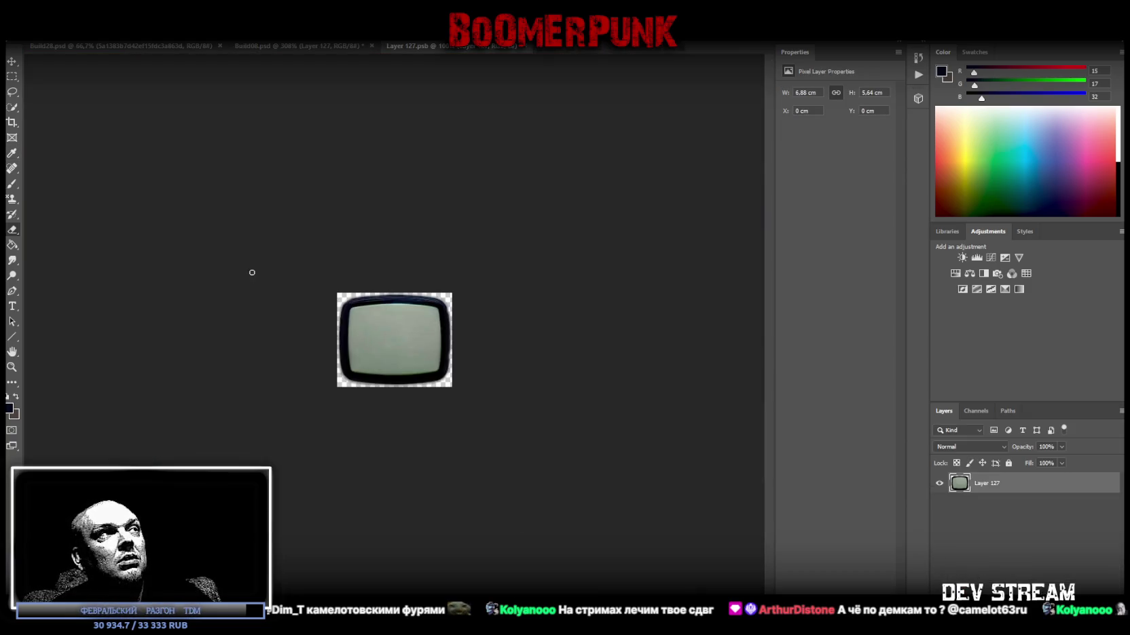
{"action": "left_click", "coordinate": [11, 366]}
{"action": "mouse_move", "coordinate": [265, 333]}
{"action": "left_mouse_down"}
{"action": "mouse_move", "coordinate": [392, 336]}
{"action": "mouse_move", "coordinate": [378, 340]}
{"action": "mouse_move", "coordinate": [405, 363]}
{"action": "left_mouse_up"}
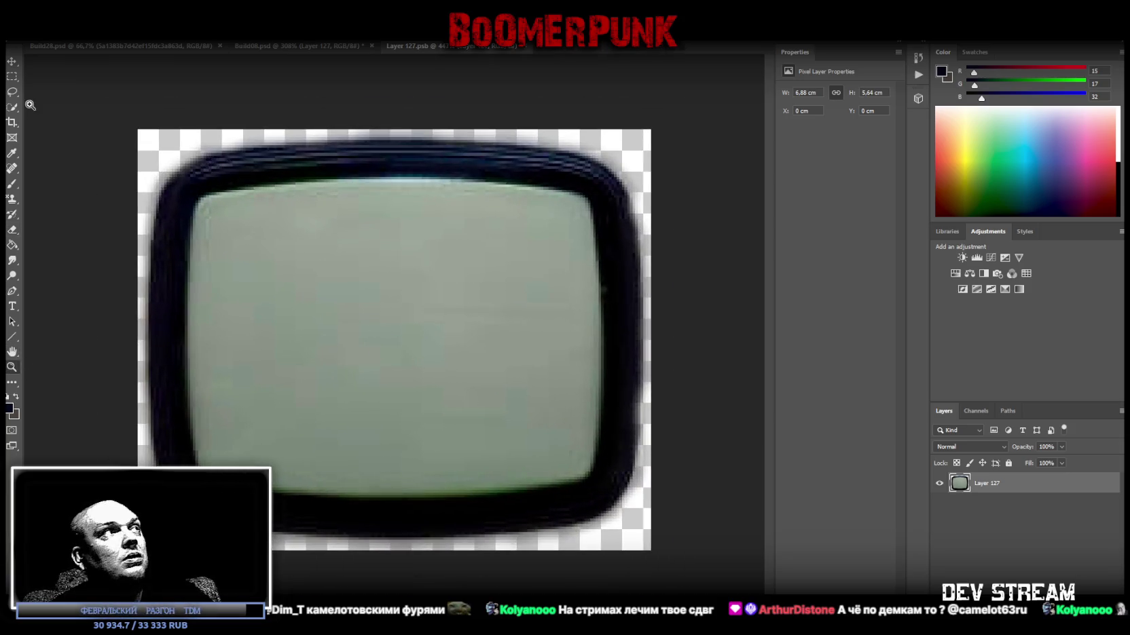
- Trace the TV with Polygonal Lasso, cut it to its own layer, and close the .psb
{"action": "right_click", "coordinate": [11, 92]}
{"action": "left_click", "coordinate": [43, 103]}
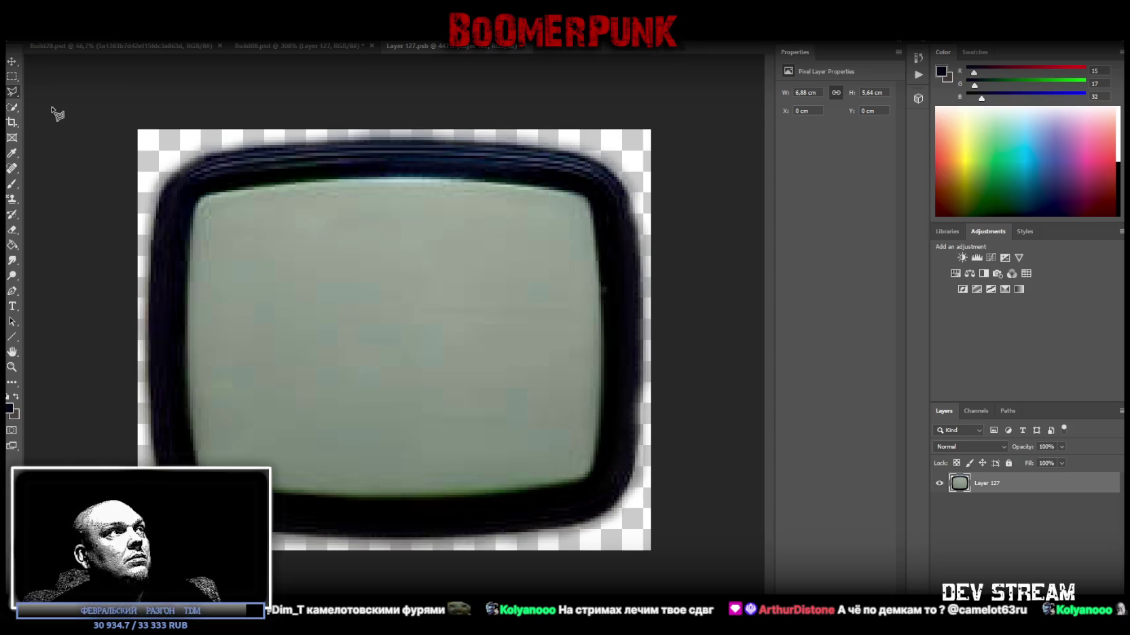
{"action": "mouse_move", "coordinate": [255, 152]}
{"action": "left_mouse_down"}
{"action": "mouse_move", "coordinate": [524, 155]}
{"action": "mouse_move", "coordinate": [615, 180]}
{"action": "mouse_move", "coordinate": [642, 266]}
{"action": "mouse_move", "coordinate": [635, 458]}
{"action": "mouse_move", "coordinate": [612, 510]}
{"action": "mouse_move", "coordinate": [585, 529]}
{"action": "mouse_move", "coordinate": [463, 540]}
{"action": "mouse_move", "coordinate": [271, 529]}
{"action": "left_mouse_up"}
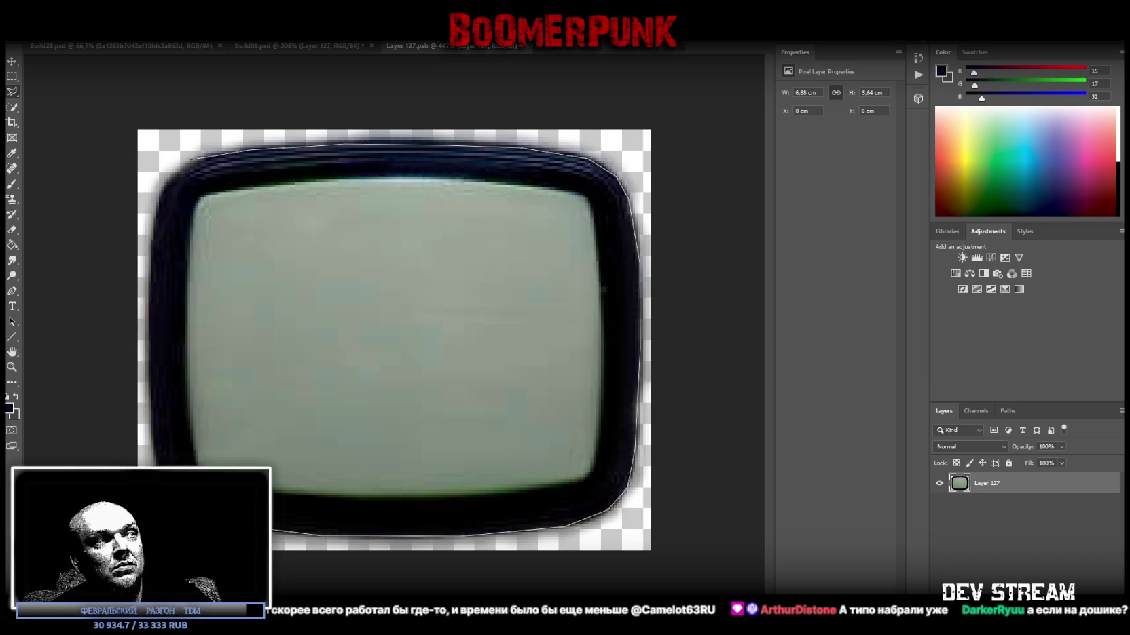
{"action": "mouse_move", "coordinate": [161, 472]}
{"action": "left_mouse_down"}
{"action": "mouse_move", "coordinate": [165, 258]}
{"action": "mouse_move", "coordinate": [153, 274]}
{"action": "mouse_move", "coordinate": [162, 198]}
{"action": "mouse_move", "coordinate": [194, 174]}
{"action": "mouse_move", "coordinate": [192, 162]}
{"action": "left_mouse_up"}
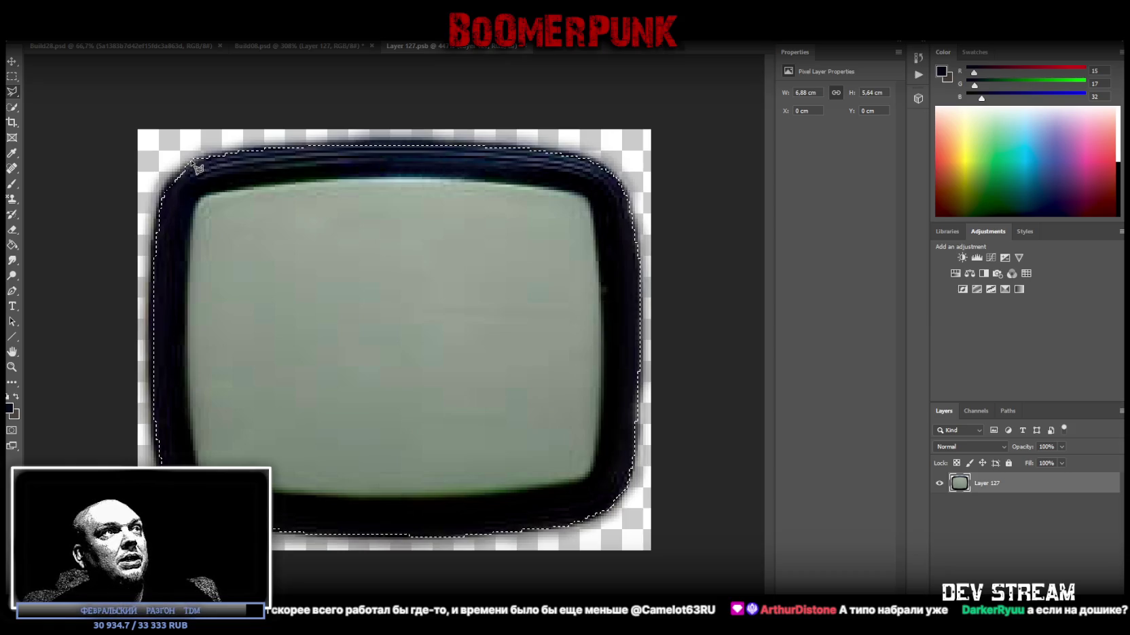
{"action": "right_click", "coordinate": [277, 247]}
{"action": "left_click", "coordinate": [346, 335]}
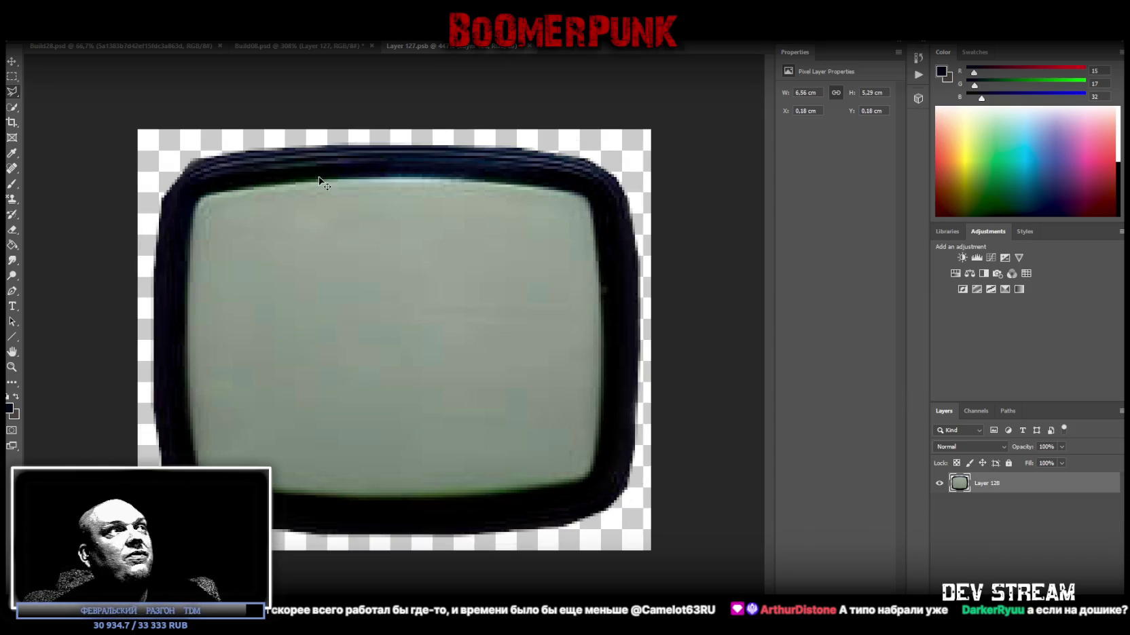
{"action": "left_click", "coordinate": [498, 50]}
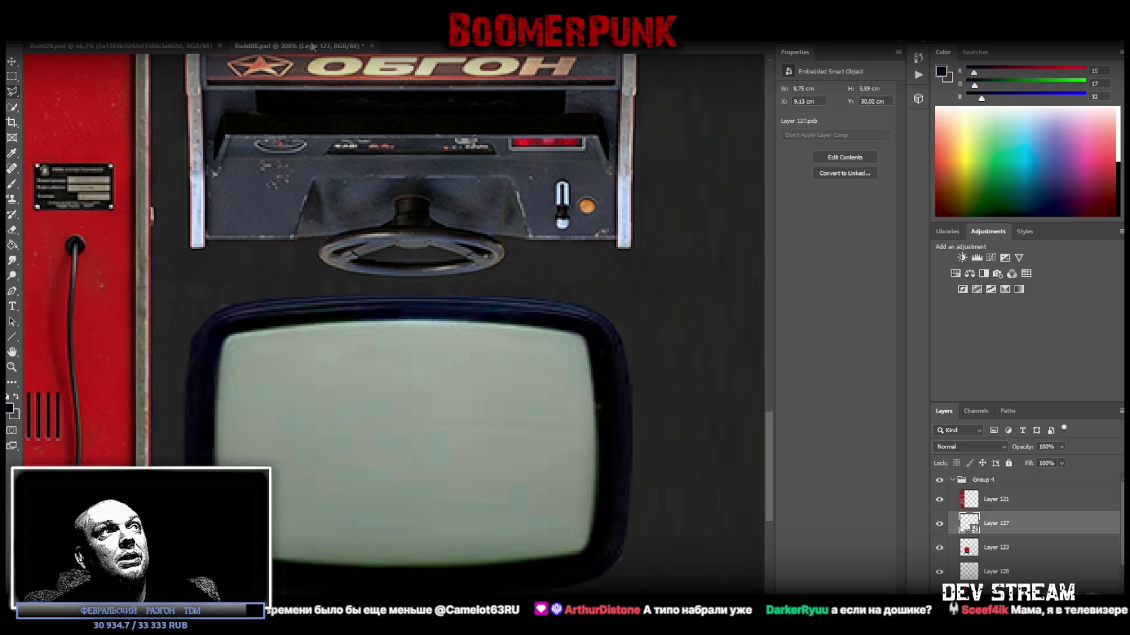
- Save Build08 and export the texture sheet as PNG, overwriting the existing texture file
{"action": "key", "text": "ctrl+s"}
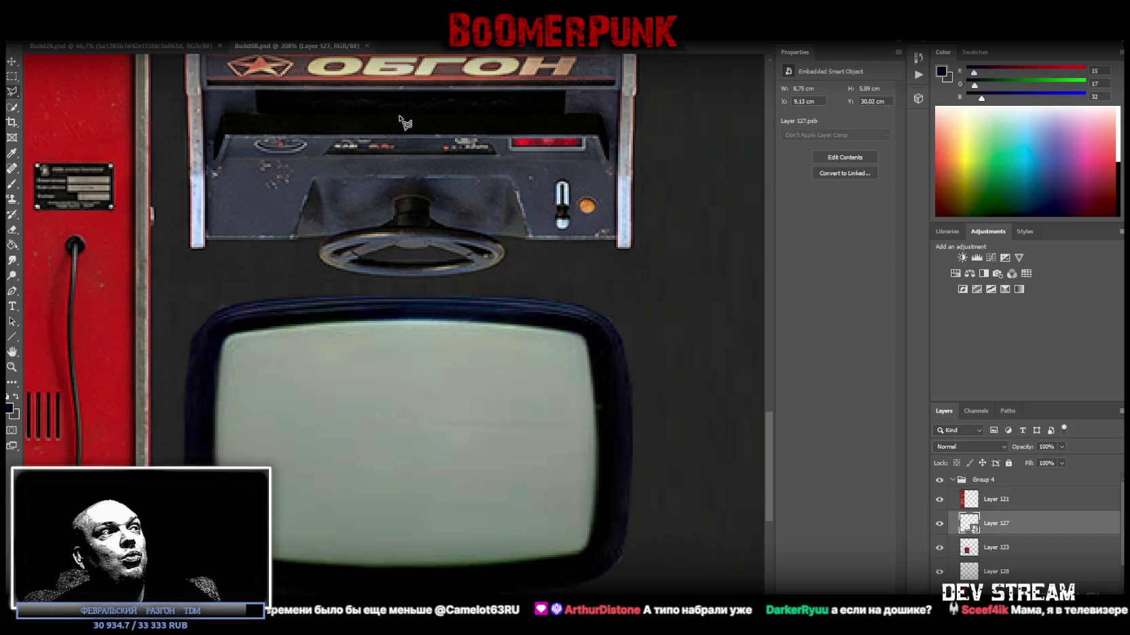
{"action": "left_click", "coordinate": [11, 367]}
{"action": "mouse_move", "coordinate": [277, 374]}
{"action": "left_mouse_down"}
{"action": "mouse_move", "coordinate": [209, 383]}
{"action": "mouse_move", "coordinate": [202, 374]}
{"action": "mouse_move", "coordinate": [244, 374]}
{"action": "left_mouse_up"}
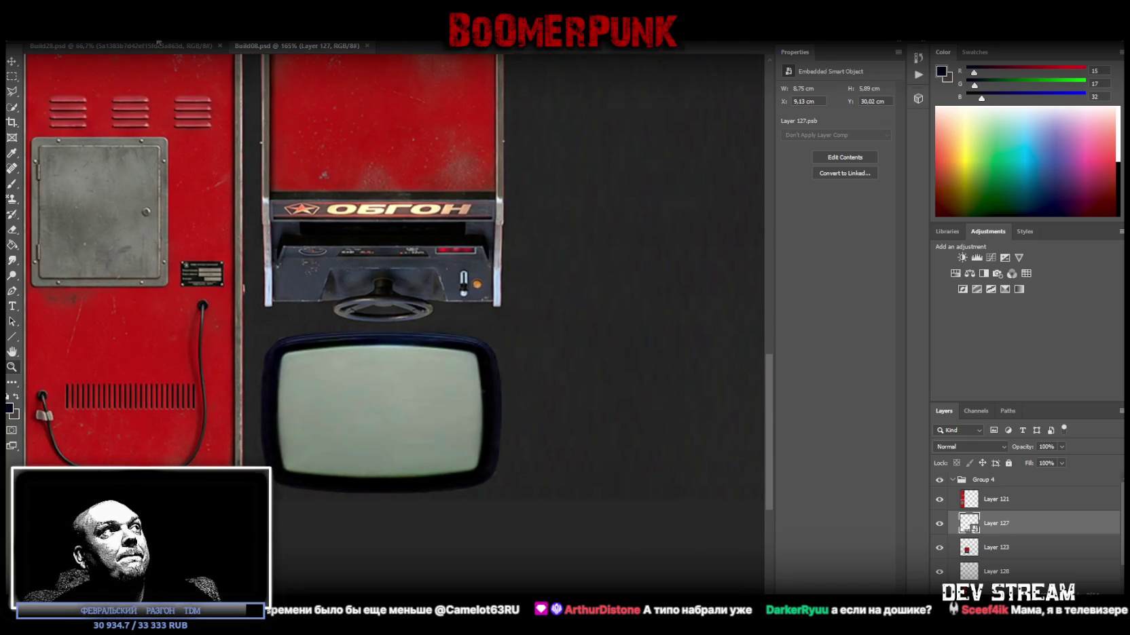
{"action": "left_click", "coordinate": [31, 34]}
{"action": "left_click", "coordinate": [68, 139]}
{"action": "left_click", "coordinate": [187, 384]}
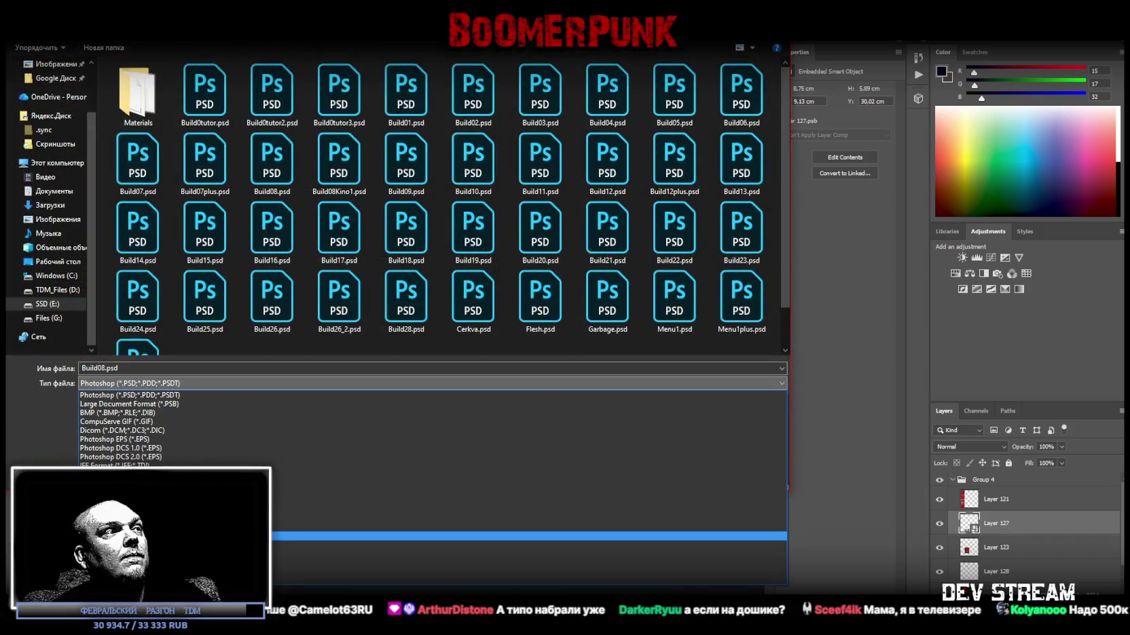
{"action": "left_click", "coordinate": [475, 544]}
{"action": "left_click", "coordinate": [260, 241]}
{"action": "double_click", "coordinate": [260, 241]}
{"action": "left_click", "coordinate": [592, 323]}
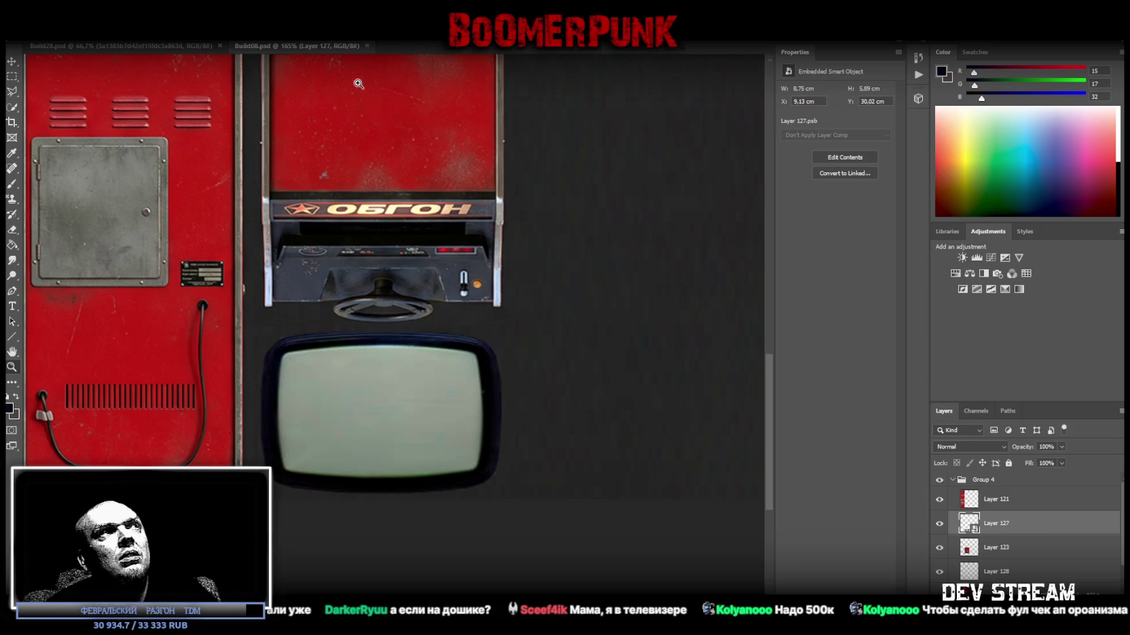
- Collapse and hide Group 4 to reveal the Group 1 building textures
{"action": "scroll", "coordinate": [555, 222], "scroll_direction": "down", "scroll_amount": 5}
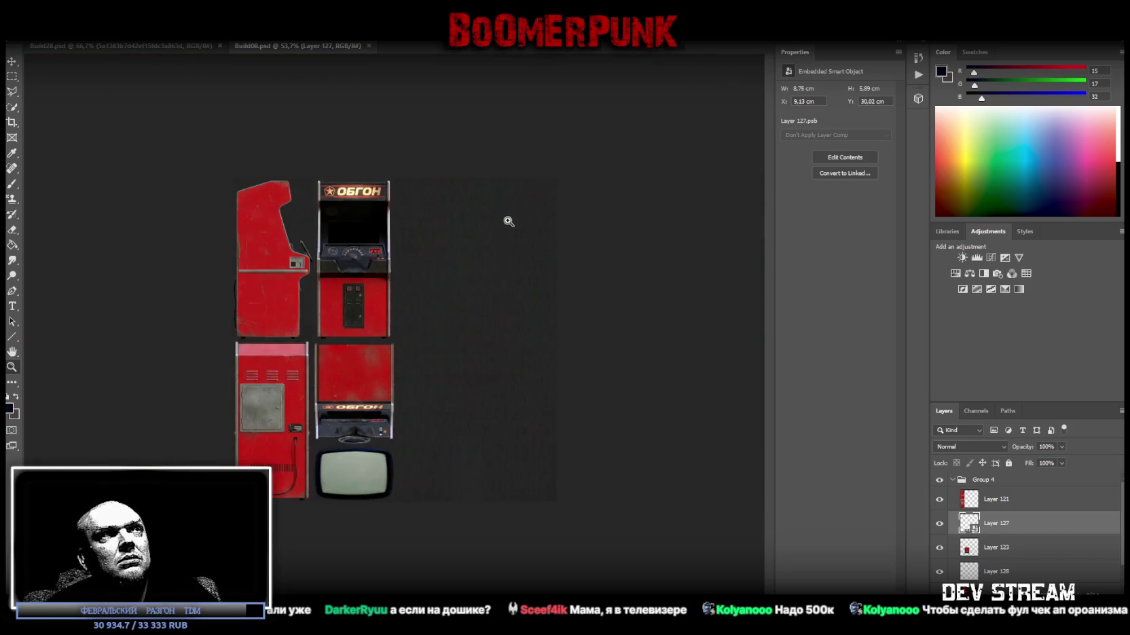
{"action": "scroll", "coordinate": [448, 321], "scroll_direction": "up", "scroll_amount": 1}
{"action": "scroll", "coordinate": [462, 340], "scroll_direction": "up", "scroll_amount": 2}
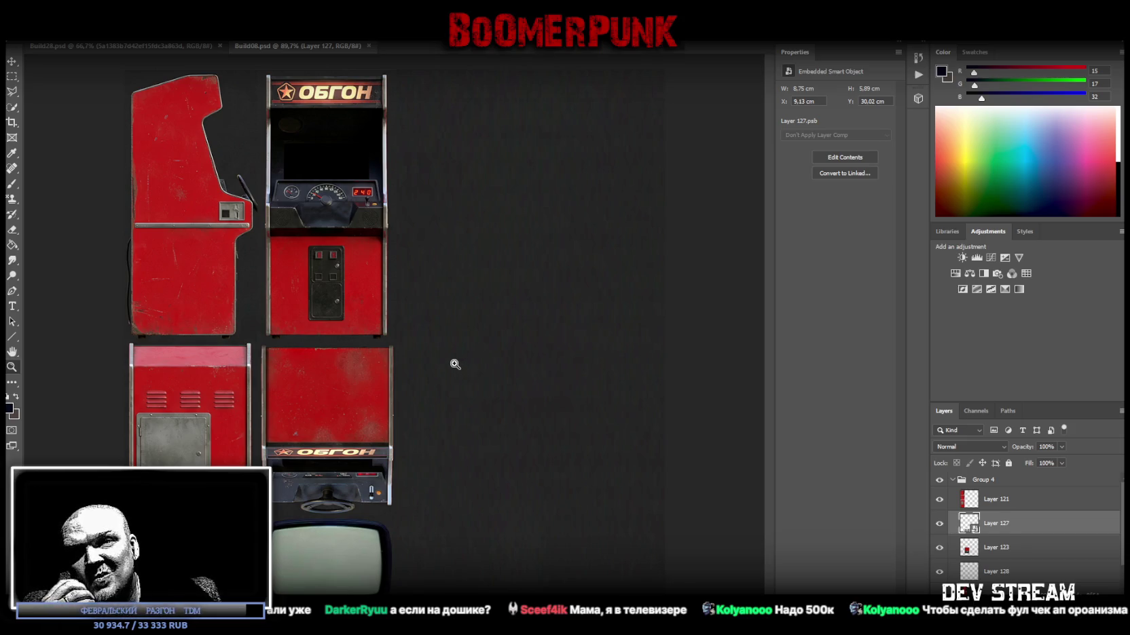
{"action": "mouse_move", "coordinate": [455, 364]}
{"action": "left_mouse_down"}
{"action": "mouse_move", "coordinate": [479, 356]}
{"action": "mouse_move", "coordinate": [456, 364]}
{"action": "mouse_move", "coordinate": [468, 367]}
{"action": "left_mouse_up"}
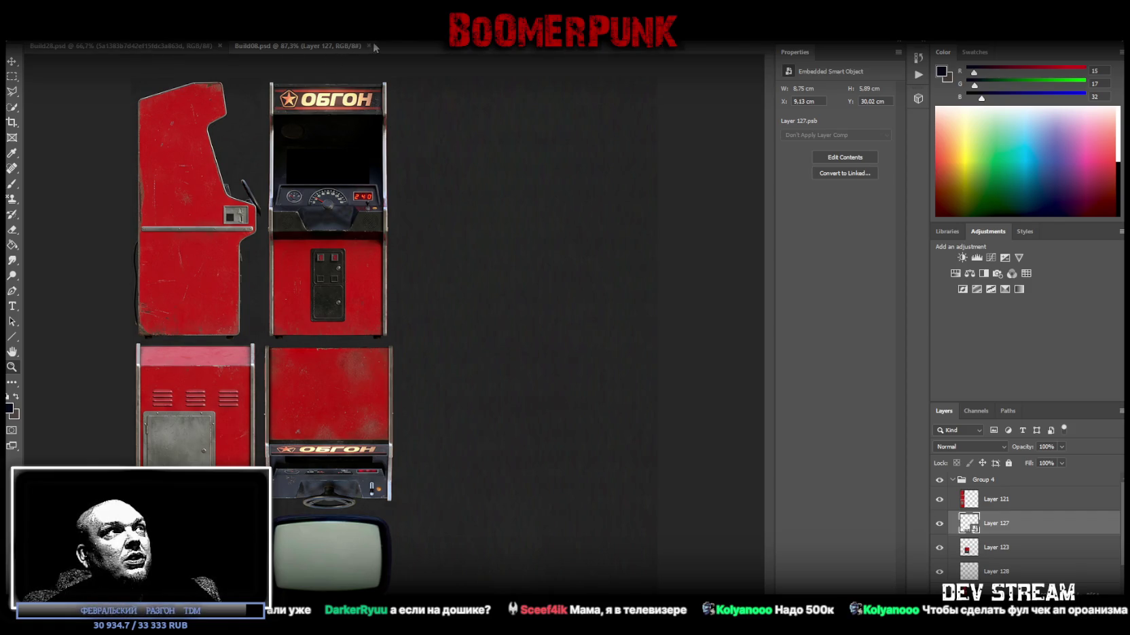
{"action": "left_click", "coordinate": [136, 46]}
{"action": "left_click", "coordinate": [290, 48]}
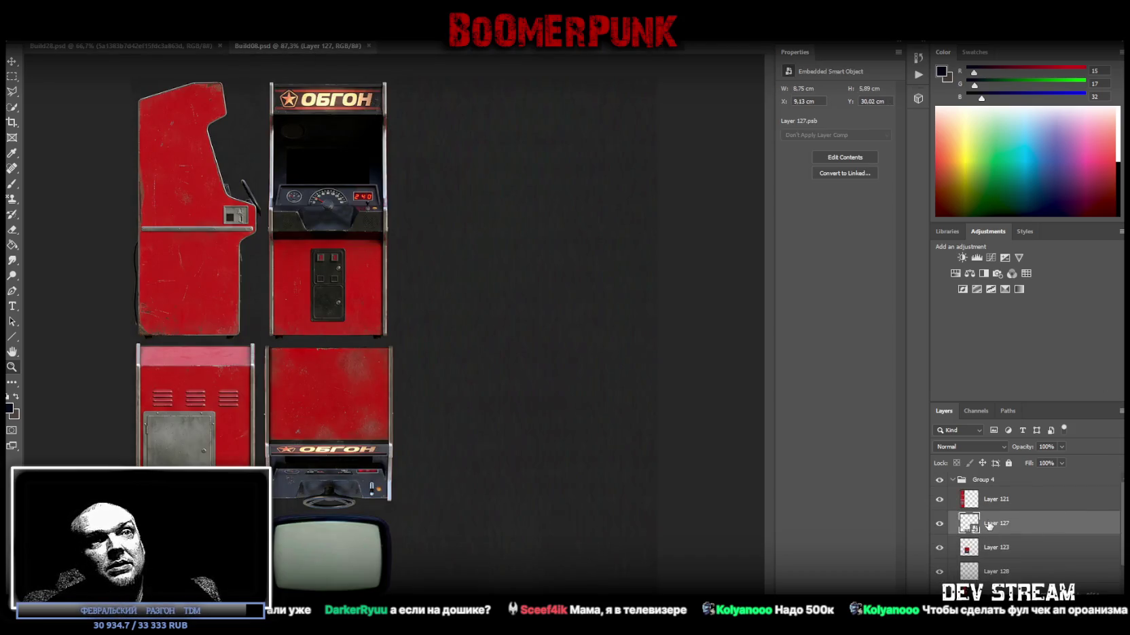
{"action": "left_click", "coordinate": [952, 480]}
{"action": "left_click", "coordinate": [940, 480]}
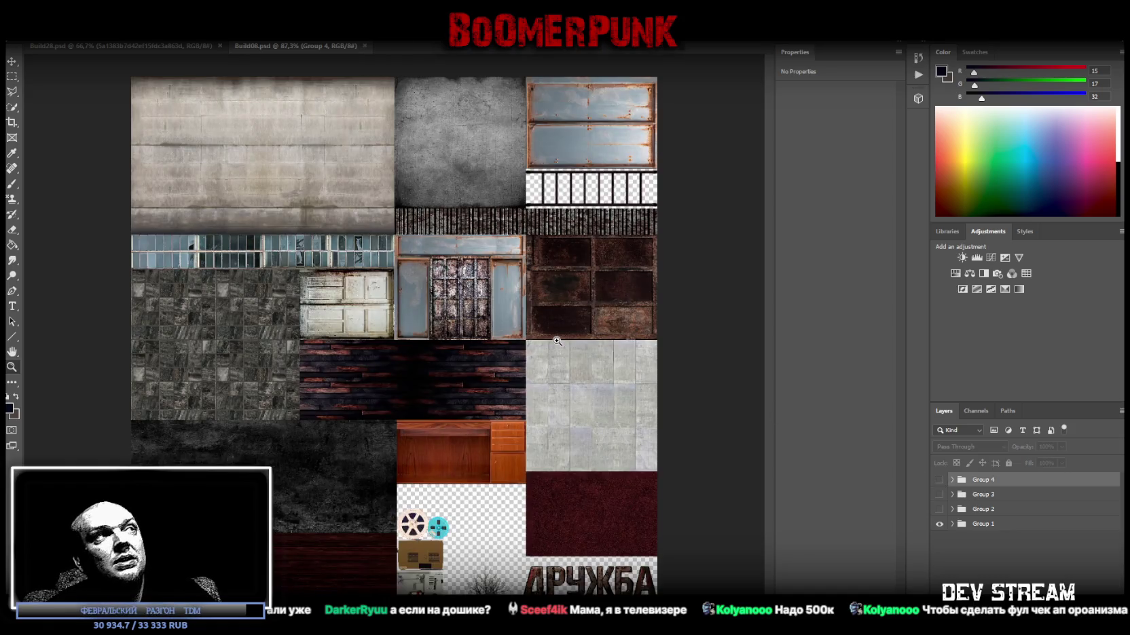
- Save a PNG copy over Build08_MR.png, confirm the overwrite, then switch to Blockbench
{"action": "left_click", "coordinate": [31, 34]}
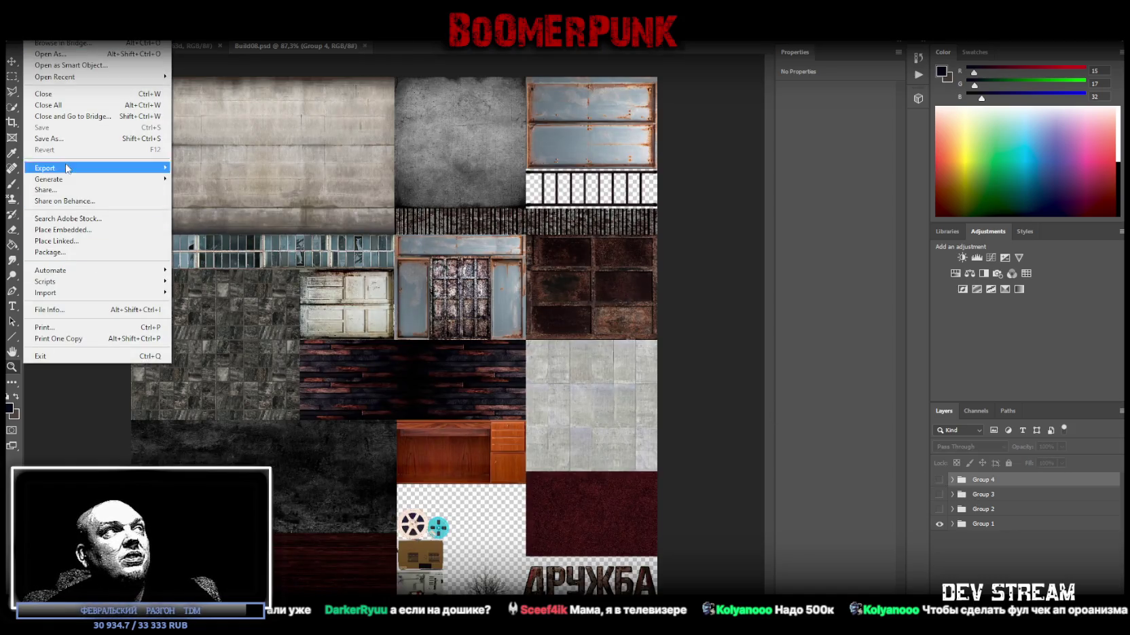
{"action": "left_click", "coordinate": [74, 144]}
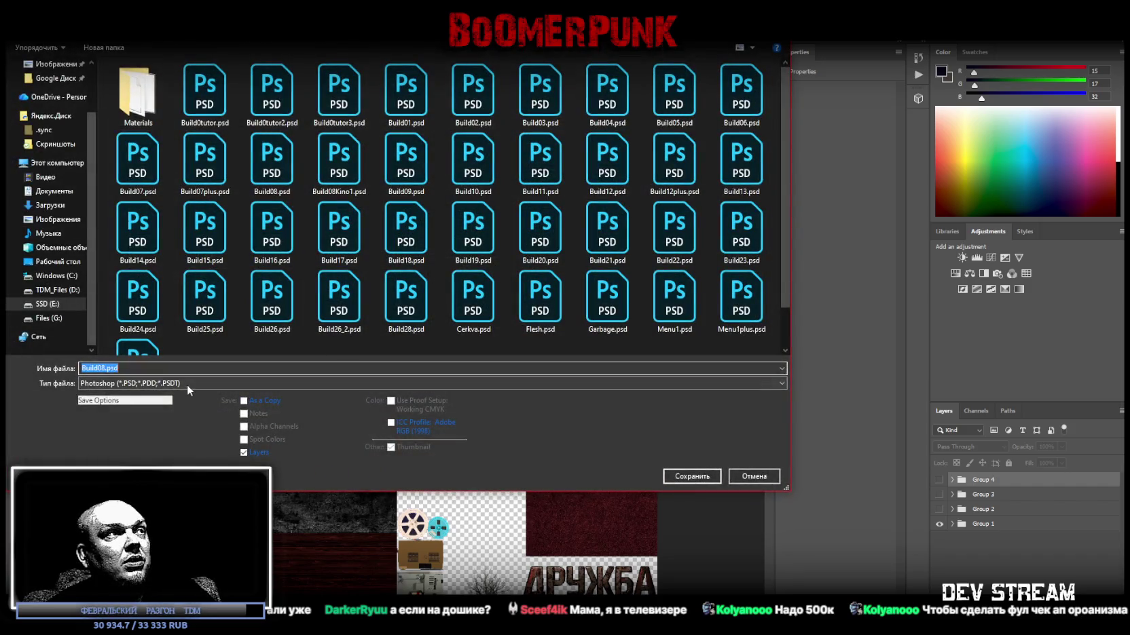
{"action": "left_click", "coordinate": [163, 384]}
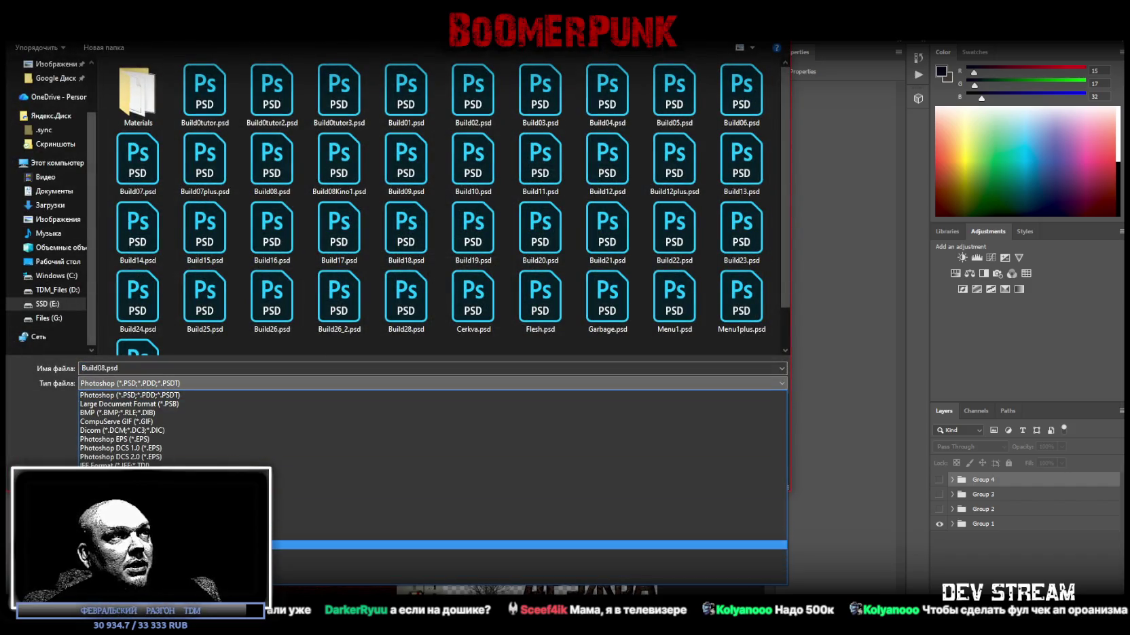
{"action": "left_click", "coordinate": [217, 544]}
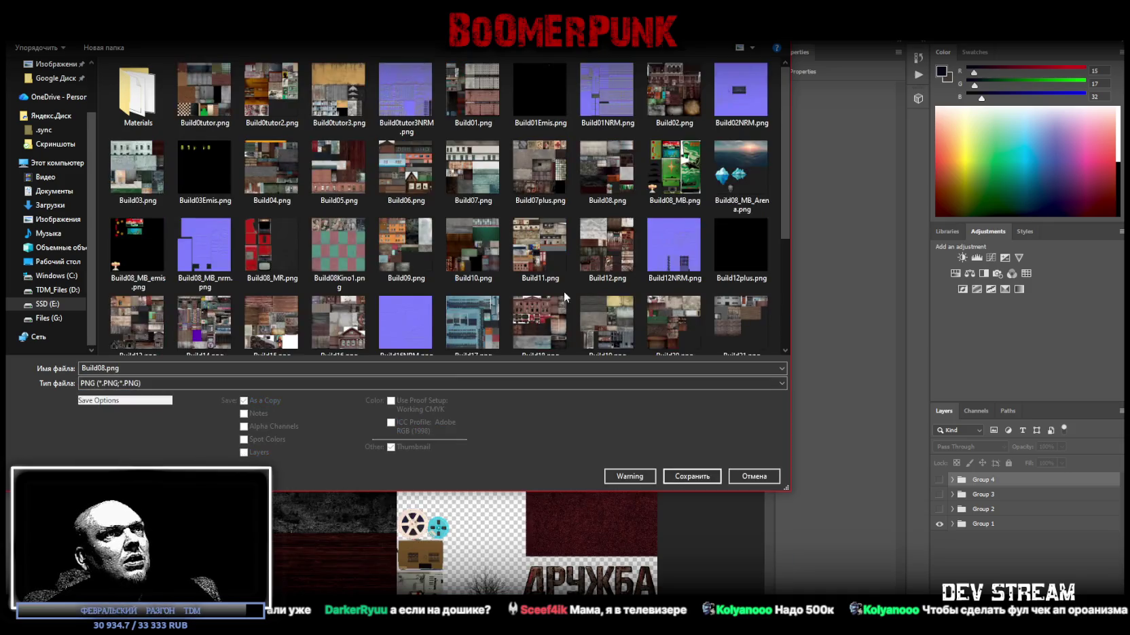
{"action": "double_click", "coordinate": [265, 251]}
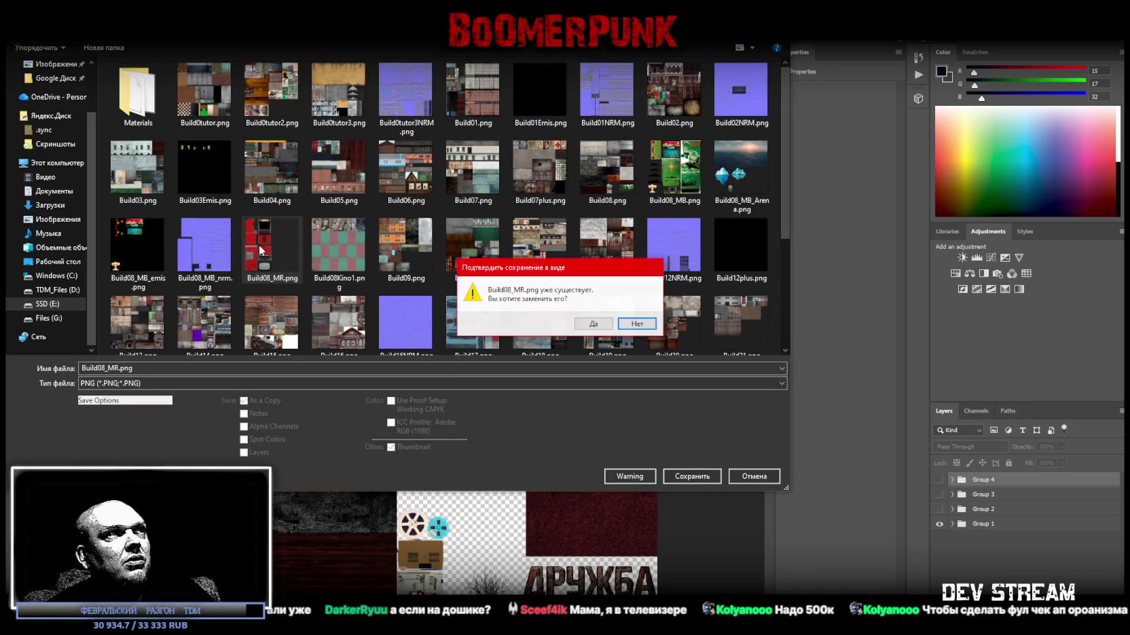
{"action": "left_click", "coordinate": [592, 327]}
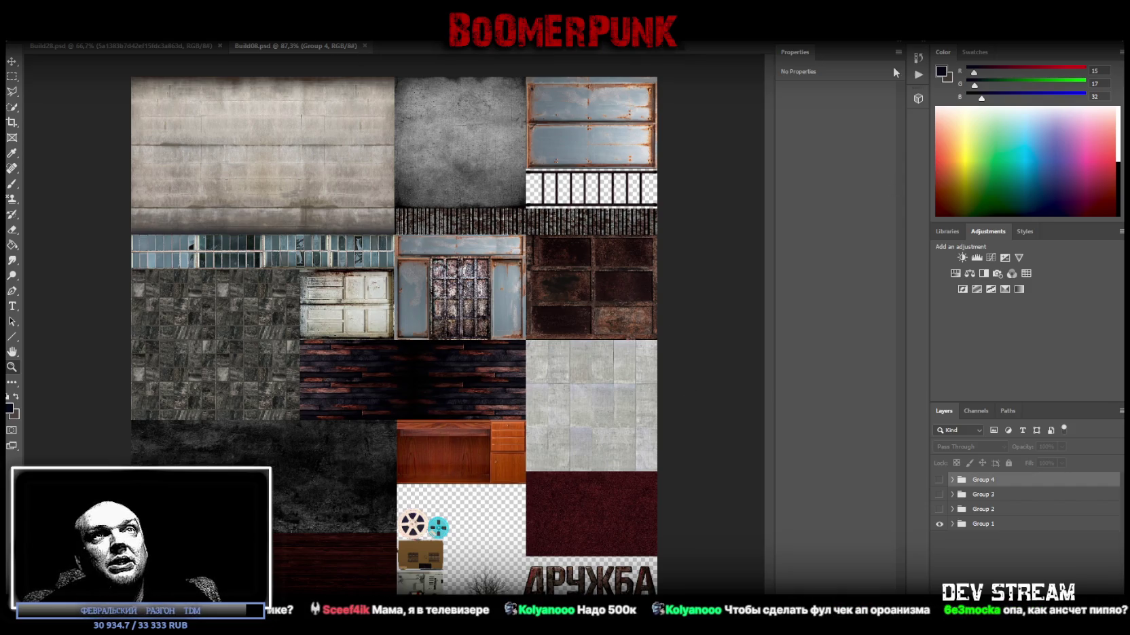
{"action": "key", "text": "alt+Tab"}
- Select the cabinet screen, widen the UV editor, and move the whole UV island to empty texture space
{"action": "right_click", "coordinate": [417, 284]}
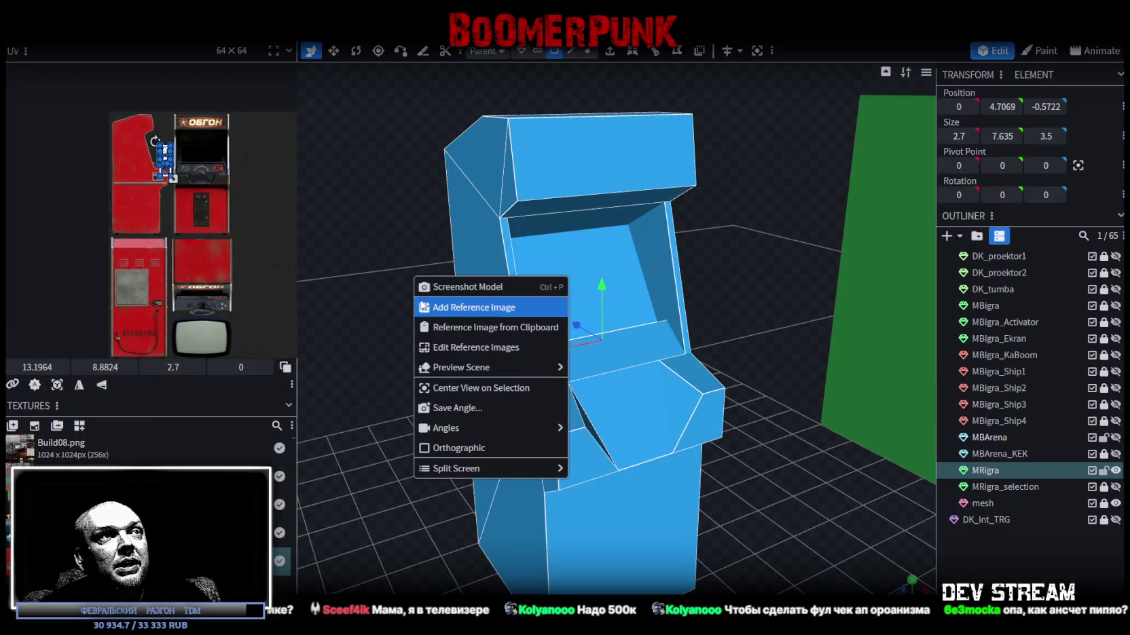
{"action": "left_click", "coordinate": [360, 228]}
{"action": "left_click", "coordinate": [510, 257]}
{"action": "mouse_move", "coordinate": [361, 274]}
{"action": "left_mouse_down"}
{"action": "mouse_move", "coordinate": [415, 294]}
{"action": "mouse_move", "coordinate": [351, 292]}
{"action": "mouse_move", "coordinate": [364, 290]}
{"action": "mouse_move", "coordinate": [361, 269]}
{"action": "left_mouse_up"}
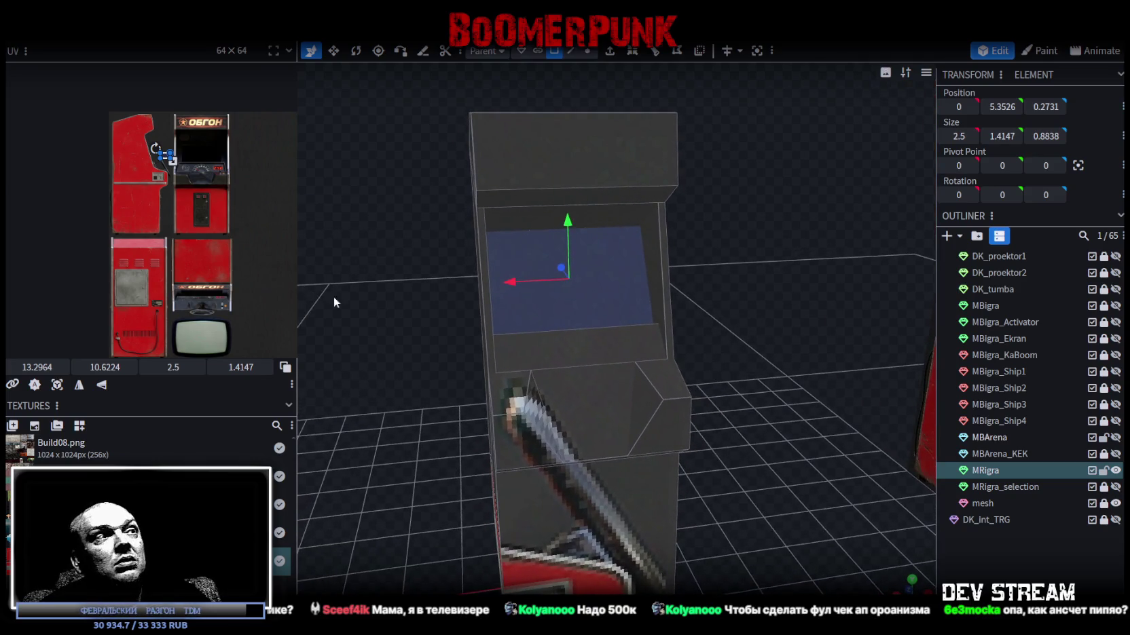
{"action": "left_click", "coordinate": [285, 366]}
{"action": "left_click_drag", "start_coordinate": [298, 258], "coordinate": [445, 265]}
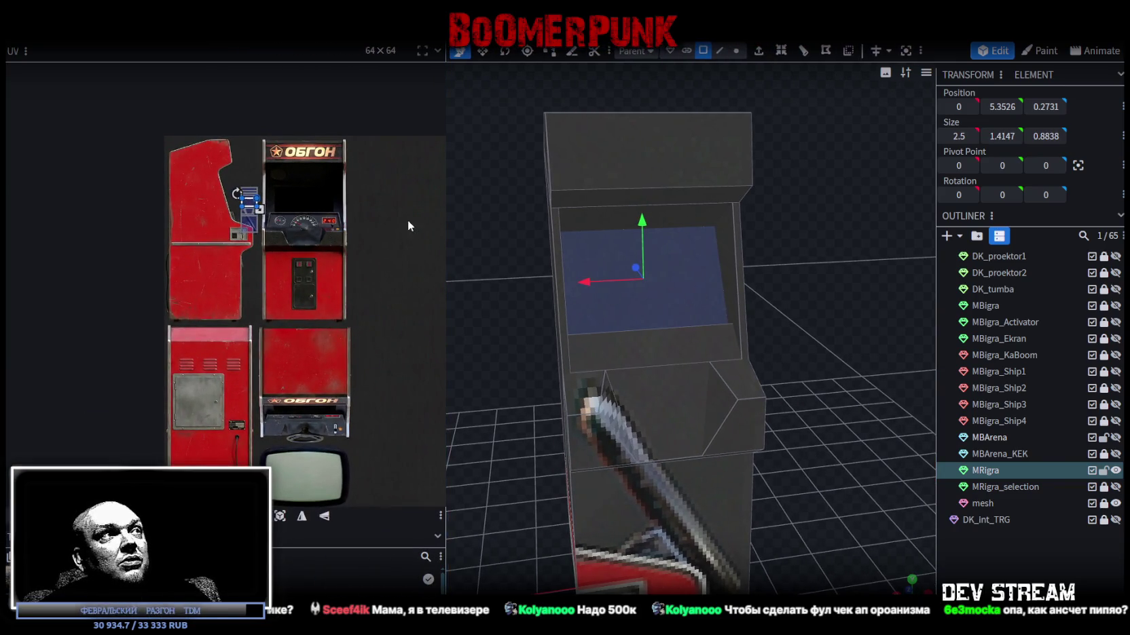
{"action": "key", "text": "ctrl+a"}
{"action": "left_click_drag", "start_coordinate": [253, 234], "coordinate": [419, 309]}
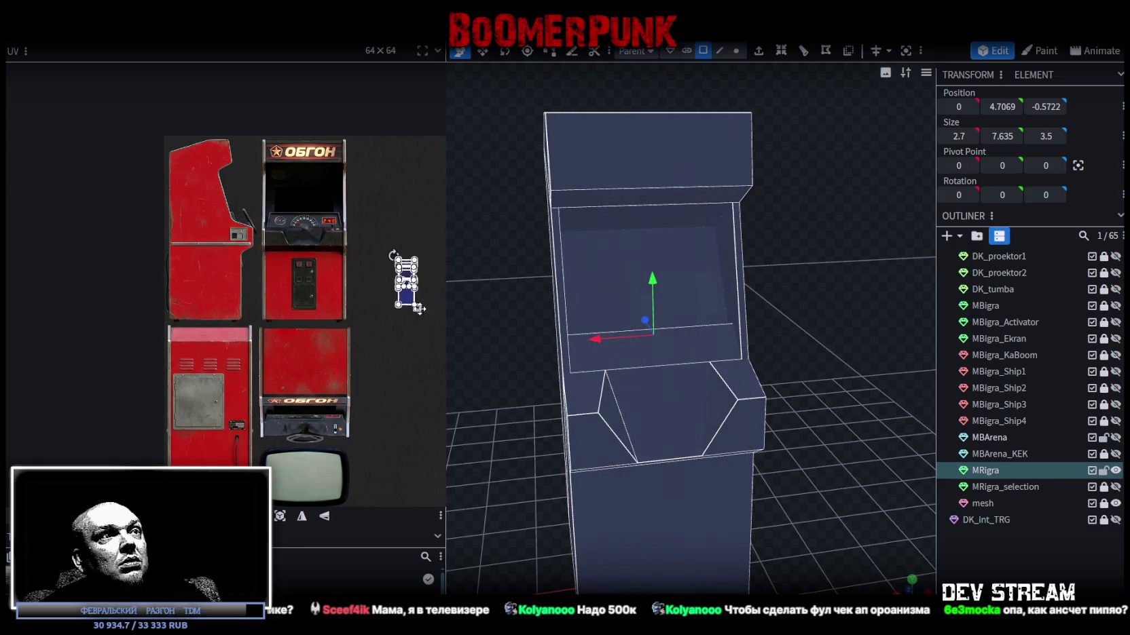
- Fit the screen face's UVs over the TV image, framing the whole picture down to its bottom
{"action": "left_click", "coordinate": [582, 281]}
{"action": "left_click_drag", "start_coordinate": [405, 284], "coordinate": [292, 462]}
{"action": "scroll", "coordinate": [285, 469], "scroll_direction": "up", "scroll_amount": 5}
{"action": "mouse_move", "coordinate": [268, 356]}
{"action": "left_mouse_down"}
{"action": "mouse_move", "coordinate": [234, 326]}
{"action": "mouse_move", "coordinate": [232, 308]}
{"action": "left_mouse_up"}
{"action": "scroll", "coordinate": [232, 307], "scroll_direction": "down", "scroll_amount": 5}
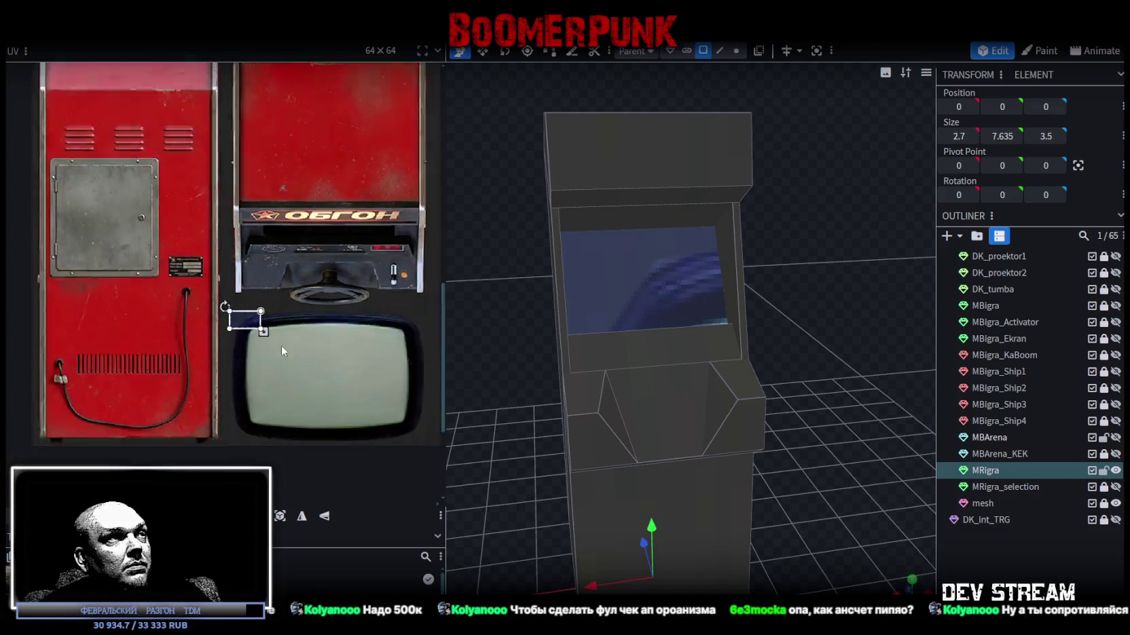
{"action": "left_click_drag", "start_coordinate": [215, 280], "coordinate": [359, 351]}
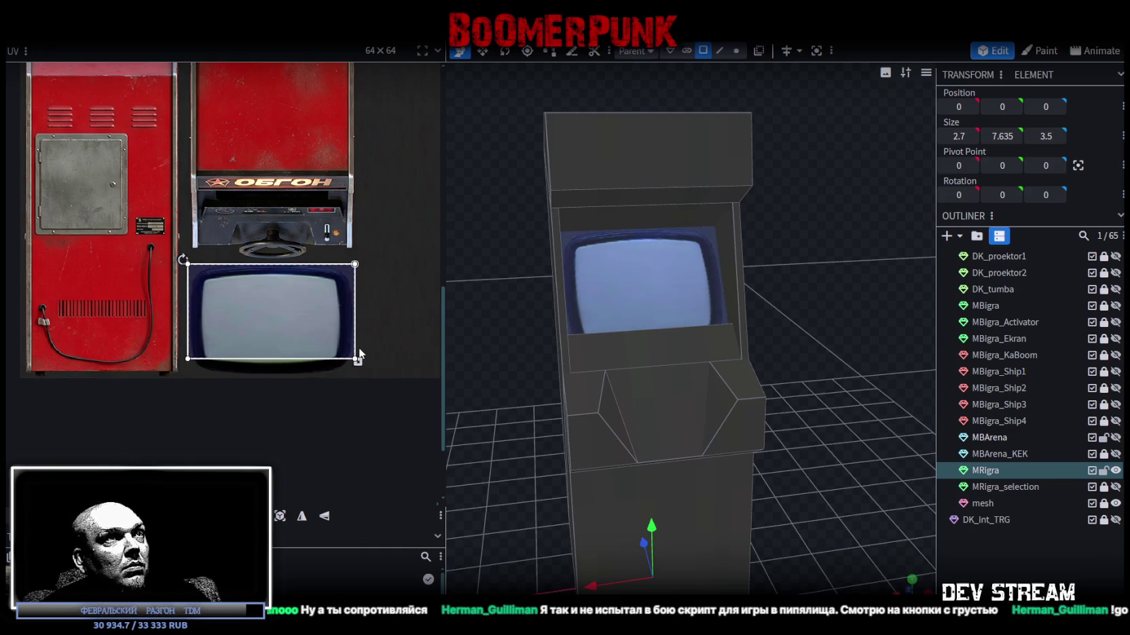
{"action": "scroll", "coordinate": [356, 349], "scroll_direction": "up", "scroll_amount": 4}
{"action": "left_click_drag", "start_coordinate": [331, 337], "coordinate": [331, 408]}
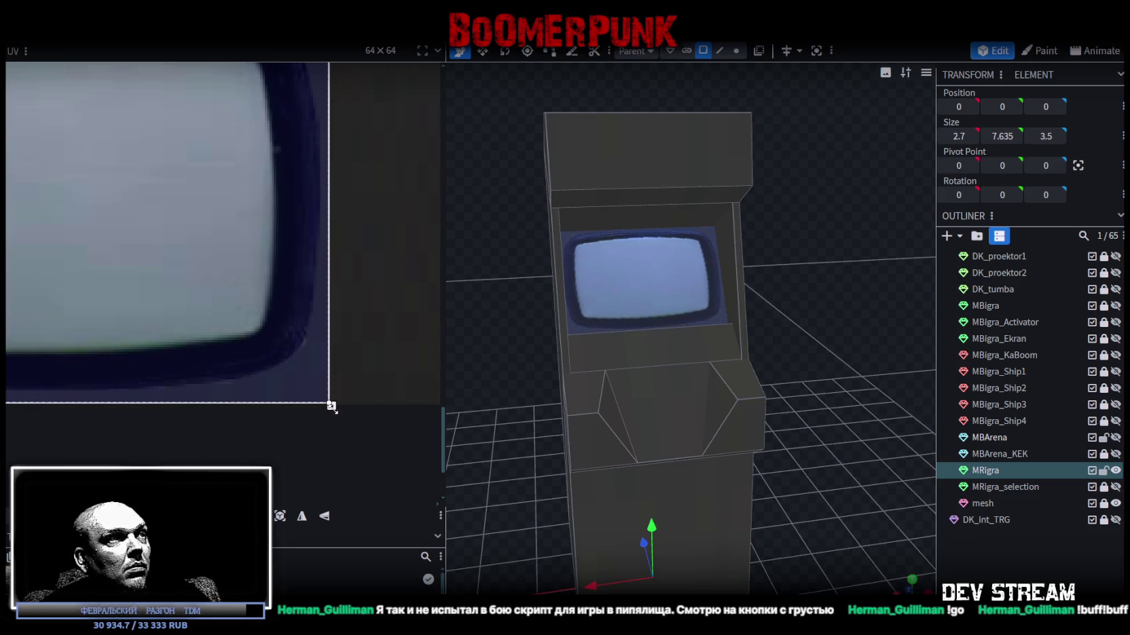
{"action": "scroll", "coordinate": [331, 406], "scroll_direction": "down", "scroll_amount": 5}
{"action": "scroll", "coordinate": [276, 316], "scroll_direction": "up", "scroll_amount": 1}
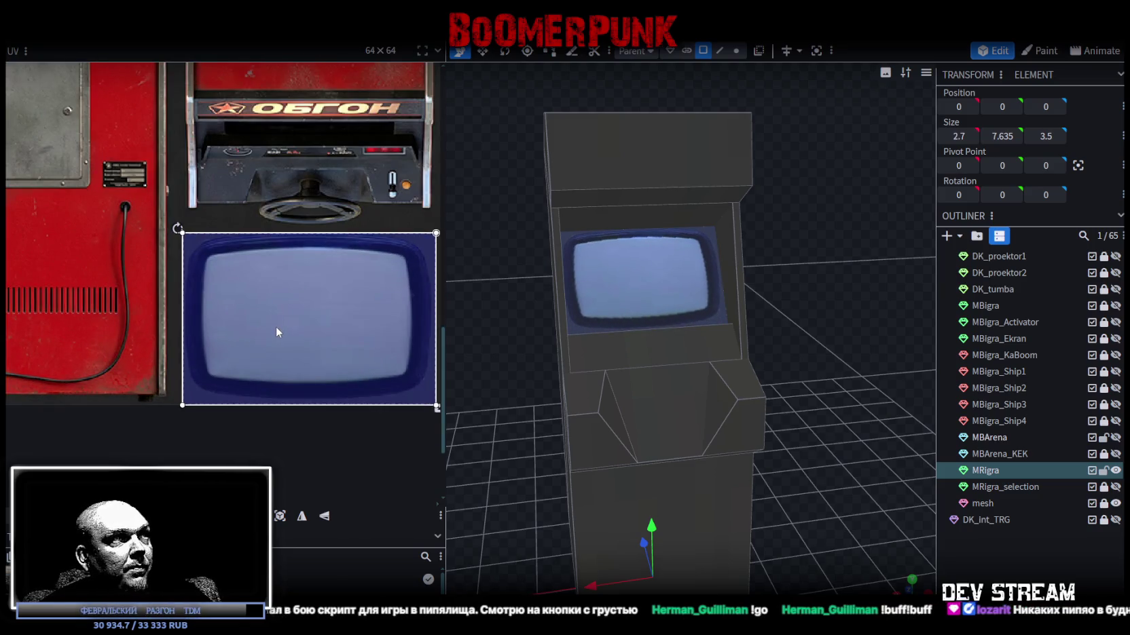
{"action": "left_click_drag", "start_coordinate": [274, 329], "coordinate": [271, 329]}
- Reselect the cabinet's screen face and refine its UV placement on the TV
{"action": "mouse_move", "coordinate": [823, 363]}
{"action": "left_mouse_down"}
{"action": "mouse_move", "coordinate": [773, 394]}
{"action": "mouse_move", "coordinate": [717, 394]}
{"action": "mouse_move", "coordinate": [795, 395]}
{"action": "mouse_move", "coordinate": [794, 414]}
{"action": "left_mouse_up"}
{"action": "left_click", "coordinate": [647, 269]}
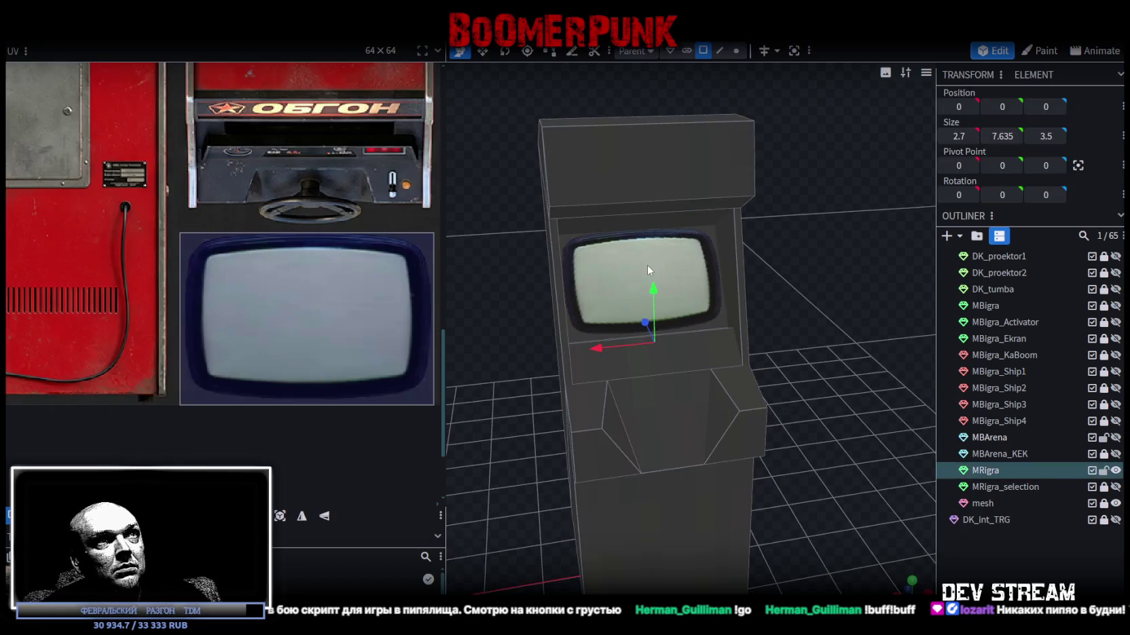
{"action": "left_click", "coordinate": [719, 326]}
{"action": "scroll", "coordinate": [245, 248], "scroll_direction": "down", "scroll_amount": 3}
{"action": "left_click_drag", "start_coordinate": [253, 249], "coordinate": [239, 457]}
{"action": "scroll", "coordinate": [256, 368], "scroll_direction": "up", "scroll_amount": 1}
{"action": "scroll", "coordinate": [233, 173], "scroll_direction": "up", "scroll_amount": 5}
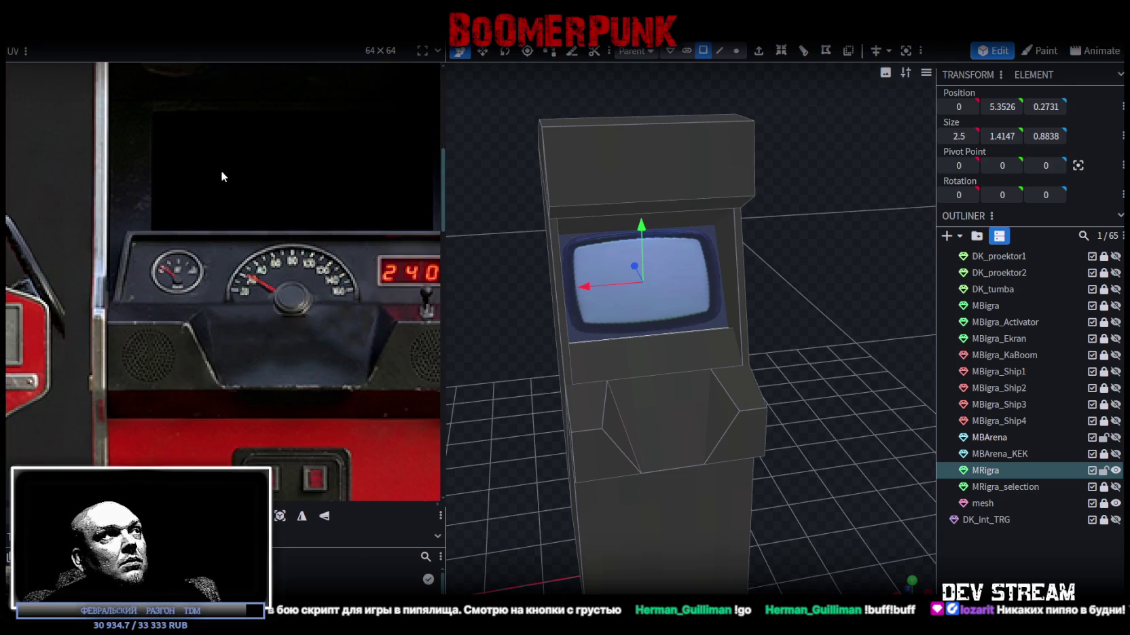
{"action": "scroll", "coordinate": [220, 177], "scroll_direction": "down", "scroll_amount": 5}
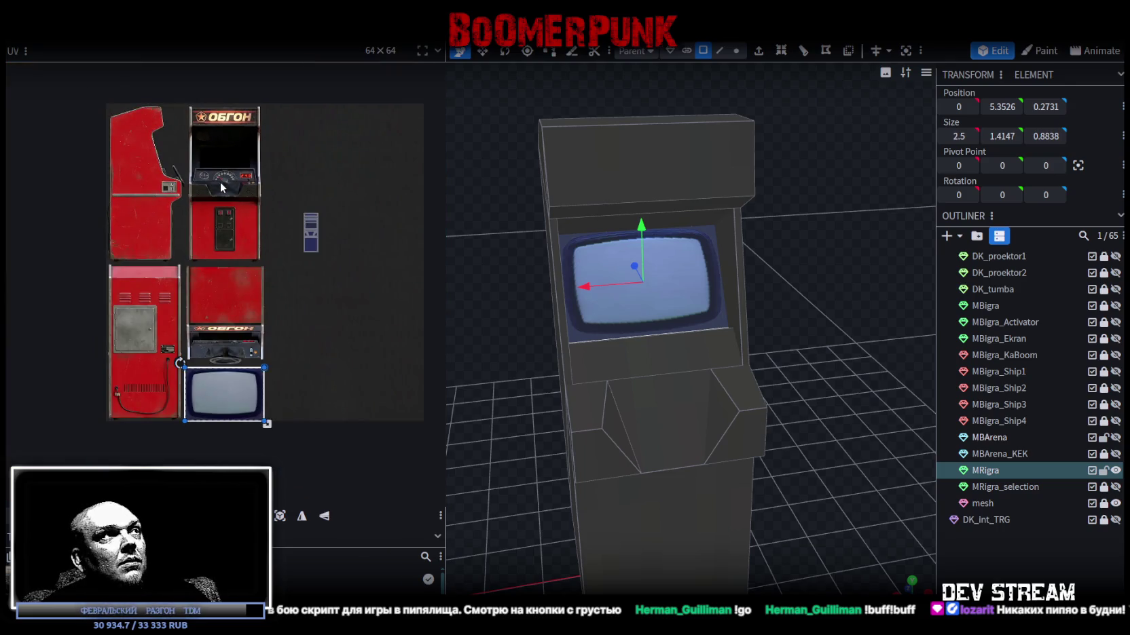
{"action": "scroll", "coordinate": [312, 194], "scroll_direction": "up", "scroll_amount": 2}
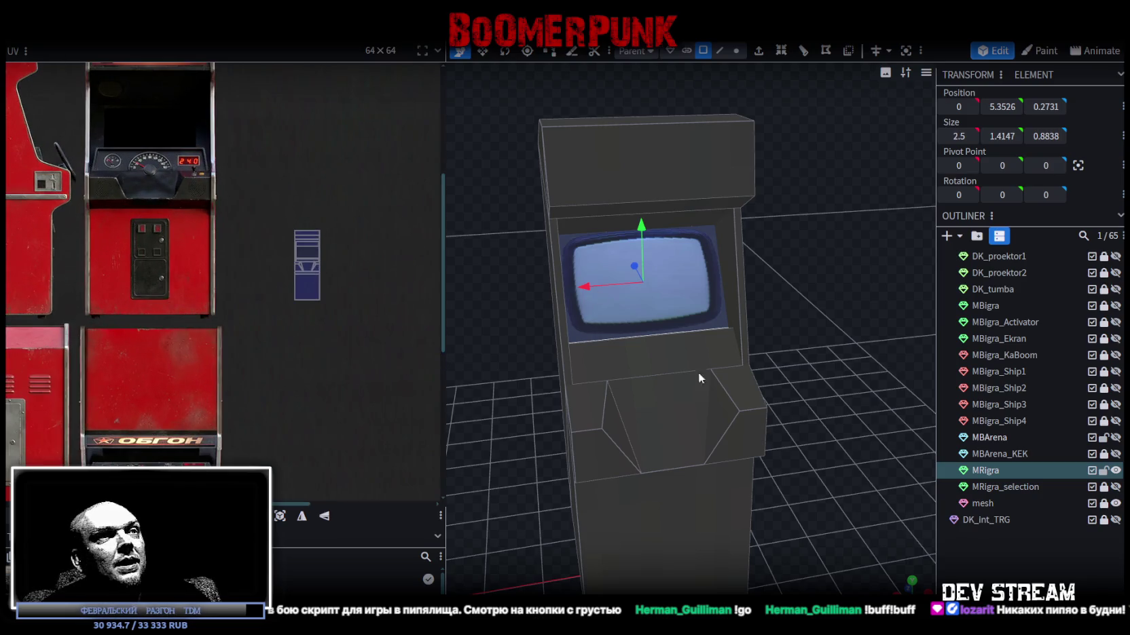
- Select the control panel's left and right wedge faces plus their top faces
{"action": "left_click", "coordinate": [606, 464]}
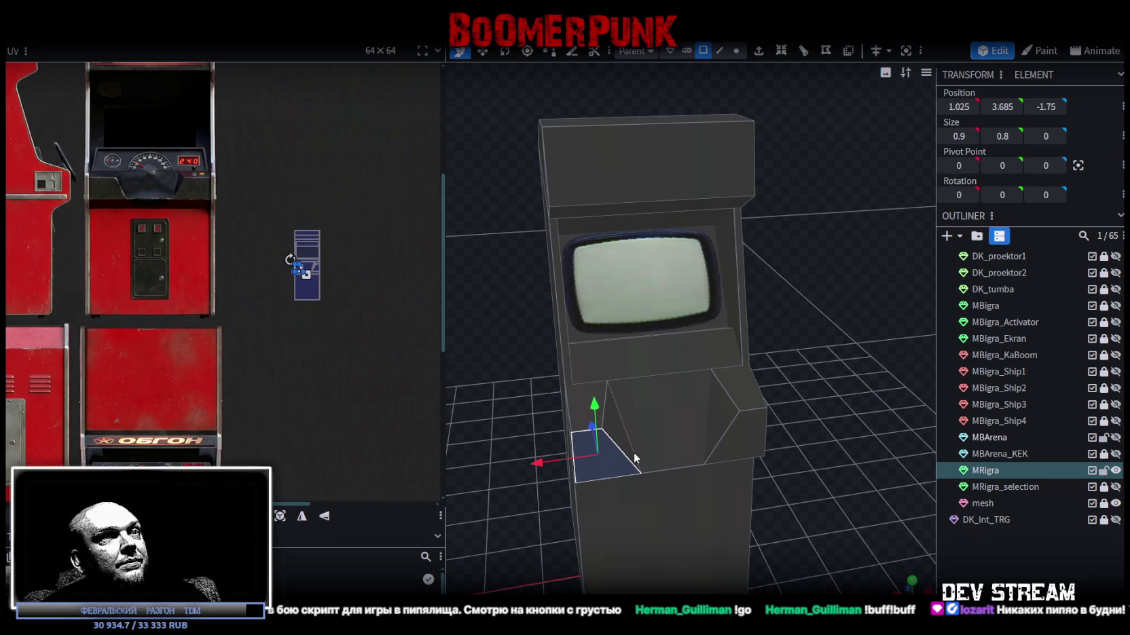
{"action": "key", "text": "KP_1"}
{"action": "mouse_move", "coordinate": [839, 375]}
{"action": "left_mouse_down"}
{"action": "mouse_move", "coordinate": [762, 360]}
{"action": "mouse_move", "coordinate": [739, 384]}
{"action": "mouse_move", "coordinate": [591, 279]}
{"action": "mouse_move", "coordinate": [561, 237]}
{"action": "left_mouse_up"}
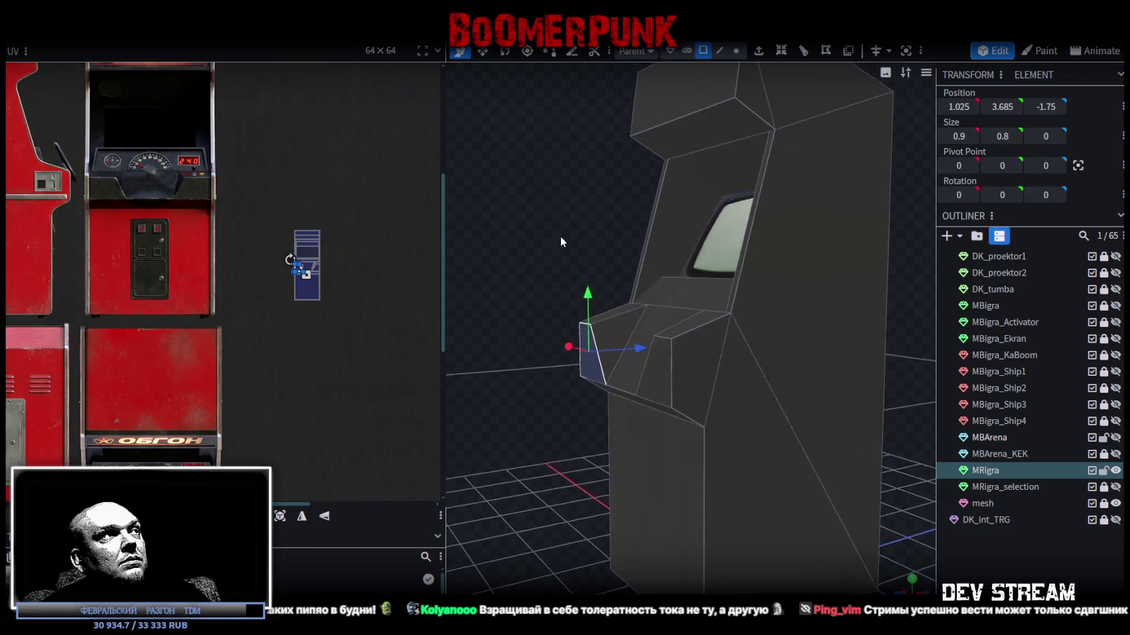
{"action": "key", "text": "KP_1"}
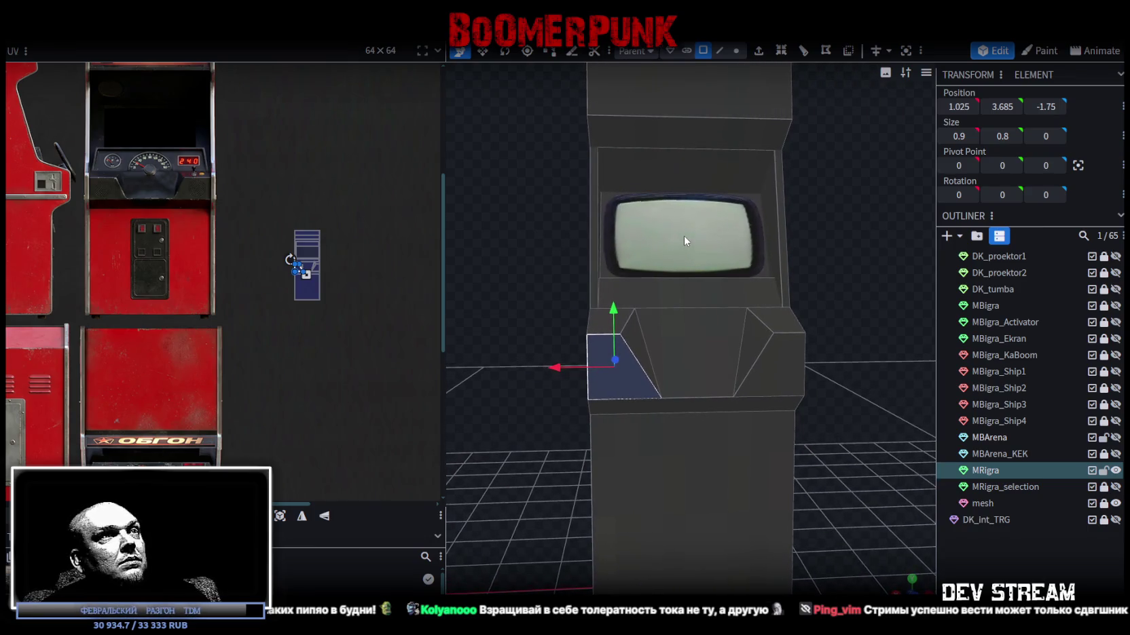
{"action": "mouse_move", "coordinate": [684, 240]}
{"action": "left_mouse_down"}
{"action": "mouse_move", "coordinate": [545, 209]}
{"action": "mouse_move", "coordinate": [562, 226]}
{"action": "left_mouse_up"}
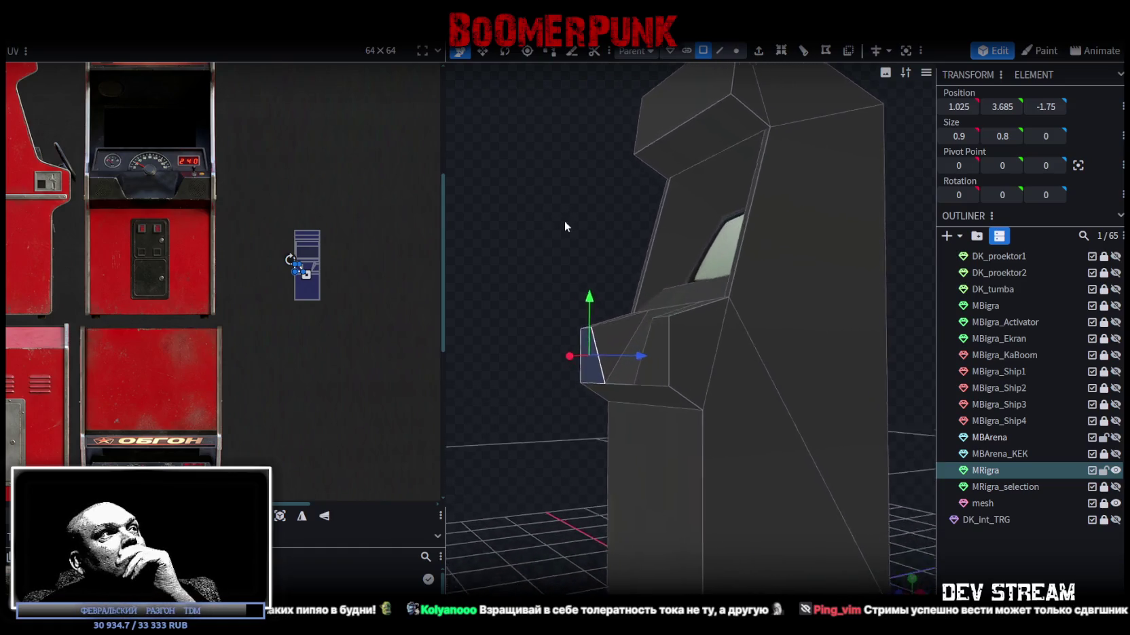
{"action": "key", "text": "KP_1"}
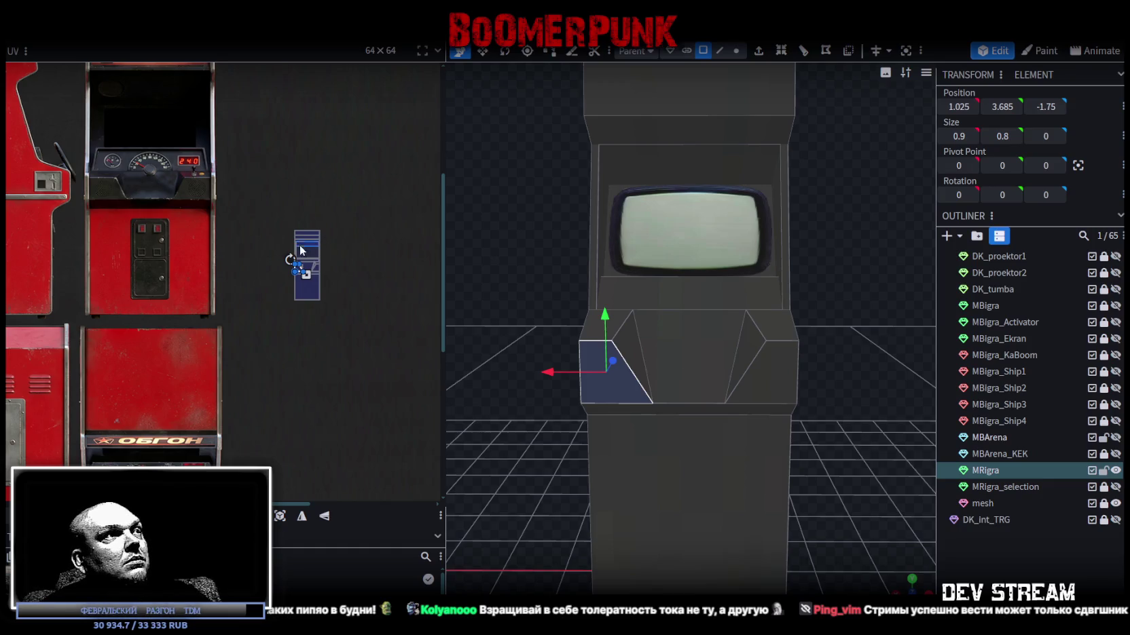
{"action": "left_click", "coordinate": [734, 366], "text": "shift"}
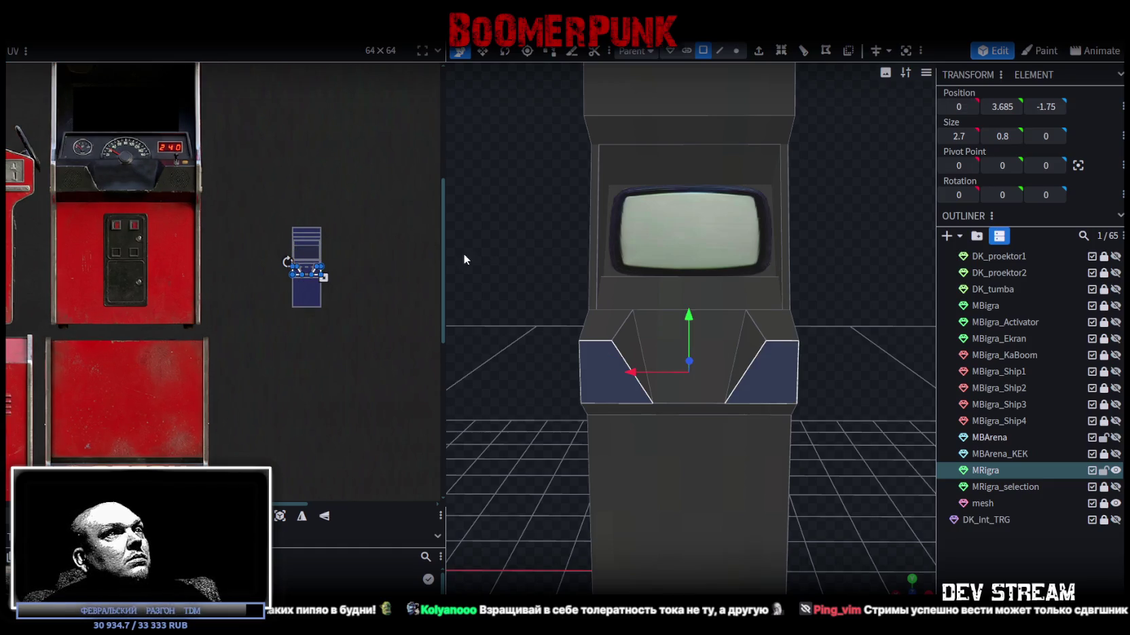
{"action": "left_click", "coordinate": [618, 337], "text": "shift"}
{"action": "left_click", "coordinate": [779, 332], "text": "shift"}
{"action": "left_click", "coordinate": [611, 326], "text": "shift"}
- Move the panel's UV island onto the dark blue dashboard strip and enlarge it to cover it
{"action": "left_click_drag", "start_coordinate": [303, 270], "coordinate": [91, 181]}
{"action": "scroll", "coordinate": [55, 135], "scroll_direction": "up", "scroll_amount": 5}
{"action": "left_click_drag", "start_coordinate": [331, 398], "coordinate": [156, 355]}
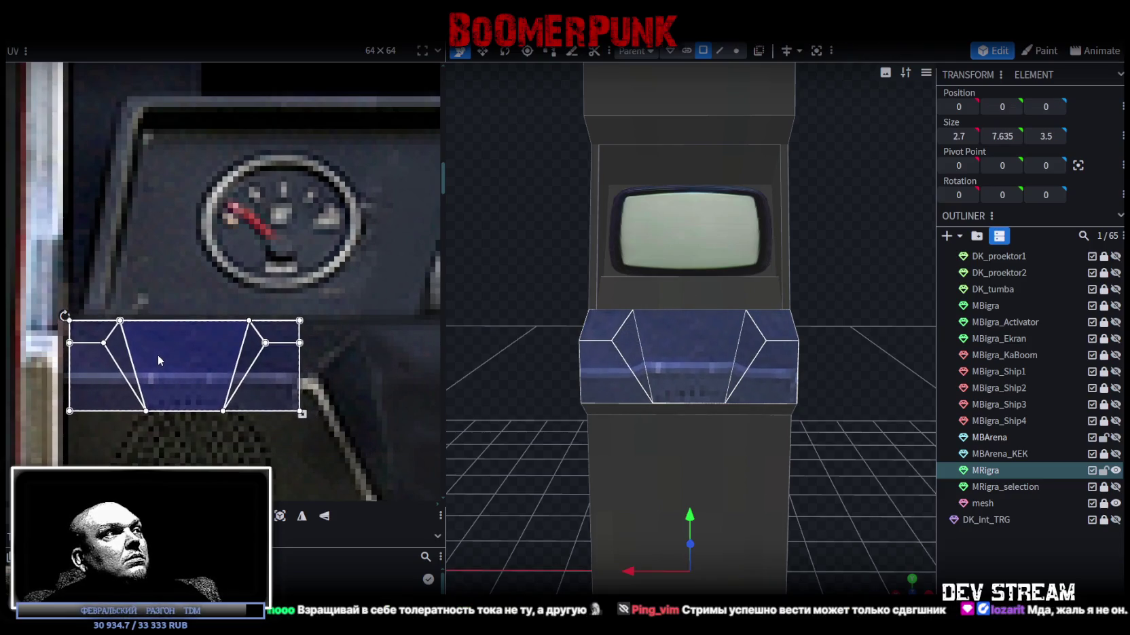
{"action": "scroll", "coordinate": [165, 353], "scroll_direction": "down", "scroll_amount": 6}
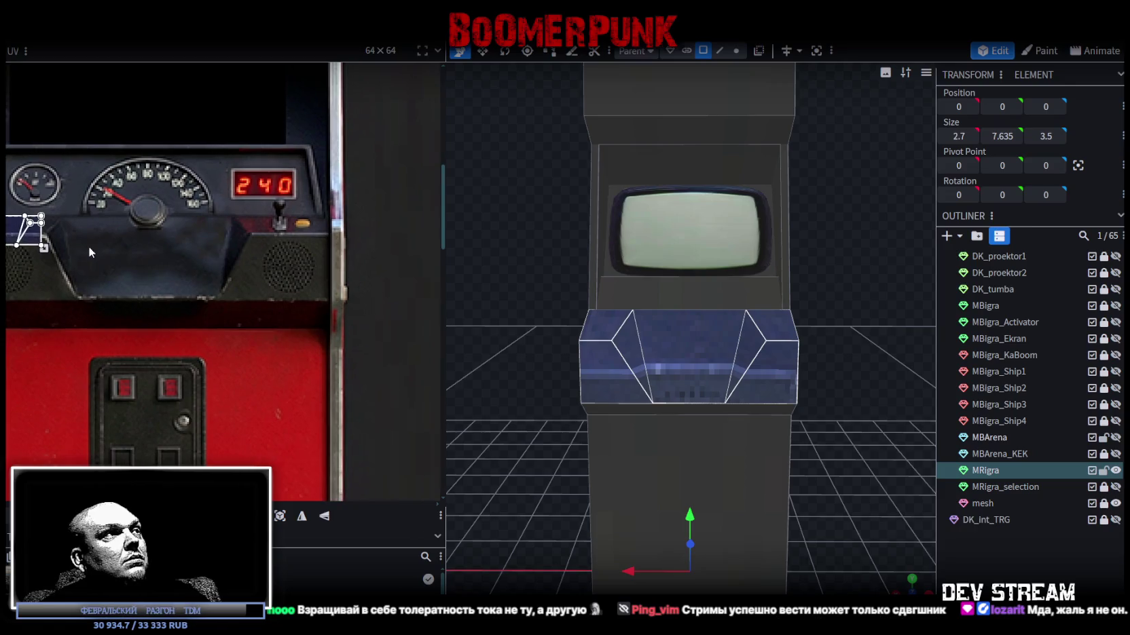
{"action": "mouse_move", "coordinate": [45, 249]}
{"action": "left_mouse_down"}
{"action": "mouse_move", "coordinate": [162, 271]}
{"action": "mouse_move", "coordinate": [278, 339]}
{"action": "mouse_move", "coordinate": [330, 302]}
{"action": "left_mouse_up"}
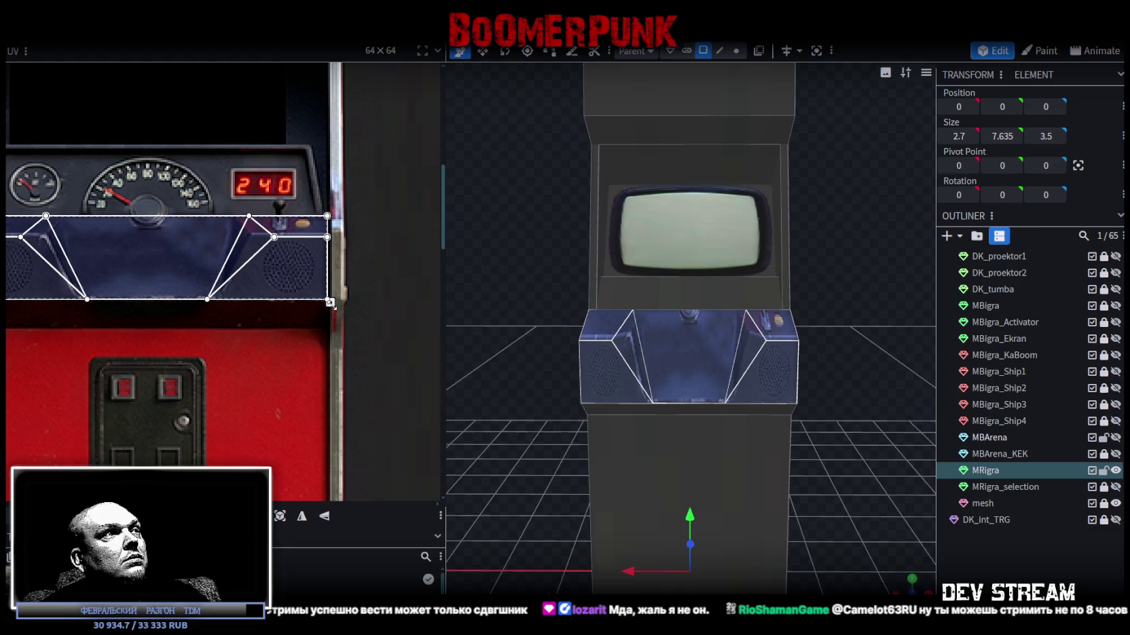
{"action": "scroll", "coordinate": [330, 302], "scroll_direction": "up", "scroll_amount": 6}
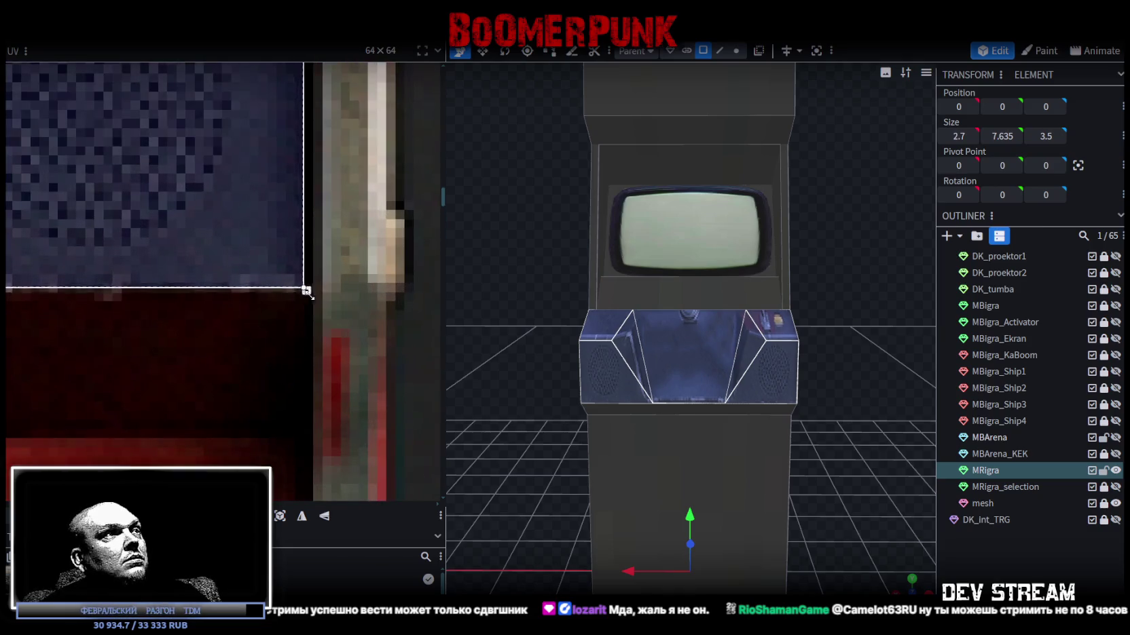
{"action": "scroll", "coordinate": [269, 247], "scroll_direction": "down", "scroll_amount": 5}
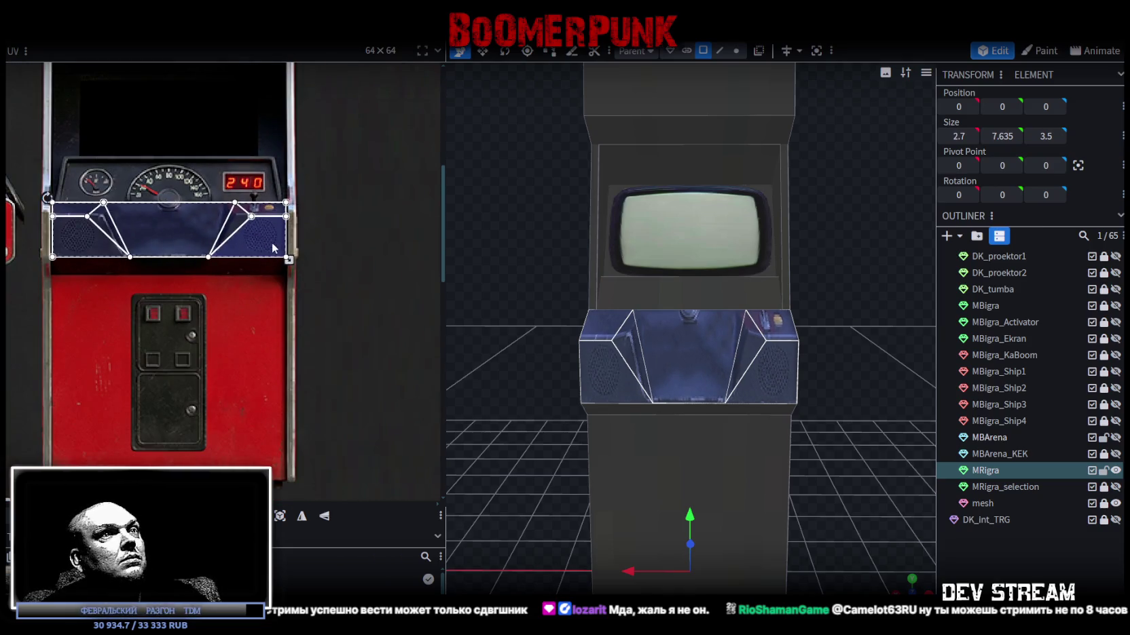
{"action": "scroll", "coordinate": [41, 194], "scroll_direction": "up", "scroll_amount": 2}
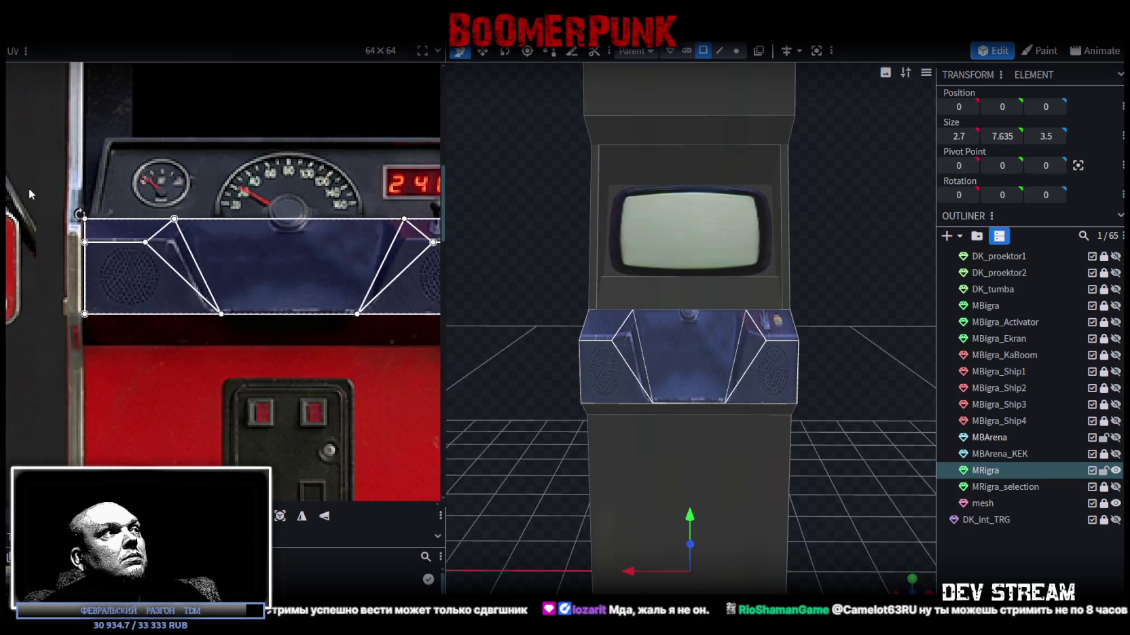
- Shift the panel mapping left and stretch it wider to fill the blue strip
{"action": "mouse_move", "coordinate": [625, 302]}
{"action": "left_mouse_down"}
{"action": "mouse_move", "coordinate": [536, 269]}
{"action": "mouse_move", "coordinate": [635, 247]}
{"action": "mouse_move", "coordinate": [545, 272]}
{"action": "mouse_move", "coordinate": [508, 258]}
{"action": "left_mouse_up"}
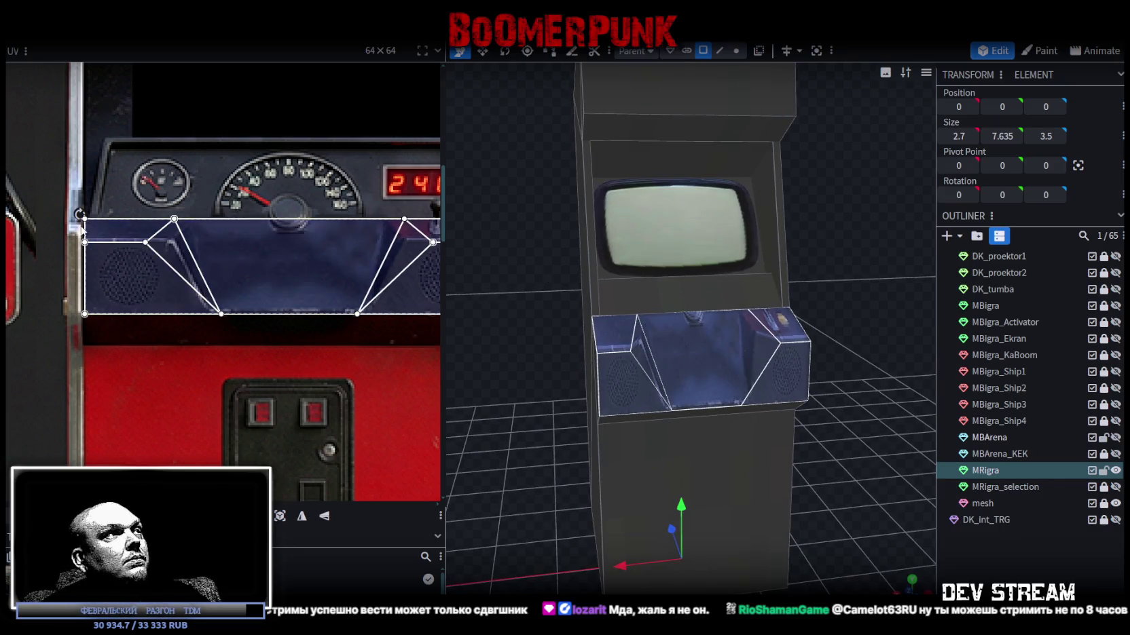
{"action": "scroll", "coordinate": [83, 228], "scroll_direction": "up", "scroll_amount": 2}
{"action": "left_click_drag", "start_coordinate": [141, 225], "coordinate": [107, 227]}
{"action": "scroll", "coordinate": [107, 226], "scroll_direction": "down", "scroll_amount": 3}
{"action": "scroll", "coordinate": [285, 288], "scroll_direction": "up", "scroll_amount": 2}
{"action": "left_click_drag", "start_coordinate": [314, 314], "coordinate": [364, 315]}
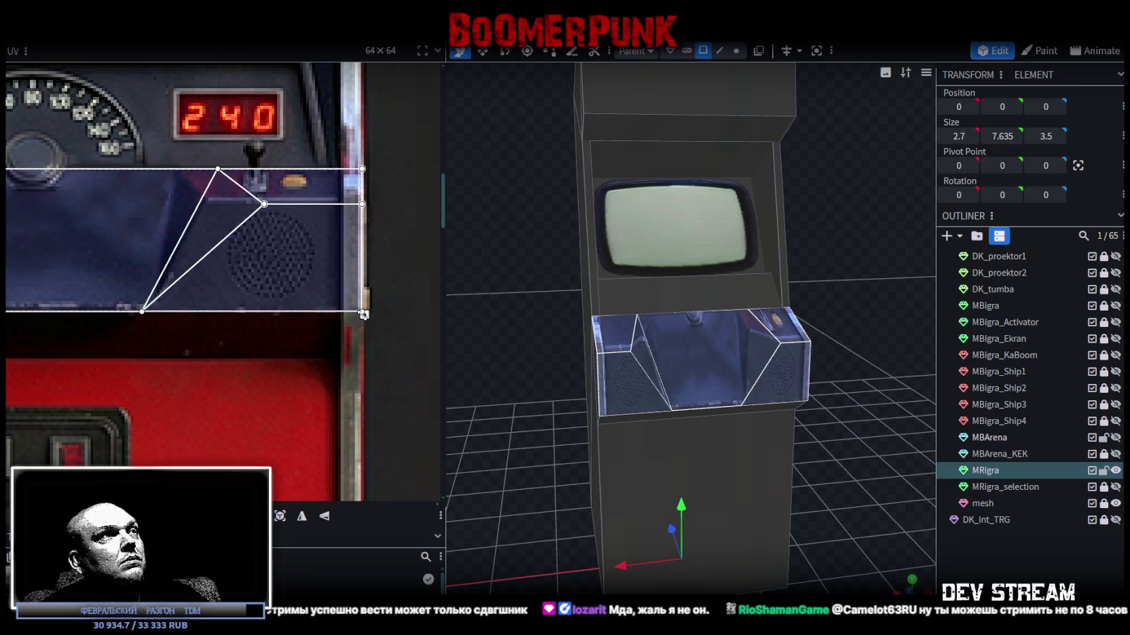
{"action": "mouse_move", "coordinate": [500, 323]}
{"action": "left_mouse_down"}
{"action": "mouse_move", "coordinate": [465, 333]}
{"action": "mouse_move", "coordinate": [477, 326]}
{"action": "left_mouse_up"}
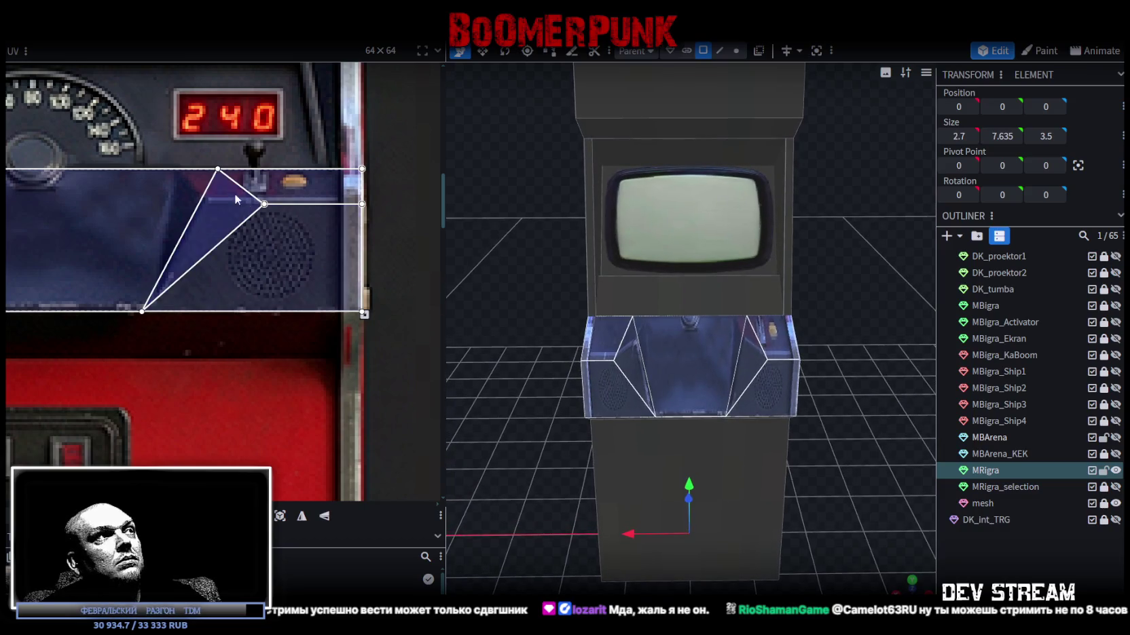
{"action": "scroll", "coordinate": [163, 177], "scroll_direction": "down", "scroll_amount": 3}
{"action": "scroll", "coordinate": [162, 169], "scroll_direction": "left", "scroll_amount": 3}
{"action": "scroll", "coordinate": [87, 177], "scroll_direction": "up", "scroll_amount": 2}
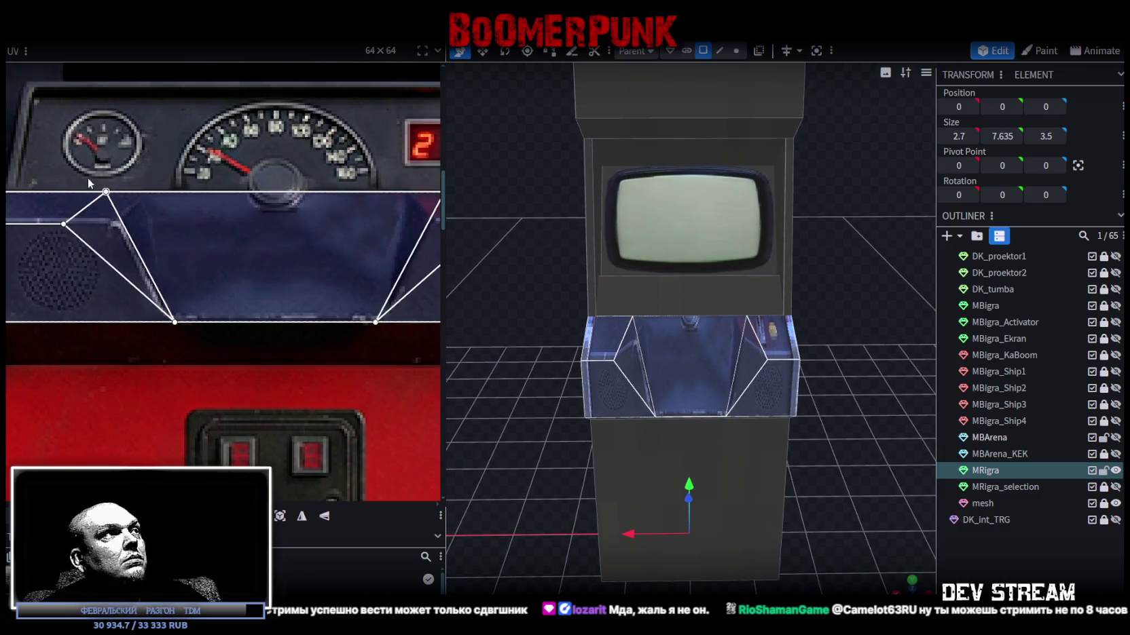
- Move the left wedge triangle's UV points to narrow it along the slanted edge
{"action": "left_click", "coordinate": [126, 198]}
{"action": "scroll", "coordinate": [126, 198], "scroll_direction": "up", "scroll_amount": 3}
{"action": "left_click_drag", "start_coordinate": [100, 190], "coordinate": [168, 190]}
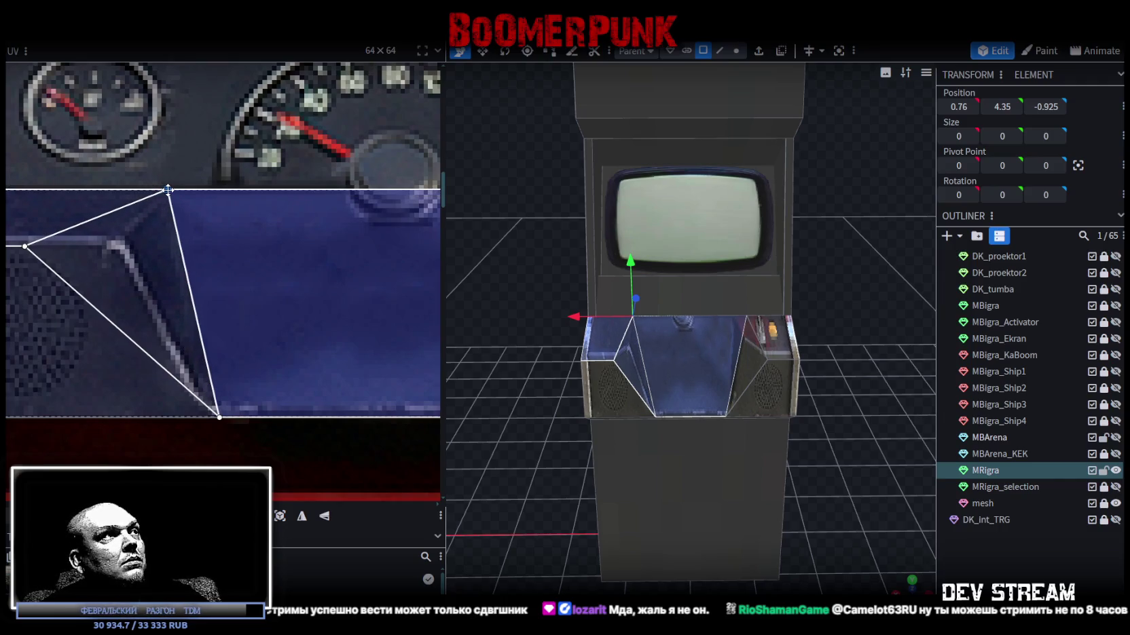
{"action": "scroll", "coordinate": [30, 171], "scroll_direction": "left", "scroll_amount": 2}
{"action": "left_click", "coordinate": [109, 291]}
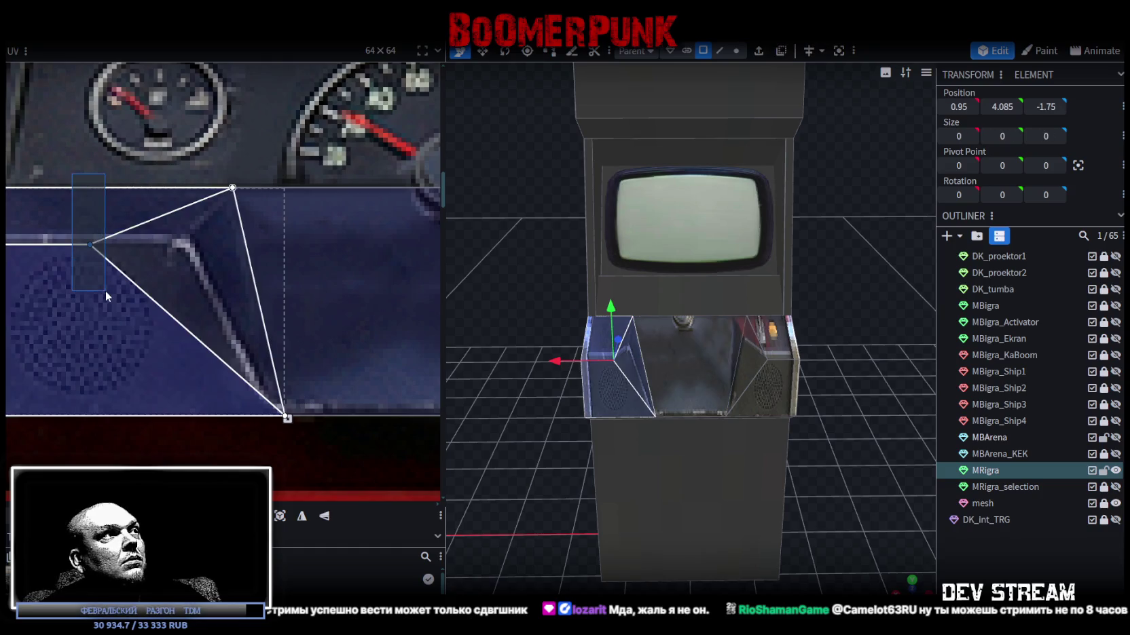
{"action": "left_click_drag", "start_coordinate": [102, 246], "coordinate": [187, 244]}
{"action": "mouse_move", "coordinate": [557, 363]}
{"action": "left_mouse_down"}
{"action": "mouse_move", "coordinate": [544, 391]}
{"action": "mouse_move", "coordinate": [563, 382]}
{"action": "mouse_move", "coordinate": [541, 385]}
{"action": "mouse_move", "coordinate": [550, 369]}
{"action": "mouse_move", "coordinate": [618, 371]}
{"action": "mouse_move", "coordinate": [563, 402]}
{"action": "left_mouse_up"}
{"action": "scroll", "coordinate": [583, 383], "scroll_direction": "up", "scroll_amount": 3}
{"action": "scroll", "coordinate": [188, 263], "scroll_direction": "down", "scroll_amount": 3}
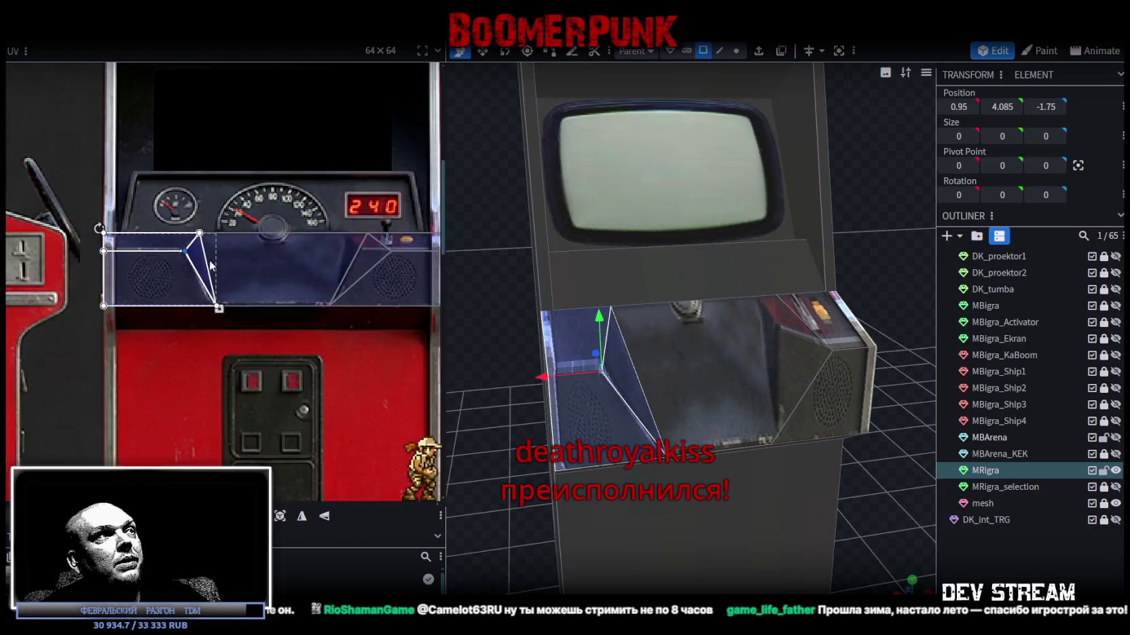
{"action": "scroll", "coordinate": [220, 228], "scroll_direction": "up", "scroll_amount": 5}
{"action": "left_click", "coordinate": [236, 263]}
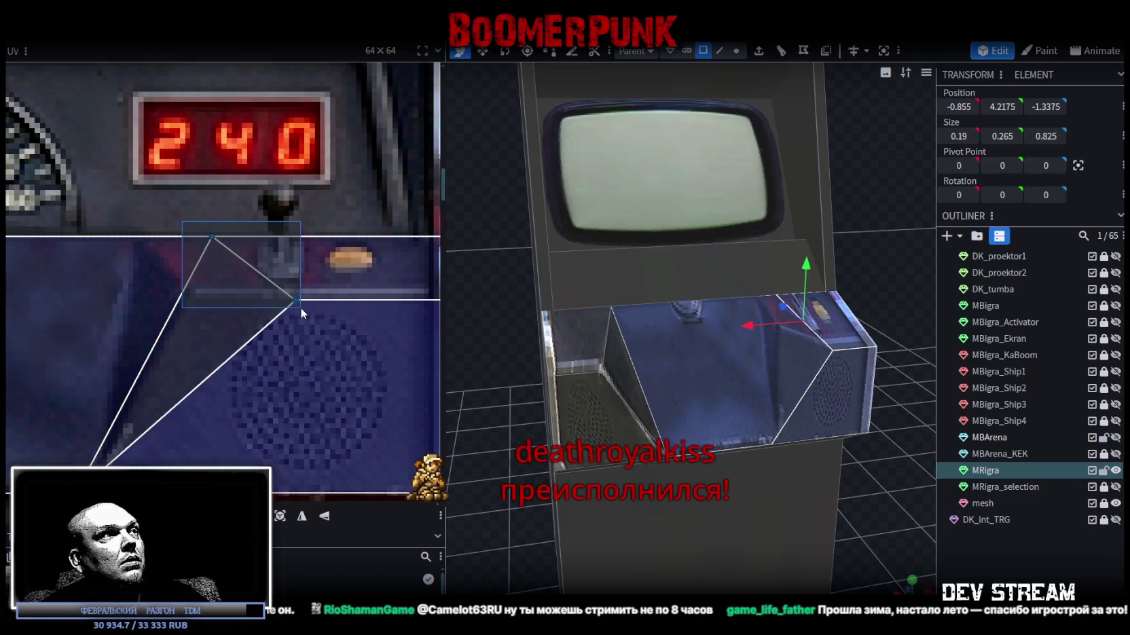
- Slide the right wedge's UV triangle left and adjust its points to fit
{"action": "left_click_drag", "start_coordinate": [294, 301], "coordinate": [197, 300]}
{"action": "left_click", "coordinate": [233, 323]}
{"action": "left_click", "coordinate": [197, 299]}
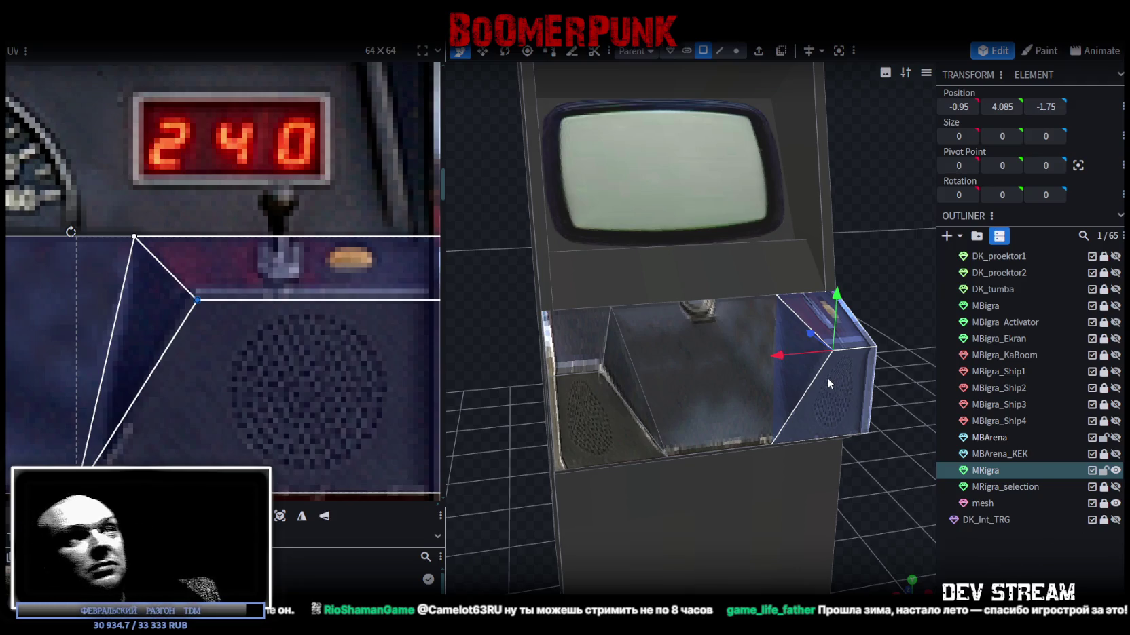
- Move the left and right slanted wedges inward to X 0.47 and -0.47
{"action": "scroll", "coordinate": [306, 304], "scroll_direction": "down", "scroll_amount": 5}
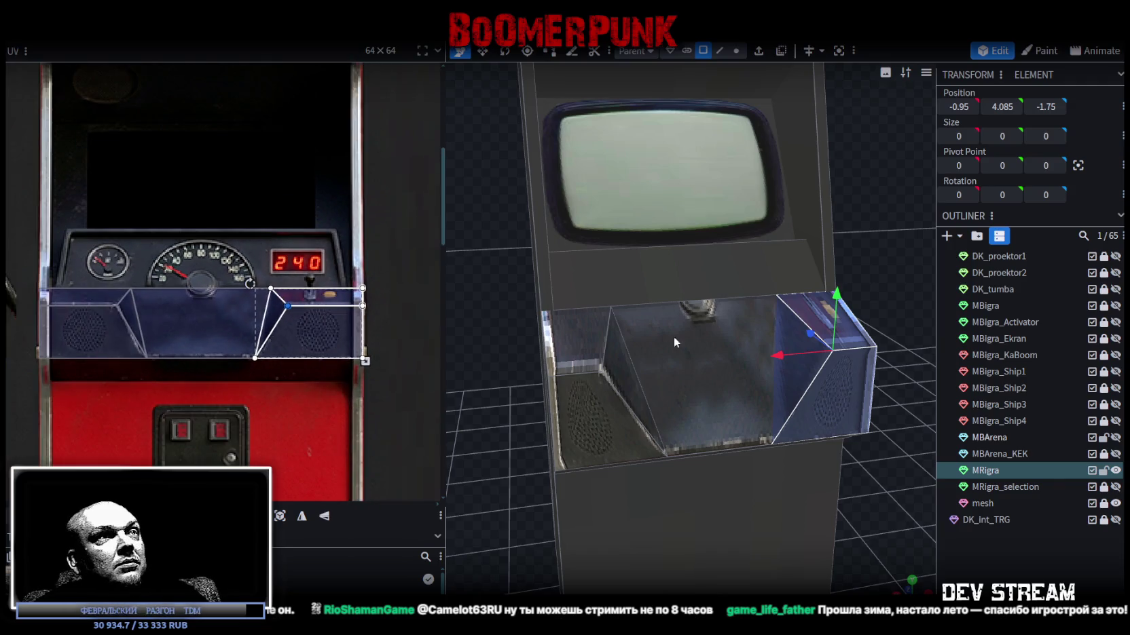
{"action": "mouse_move", "coordinate": [524, 467]}
{"action": "left_mouse_down"}
{"action": "mouse_move", "coordinate": [613, 437]}
{"action": "mouse_move", "coordinate": [575, 441]}
{"action": "mouse_move", "coordinate": [788, 523]}
{"action": "mouse_move", "coordinate": [801, 497]}
{"action": "mouse_move", "coordinate": [689, 492]}
{"action": "mouse_move", "coordinate": [606, 339]}
{"action": "left_mouse_up"}
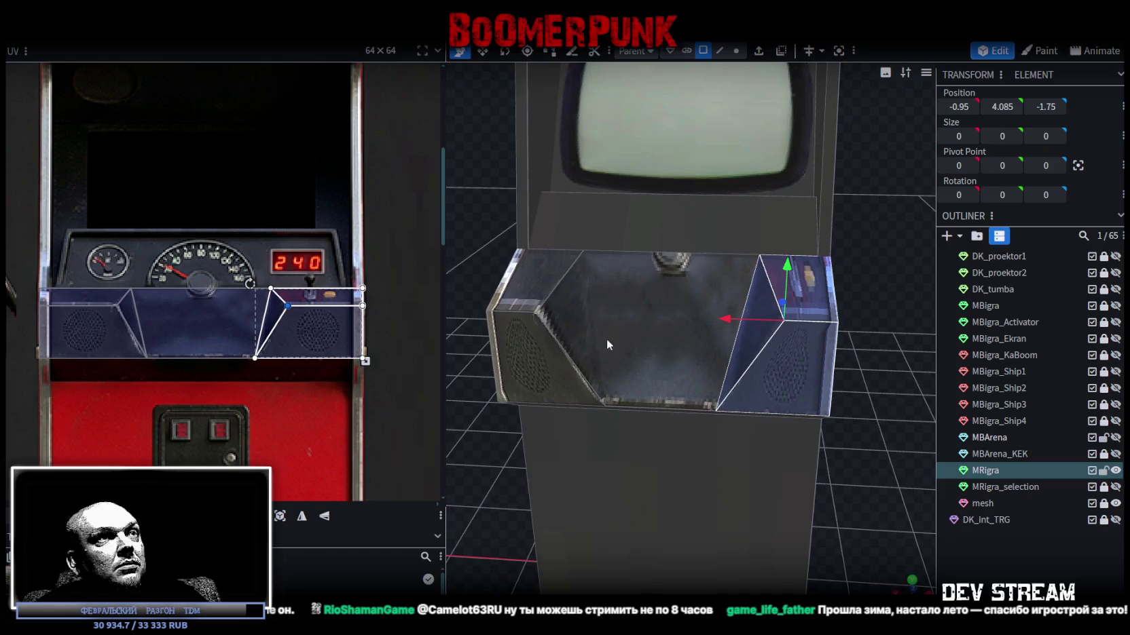
{"action": "left_click", "coordinate": [565, 310]}
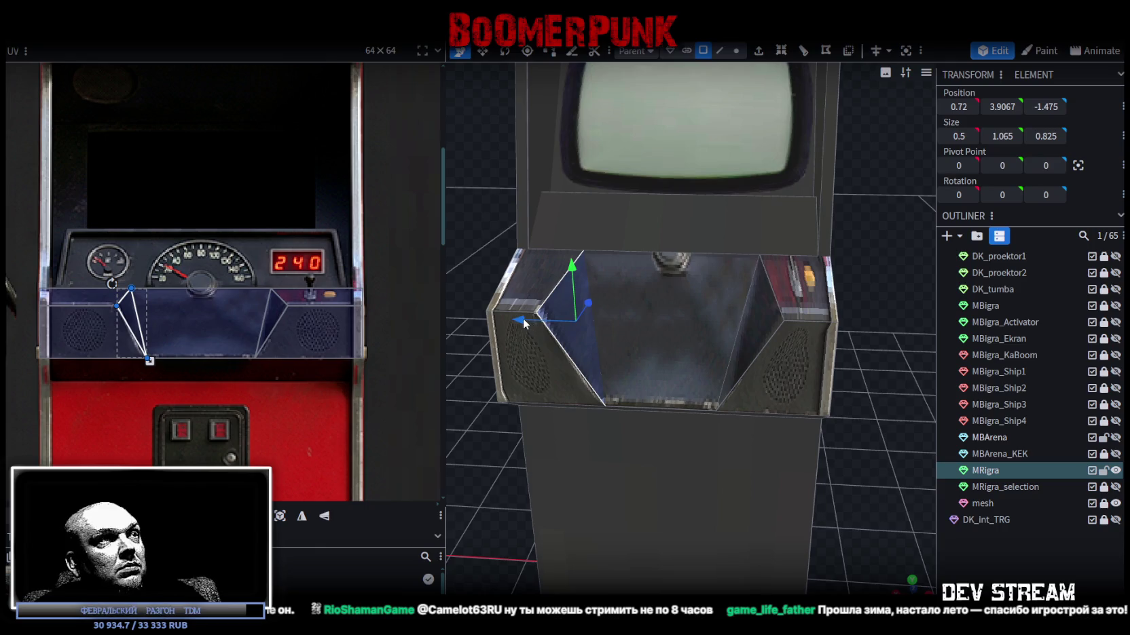
{"action": "scroll", "coordinate": [80, 285], "scroll_direction": "up", "scroll_amount": 5}
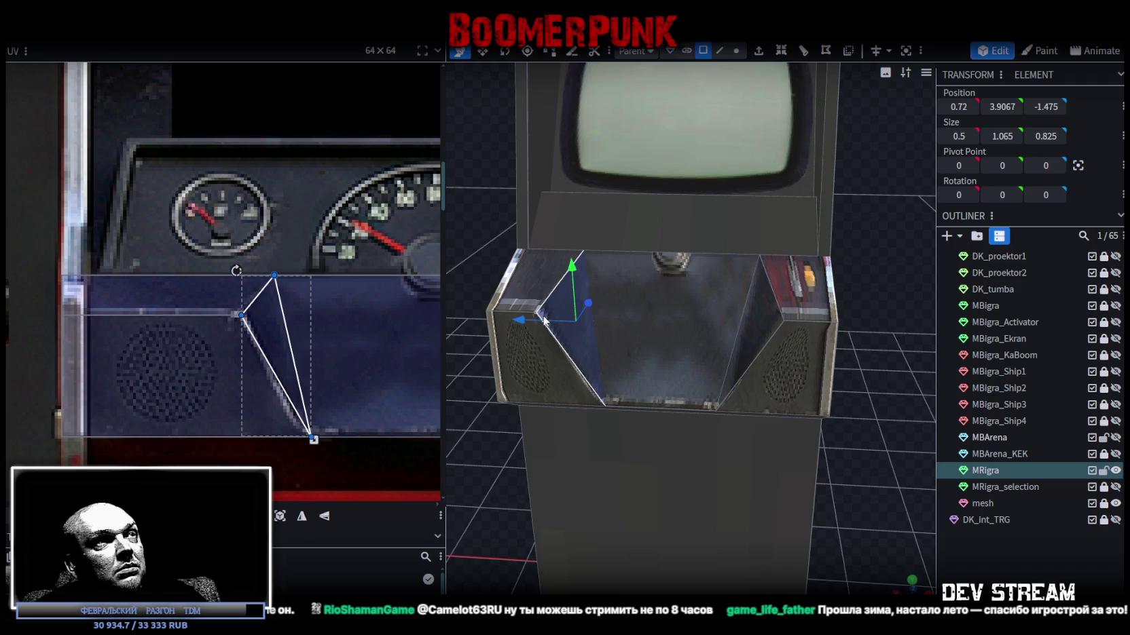
{"action": "left_click_drag", "start_coordinate": [522, 319], "coordinate": [758, 324]}
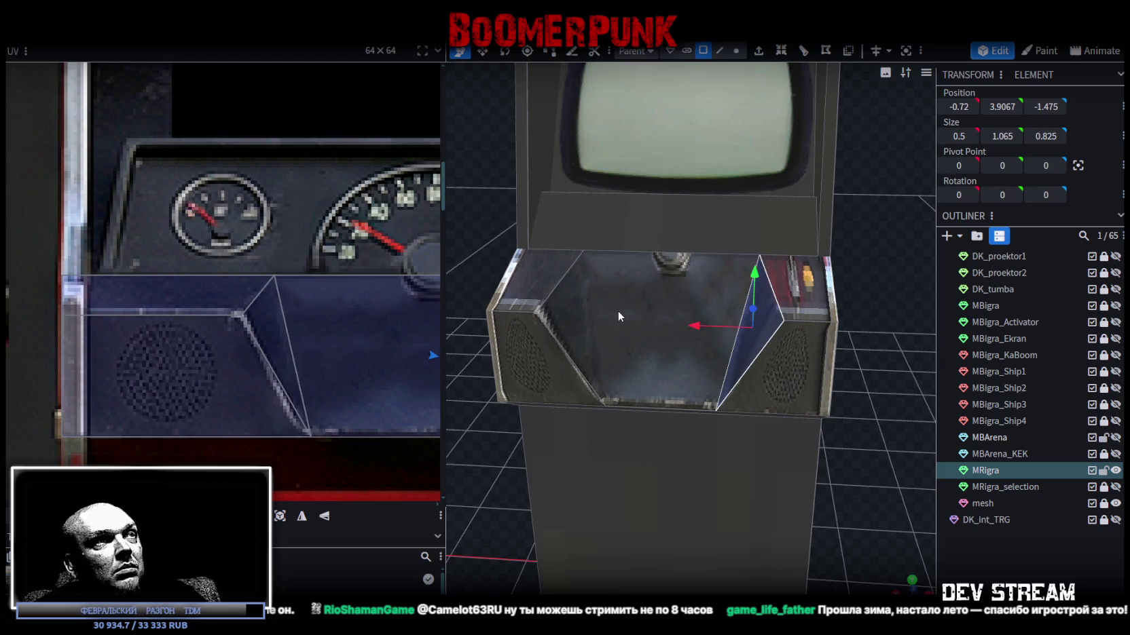
{"action": "left_click", "coordinate": [561, 320]}
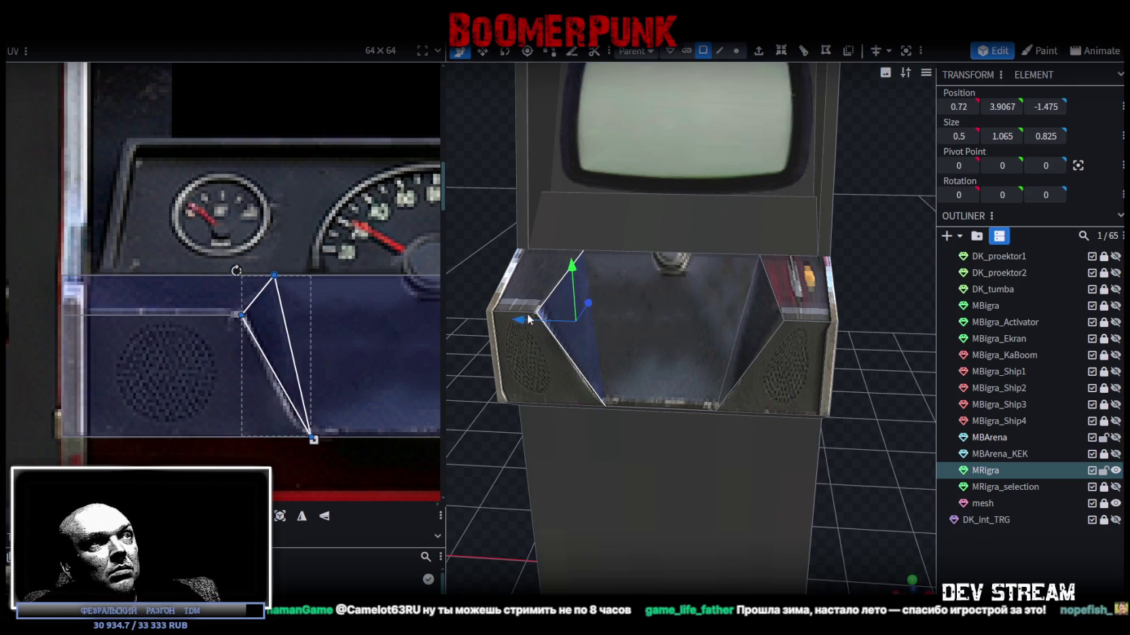
{"action": "left_click", "coordinate": [740, 317]}
{"action": "left_click_drag", "start_coordinate": [681, 325], "coordinate": [687, 324]}
{"action": "mouse_move", "coordinate": [876, 415]}
{"action": "left_mouse_down"}
{"action": "mouse_move", "coordinate": [879, 392]}
{"action": "mouse_move", "coordinate": [789, 379]}
{"action": "mouse_move", "coordinate": [801, 357]}
{"action": "left_mouse_up"}
{"action": "scroll", "coordinate": [165, 309], "scroll_direction": "down", "scroll_amount": 3}
{"action": "scroll", "coordinate": [165, 308], "scroll_direction": "down", "scroll_amount": 5}
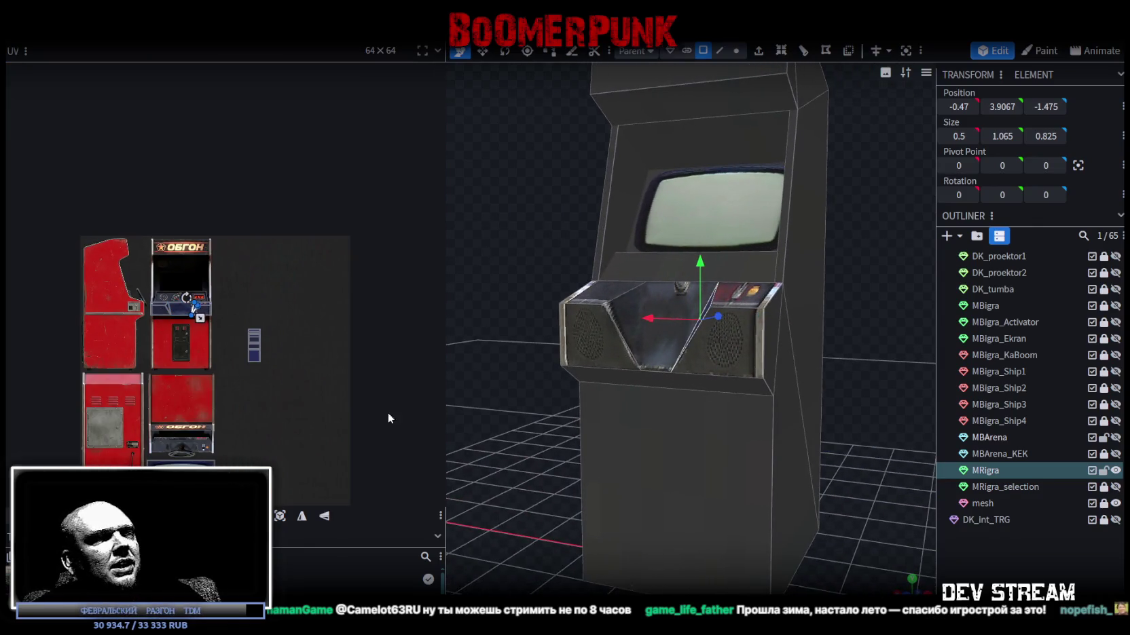
{"action": "mouse_move", "coordinate": [469, 415]}
{"action": "left_mouse_down"}
{"action": "mouse_move", "coordinate": [582, 461]}
{"action": "mouse_move", "coordinate": [584, 432]}
{"action": "mouse_move", "coordinate": [557, 491]}
{"action": "mouse_move", "coordinate": [459, 480]}
{"action": "mouse_move", "coordinate": [571, 490]}
{"action": "left_mouse_up"}
{"action": "scroll", "coordinate": [590, 490], "scroll_direction": "up", "scroll_amount": 3}
{"action": "scroll", "coordinate": [611, 302], "scroll_direction": "up", "scroll_amount": 3}
{"action": "left_click", "coordinate": [621, 257]}
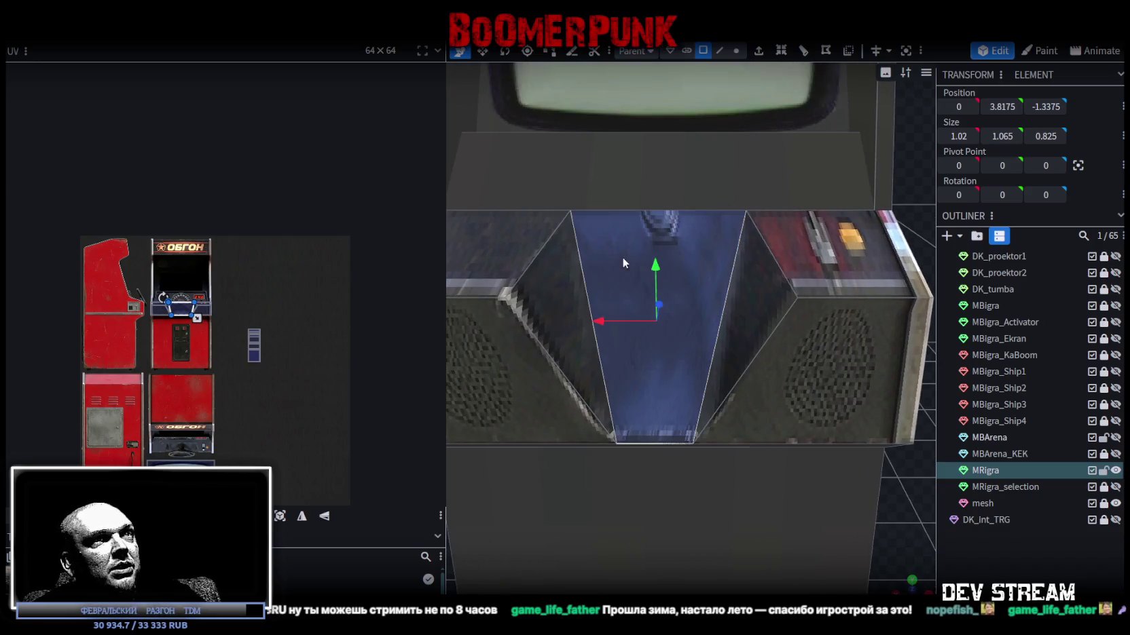
{"action": "scroll", "coordinate": [622, 289], "scroll_direction": "down", "scroll_amount": 3}
{"action": "left_click", "coordinate": [791, 275]}
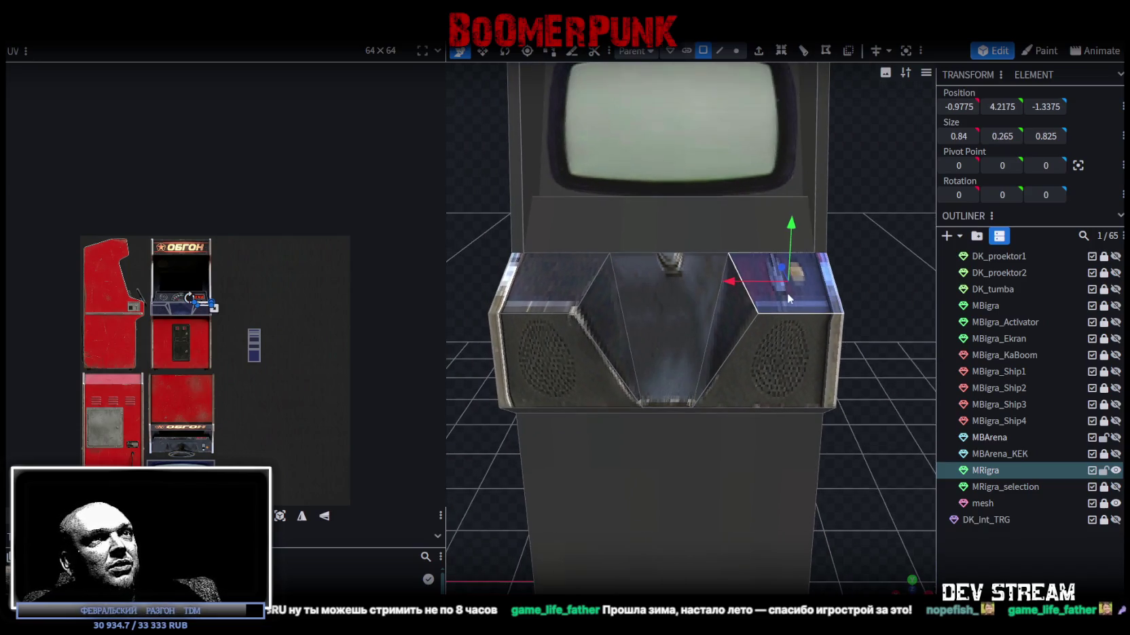
{"action": "mouse_move", "coordinate": [872, 294]}
{"action": "left_mouse_down"}
{"action": "mouse_move", "coordinate": [852, 286]}
{"action": "mouse_move", "coordinate": [879, 243]}
{"action": "mouse_move", "coordinate": [878, 262]}
{"action": "left_mouse_up"}
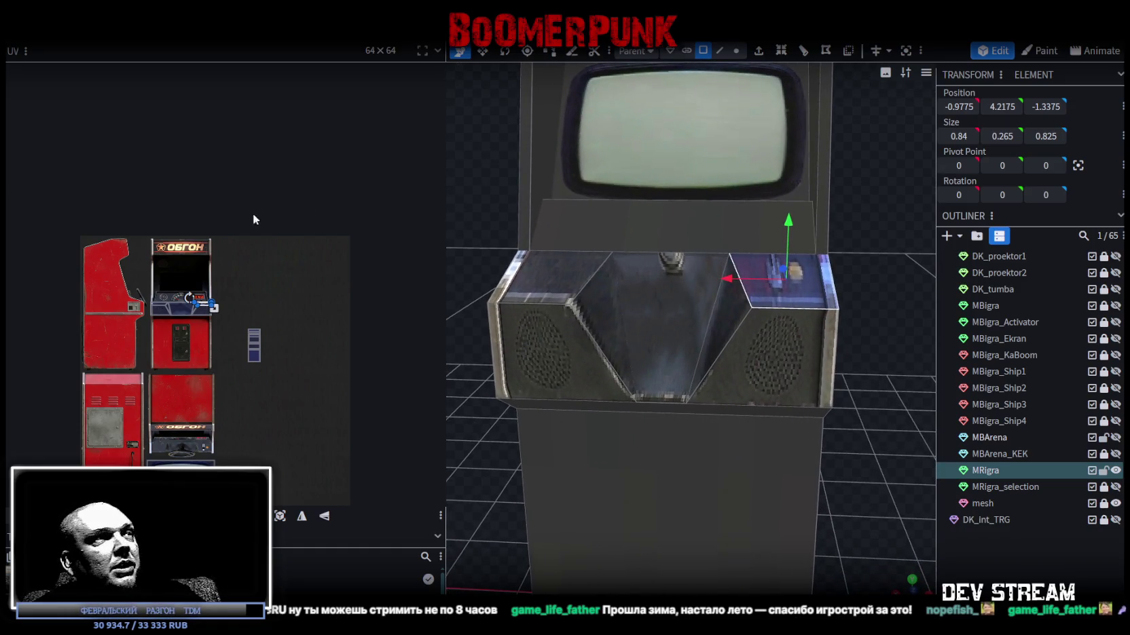
{"action": "scroll", "coordinate": [211, 308], "scroll_direction": "up", "scroll_amount": 6}
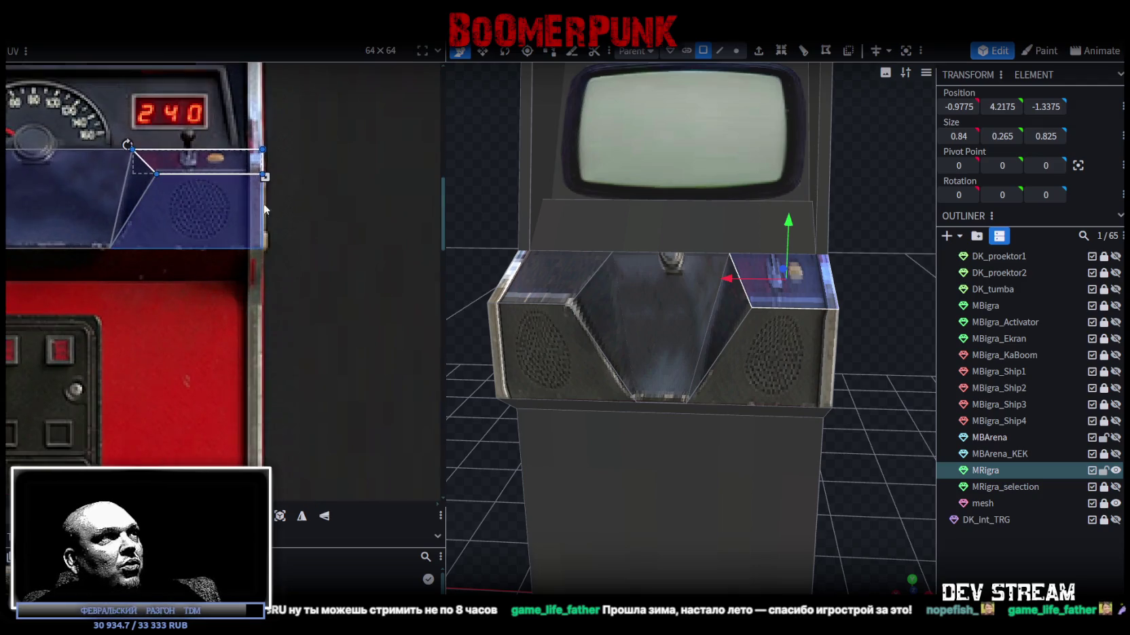
{"action": "scroll", "coordinate": [313, 161], "scroll_direction": "down", "scroll_amount": 5}
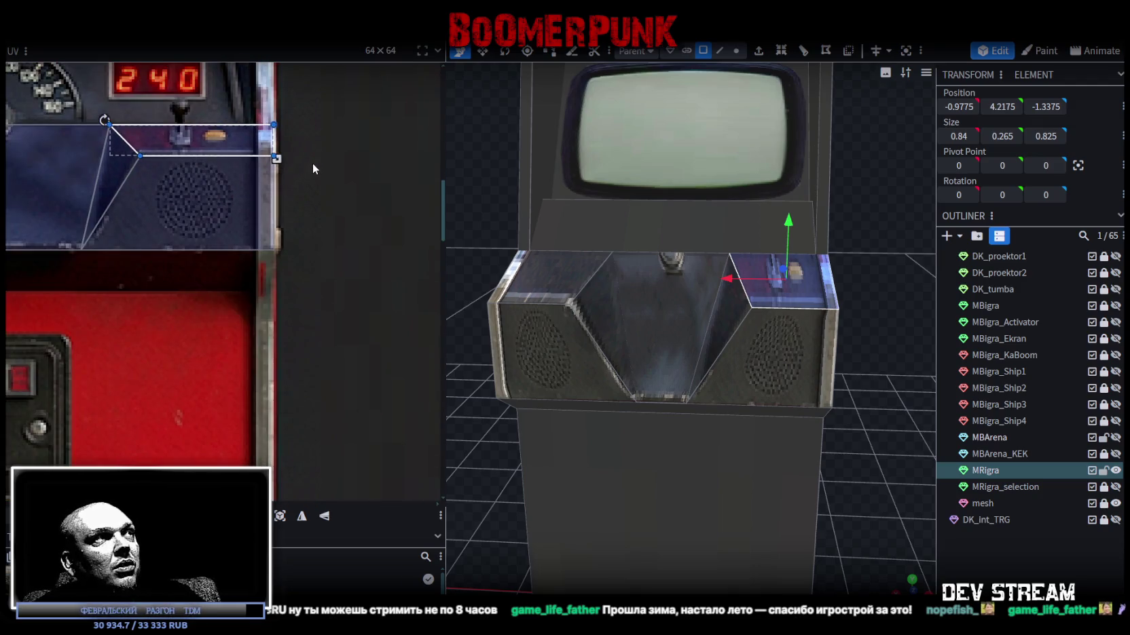
{"action": "left_click_drag", "start_coordinate": [38, 196], "coordinate": [377, 174]}
{"action": "scroll", "coordinate": [292, 178], "scroll_direction": "up", "scroll_amount": 8}
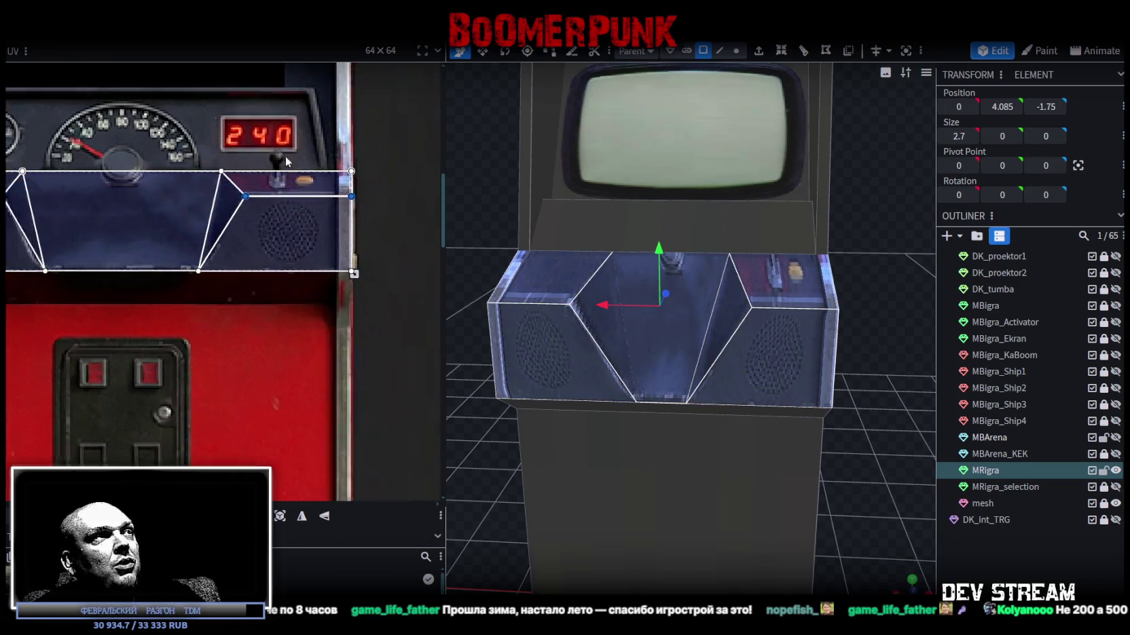
{"action": "left_click", "coordinate": [243, 223]}
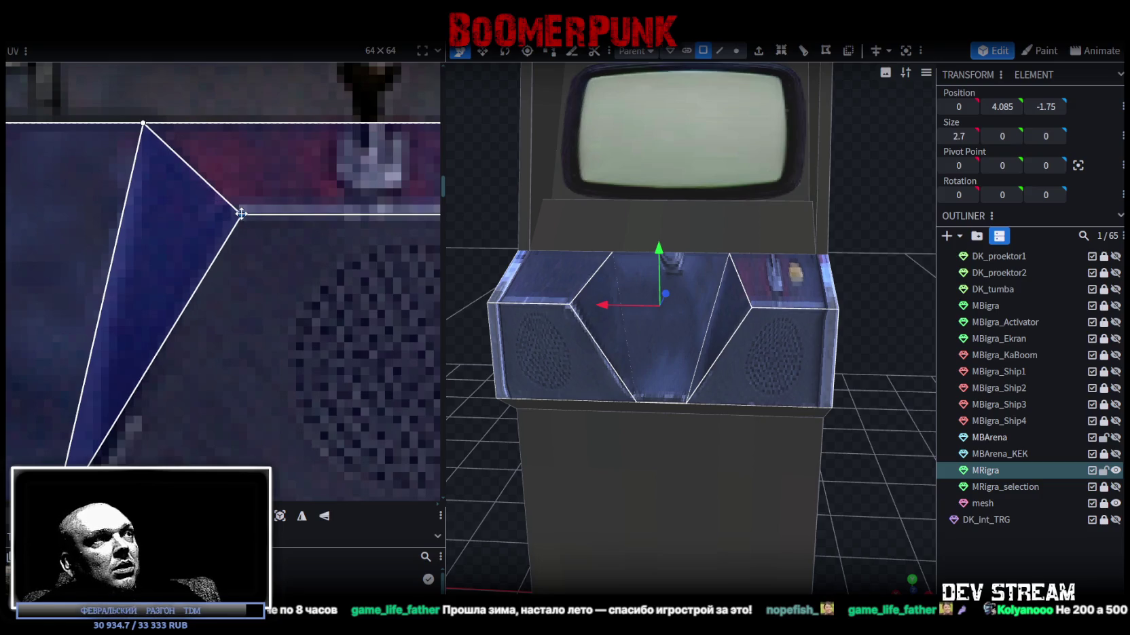
{"action": "scroll", "coordinate": [281, 228], "scroll_direction": "down", "scroll_amount": 3}
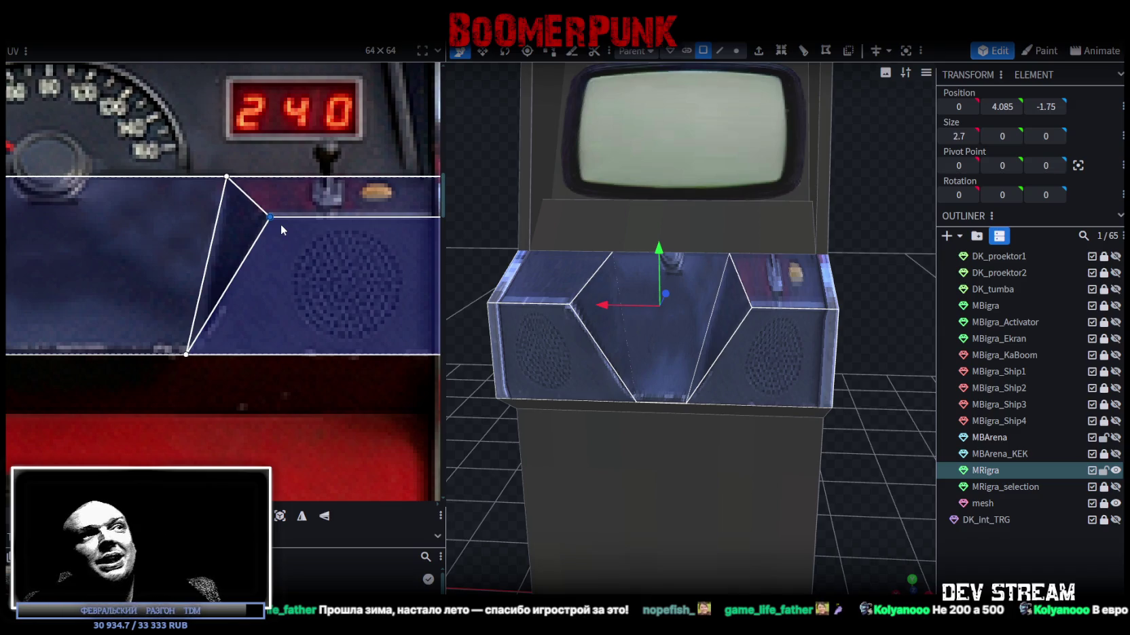
{"action": "scroll", "coordinate": [642, 162], "scroll_direction": "down", "scroll_amount": 3}
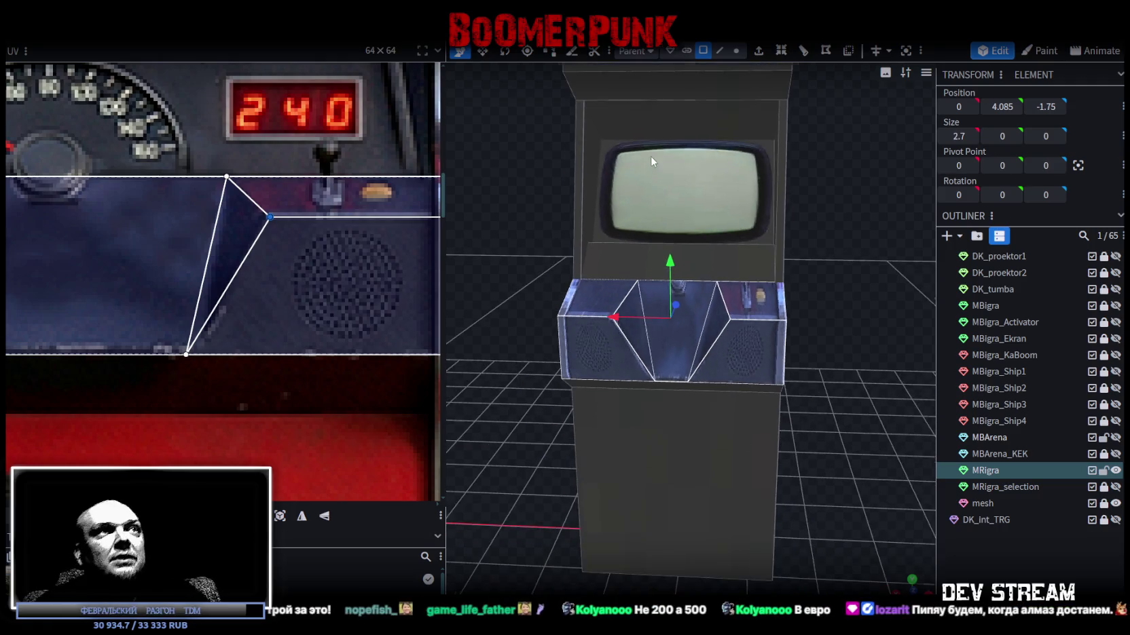
{"action": "left_click", "coordinate": [624, 267]}
{"action": "mouse_move", "coordinate": [732, 382]}
{"action": "left_mouse_down"}
{"action": "mouse_move", "coordinate": [820, 311]}
{"action": "mouse_move", "coordinate": [718, 362]}
{"action": "left_mouse_up"}
{"action": "left_click", "coordinate": [717, 361]}
{"action": "scroll", "coordinate": [267, 228], "scroll_direction": "down", "scroll_amount": 3}
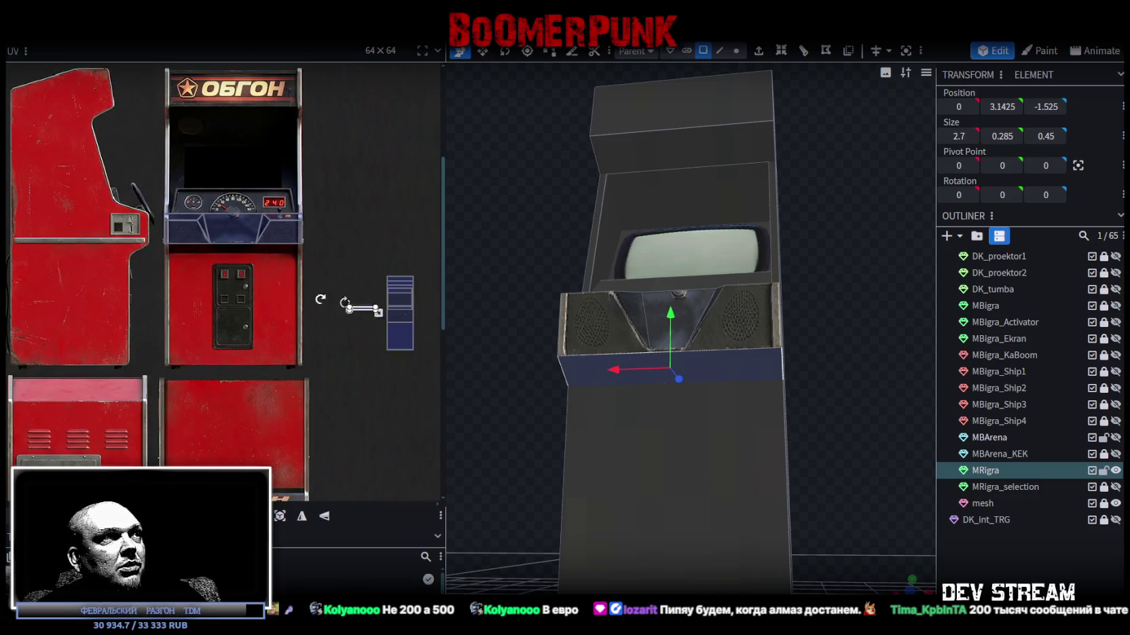
- Place the trim strip's UV on the dark blue band and stretch it wider and taller
{"action": "mouse_move", "coordinate": [360, 310]}
{"action": "left_mouse_down"}
{"action": "mouse_move", "coordinate": [180, 253]}
{"action": "mouse_move", "coordinate": [124, 222]}
{"action": "mouse_move", "coordinate": [188, 231]}
{"action": "left_mouse_up"}
{"action": "scroll", "coordinate": [157, 243], "scroll_direction": "up", "scroll_amount": 6}
{"action": "scroll", "coordinate": [96, 209], "scroll_direction": "up", "scroll_amount": 5}
{"action": "scroll", "coordinate": [189, 225], "scroll_direction": "down", "scroll_amount": 8}
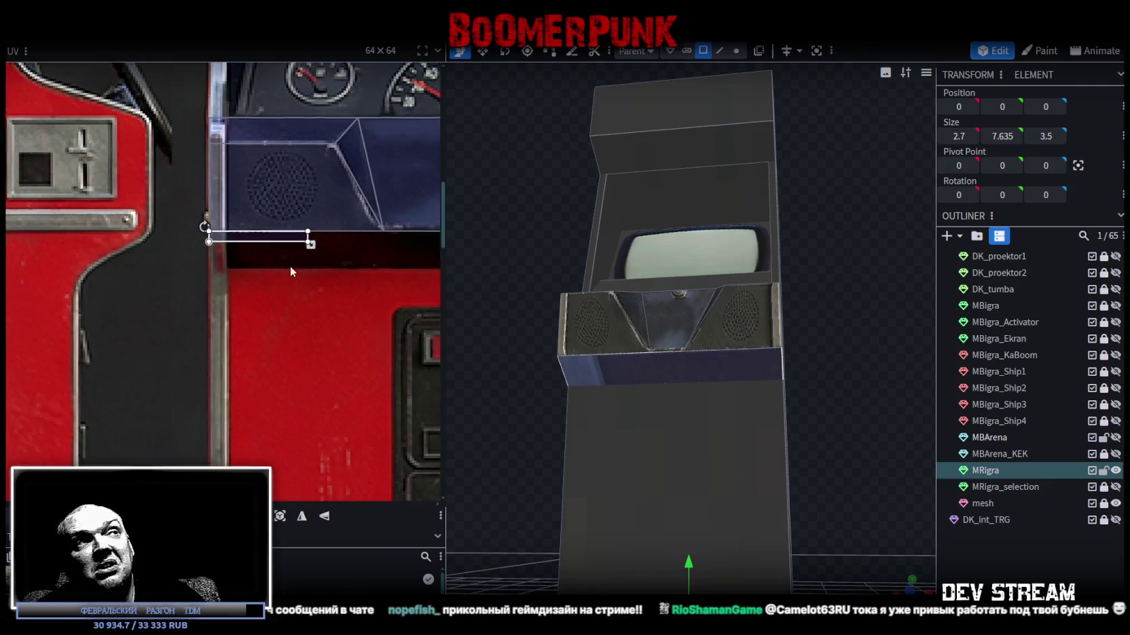
{"action": "left_click_drag", "start_coordinate": [125, 214], "coordinate": [415, 226]}
{"action": "scroll", "coordinate": [338, 235], "scroll_direction": "right", "scroll_amount": 5}
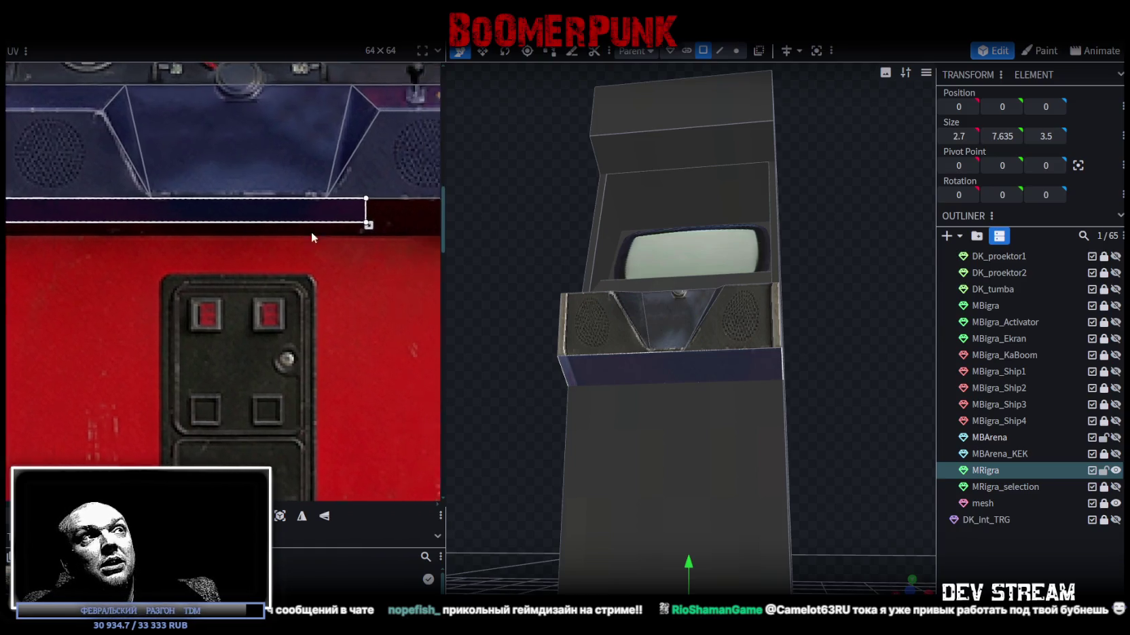
{"action": "mouse_move", "coordinate": [172, 224]}
{"action": "left_mouse_down"}
{"action": "mouse_move", "coordinate": [299, 230]}
{"action": "mouse_move", "coordinate": [291, 253]}
{"action": "mouse_move", "coordinate": [306, 258]}
{"action": "left_mouse_up"}
{"action": "scroll", "coordinate": [299, 230], "scroll_direction": "up", "scroll_amount": 5}
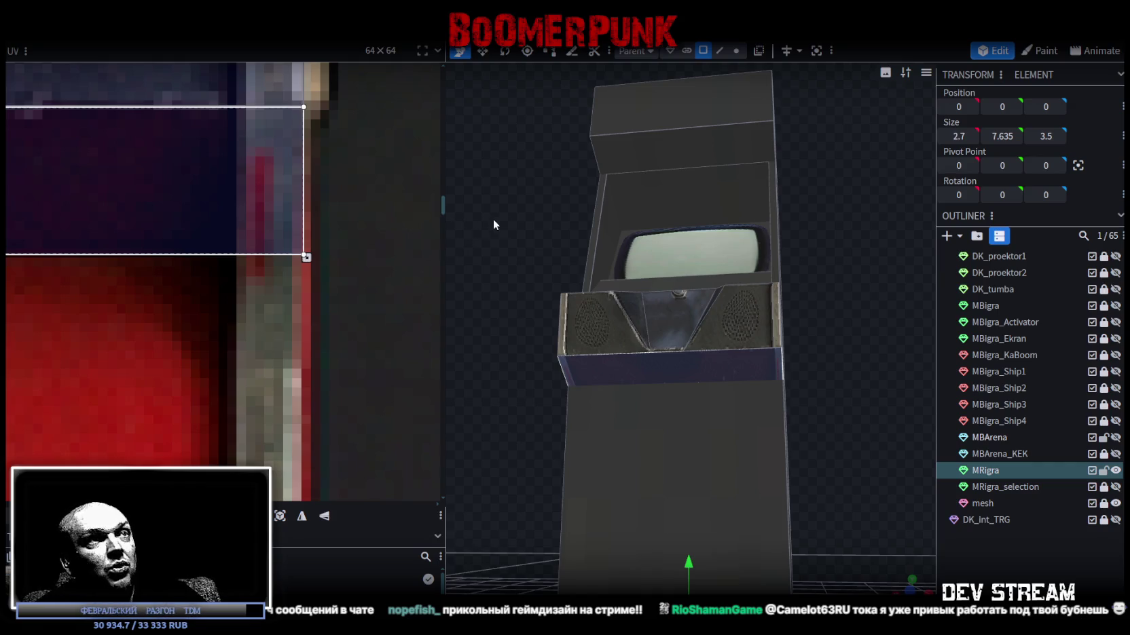
- Select the left speaker block, right console face and the panel under the screen
{"action": "left_click_drag", "start_coordinate": [494, 224], "coordinate": [573, 226]}
{"action": "scroll", "coordinate": [647, 345], "scroll_direction": "up", "scroll_amount": 3}
{"action": "left_click", "coordinate": [647, 344]}
{"action": "left_click", "coordinate": [586, 303]}
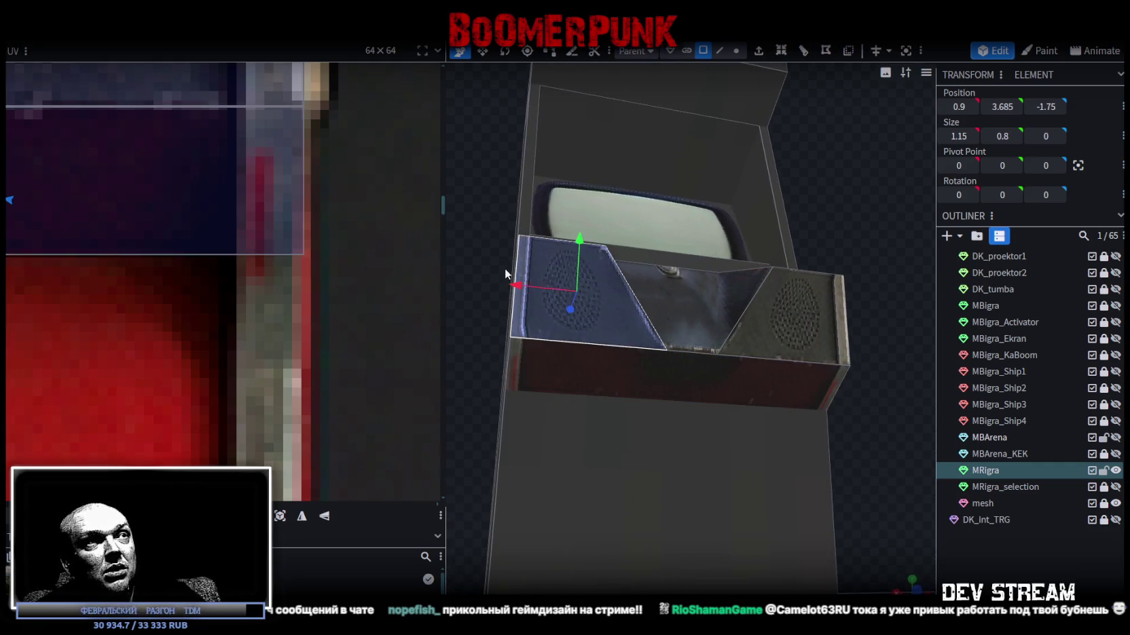
{"action": "left_click_drag", "start_coordinate": [508, 275], "coordinate": [457, 286]}
{"action": "scroll", "coordinate": [101, 245], "scroll_direction": "down", "scroll_amount": 5}
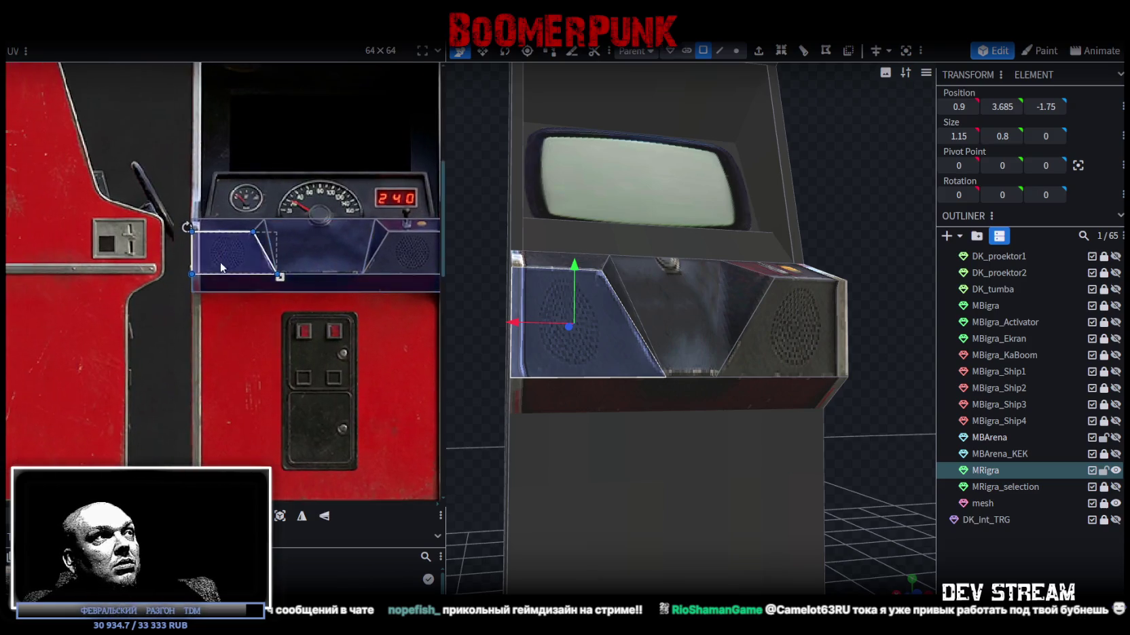
{"action": "scroll", "coordinate": [220, 258], "scroll_direction": "up", "scroll_amount": 6}
{"action": "scroll", "coordinate": [205, 250], "scroll_direction": "down", "scroll_amount": 3}
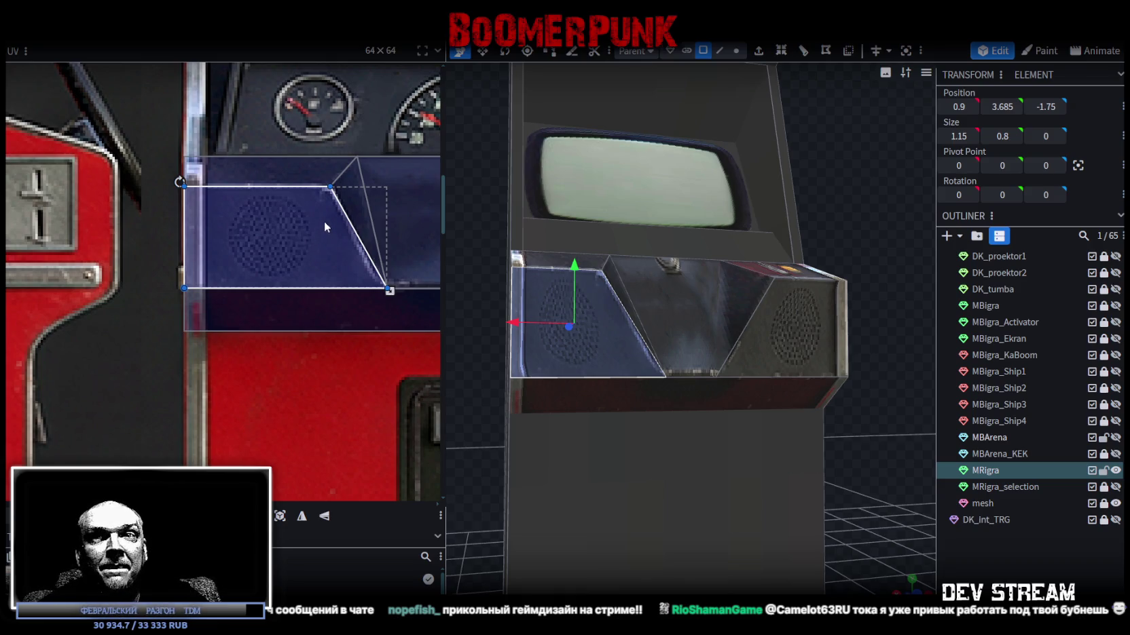
{"action": "scroll", "coordinate": [838, 226], "scroll_direction": "up", "scroll_amount": 4}
{"action": "left_click", "coordinate": [827, 278]}
{"action": "scroll", "coordinate": [580, 257], "scroll_direction": "down", "scroll_amount": 5}
{"action": "left_click", "coordinate": [629, 285]}
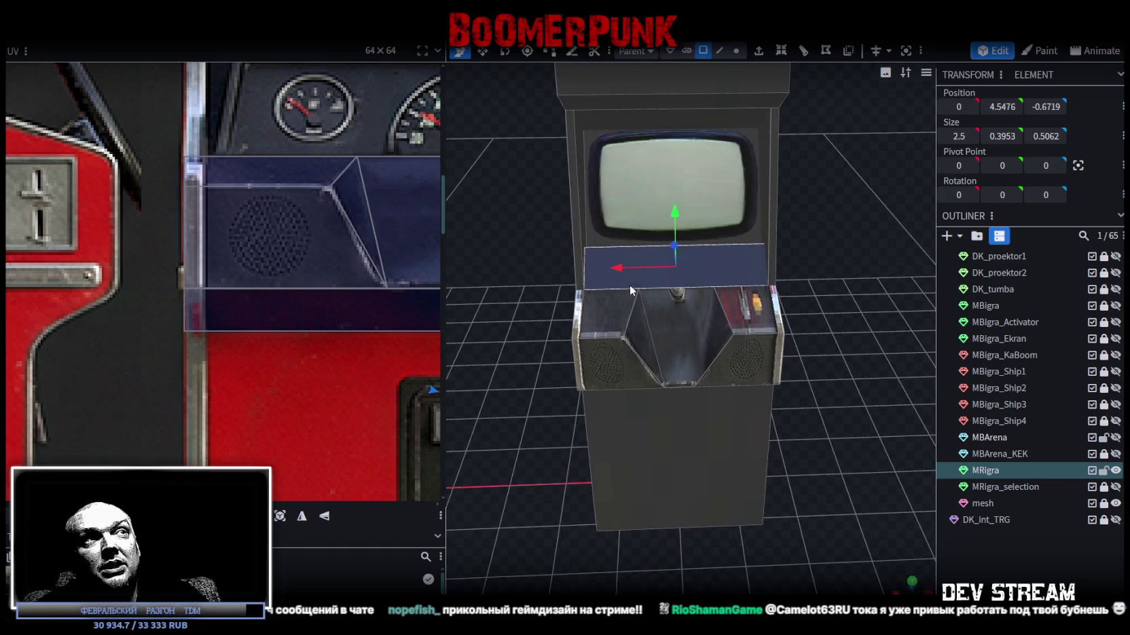
- Move the control panel face's UV onto the dashboard, sized to cover the gauges and 240 display
{"action": "left_click_drag", "start_coordinate": [504, 243], "coordinate": [605, 298]}
{"action": "scroll", "coordinate": [606, 288], "scroll_direction": "up", "scroll_amount": 3}
{"action": "scroll", "coordinate": [305, 177], "scroll_direction": "down", "scroll_amount": 2}
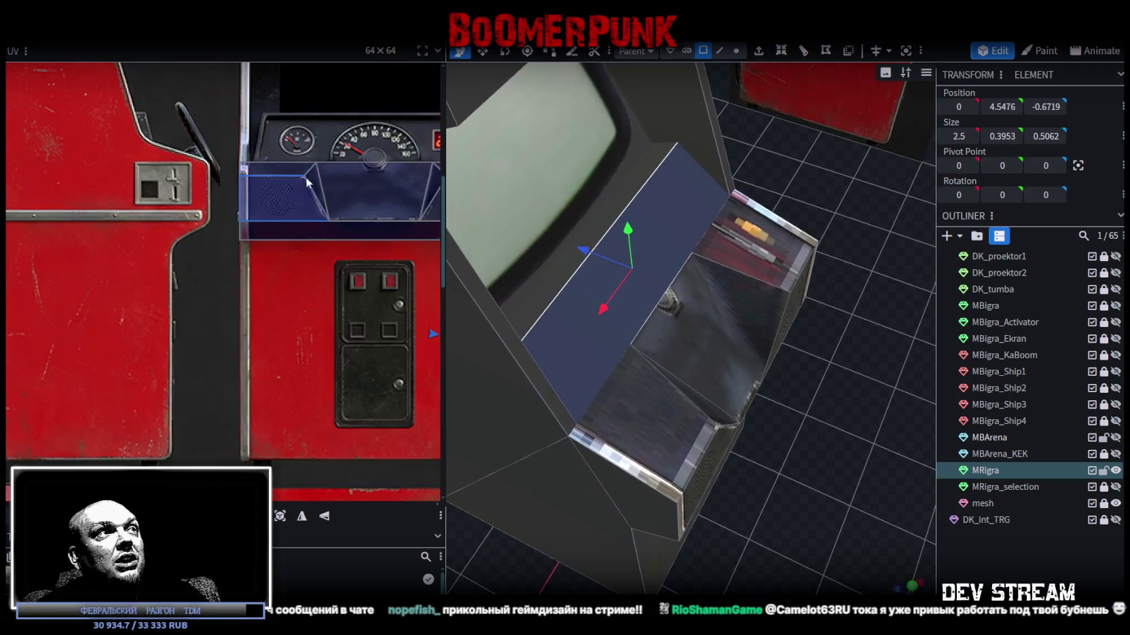
{"action": "scroll", "coordinate": [305, 177], "scroll_direction": "down", "scroll_amount": 2}
{"action": "mouse_move", "coordinate": [617, 254]}
{"action": "left_mouse_down"}
{"action": "mouse_move", "coordinate": [773, 150]}
{"action": "mouse_move", "coordinate": [691, 120]}
{"action": "mouse_move", "coordinate": [704, 132]}
{"action": "mouse_move", "coordinate": [692, 137]}
{"action": "mouse_move", "coordinate": [699, 129]}
{"action": "left_mouse_up"}
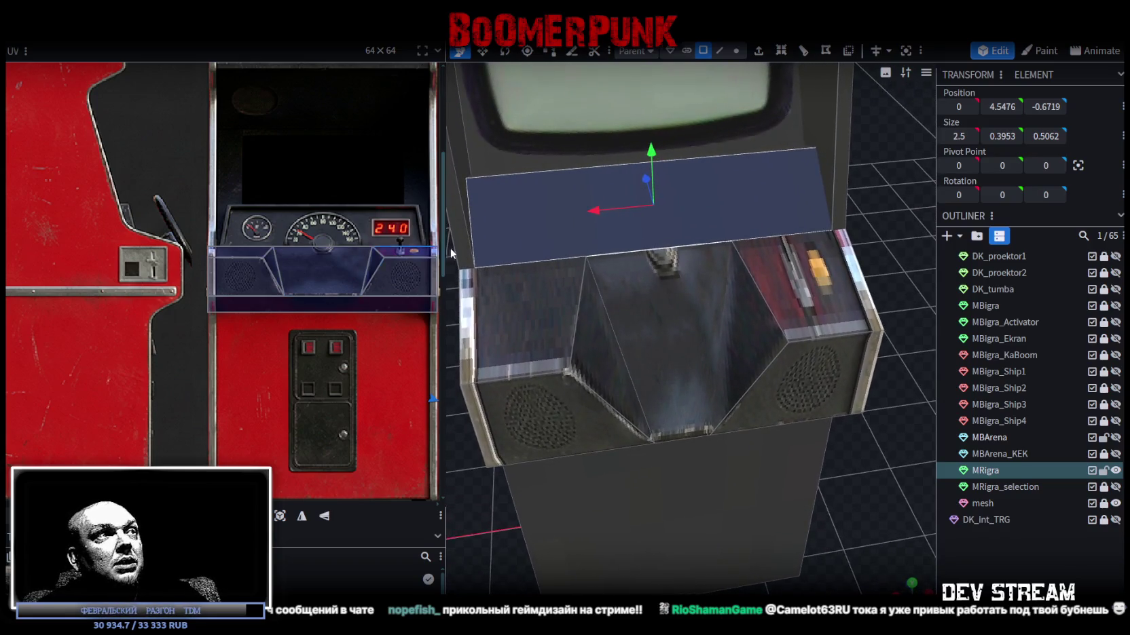
{"action": "scroll", "coordinate": [563, 250], "scroll_direction": "down", "scroll_amount": 2}
{"action": "scroll", "coordinate": [324, 258], "scroll_direction": "down", "scroll_amount": 3}
{"action": "scroll", "coordinate": [360, 277], "scroll_direction": "up", "scroll_amount": 3}
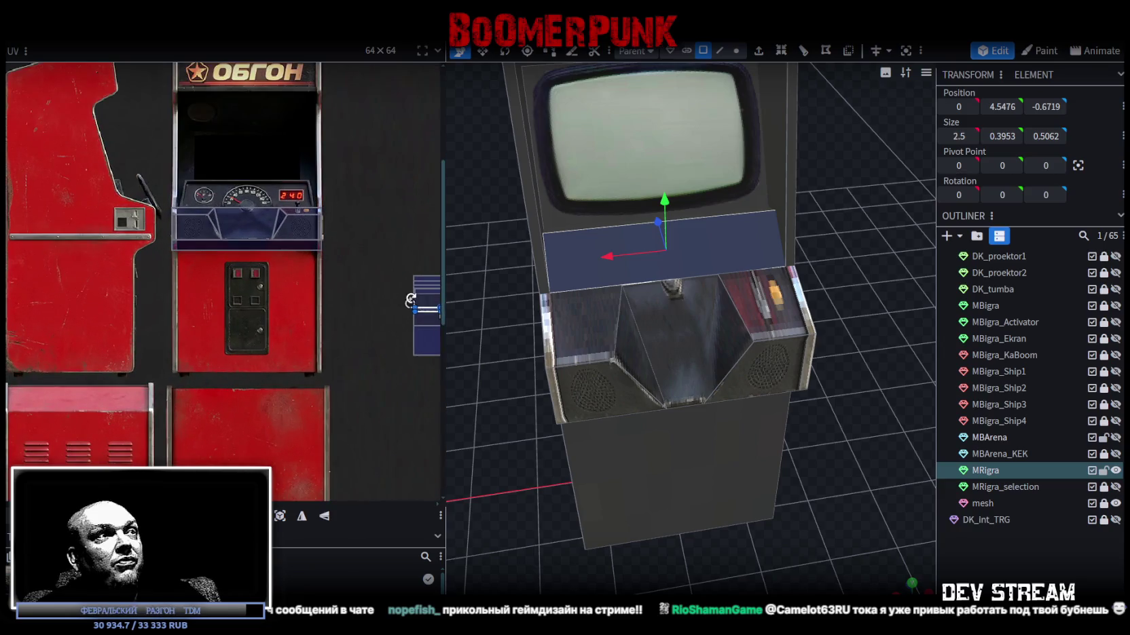
{"action": "mouse_move", "coordinate": [428, 312]}
{"action": "left_mouse_down"}
{"action": "mouse_move", "coordinate": [198, 185]}
{"action": "mouse_move", "coordinate": [198, 212]}
{"action": "mouse_move", "coordinate": [250, 226]}
{"action": "left_mouse_up"}
{"action": "scroll", "coordinate": [201, 186], "scroll_direction": "up", "scroll_amount": 5}
{"action": "scroll", "coordinate": [197, 204], "scroll_direction": "up", "scroll_amount": 5}
{"action": "scroll", "coordinate": [249, 224], "scroll_direction": "down", "scroll_amount": 5}
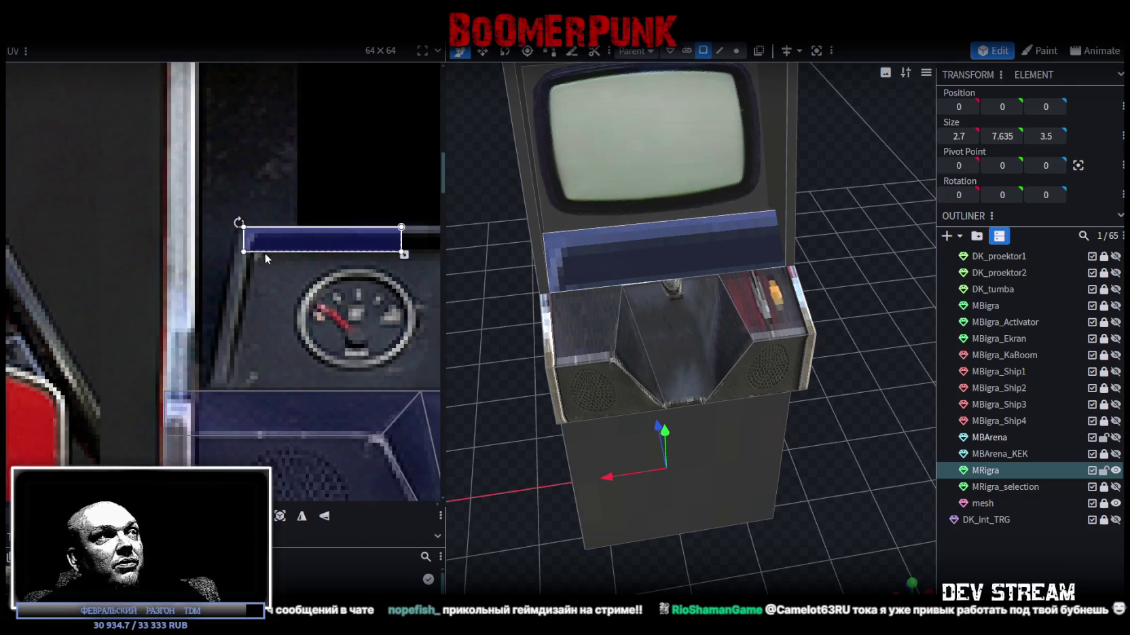
{"action": "mouse_move", "coordinate": [110, 169]}
{"action": "left_mouse_down"}
{"action": "mouse_move", "coordinate": [444, 273]}
{"action": "mouse_move", "coordinate": [226, 256]}
{"action": "mouse_move", "coordinate": [268, 214]}
{"action": "mouse_move", "coordinate": [349, 241]}
{"action": "mouse_move", "coordinate": [338, 277]}
{"action": "left_mouse_up"}
- Extend the dashboard UV's corner and slant its bottom-right edge to fit
{"action": "scroll", "coordinate": [350, 241], "scroll_direction": "up", "scroll_amount": 2}
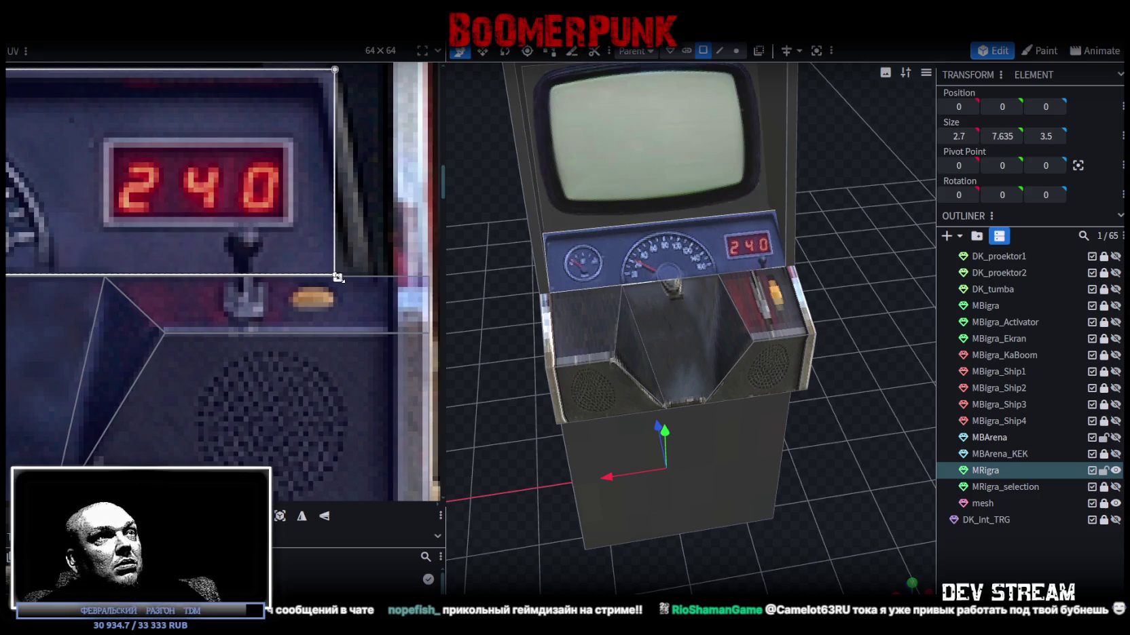
{"action": "scroll", "coordinate": [337, 275], "scroll_direction": "up", "scroll_amount": 2}
{"action": "mouse_move", "coordinate": [336, 264]}
{"action": "left_mouse_down"}
{"action": "mouse_move", "coordinate": [294, 289]}
{"action": "mouse_move", "coordinate": [406, 288]}
{"action": "left_mouse_up"}
{"action": "left_click", "coordinate": [303, 283]}
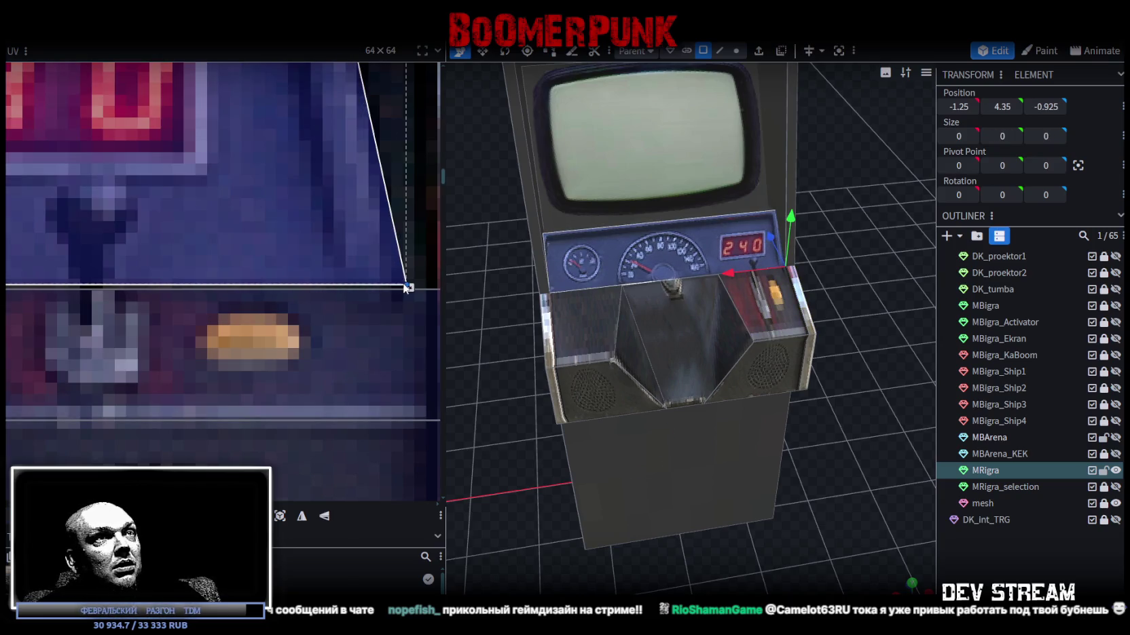
{"action": "scroll", "coordinate": [326, 251], "scroll_direction": "down", "scroll_amount": 6}
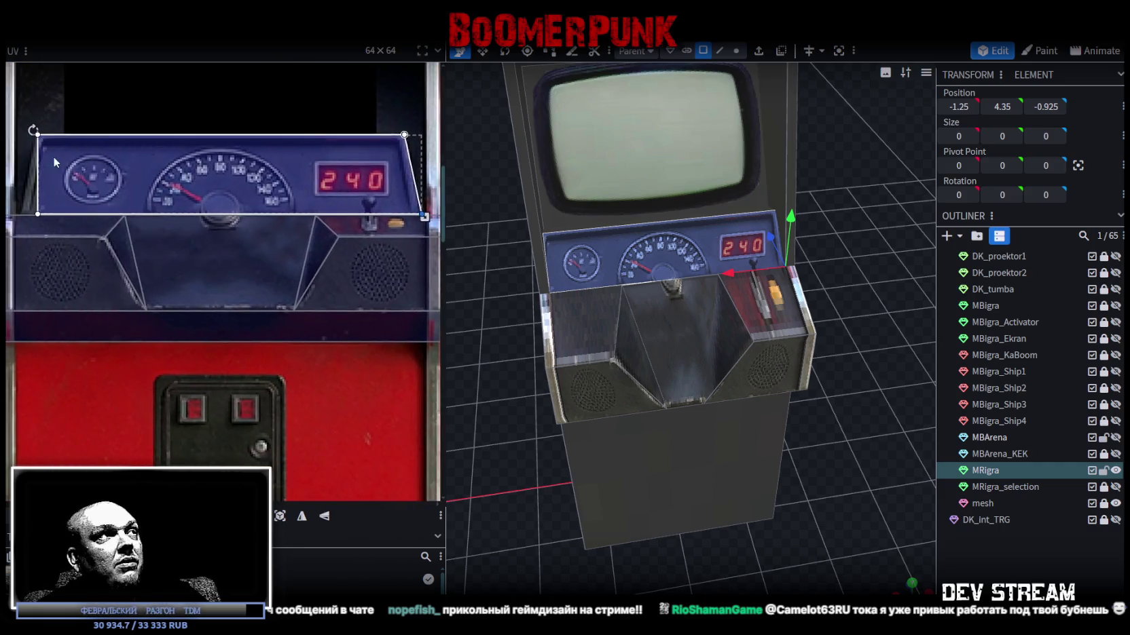
{"action": "scroll", "coordinate": [198, 167], "scroll_direction": "up", "scroll_amount": 3}
{"action": "scroll", "coordinate": [187, 186], "scroll_direction": "up", "scroll_amount": 3}
- Slant the opposite side face's lower-left UV corner leftward, then view the whole textured cabinet
{"action": "left_click", "coordinate": [234, 271]}
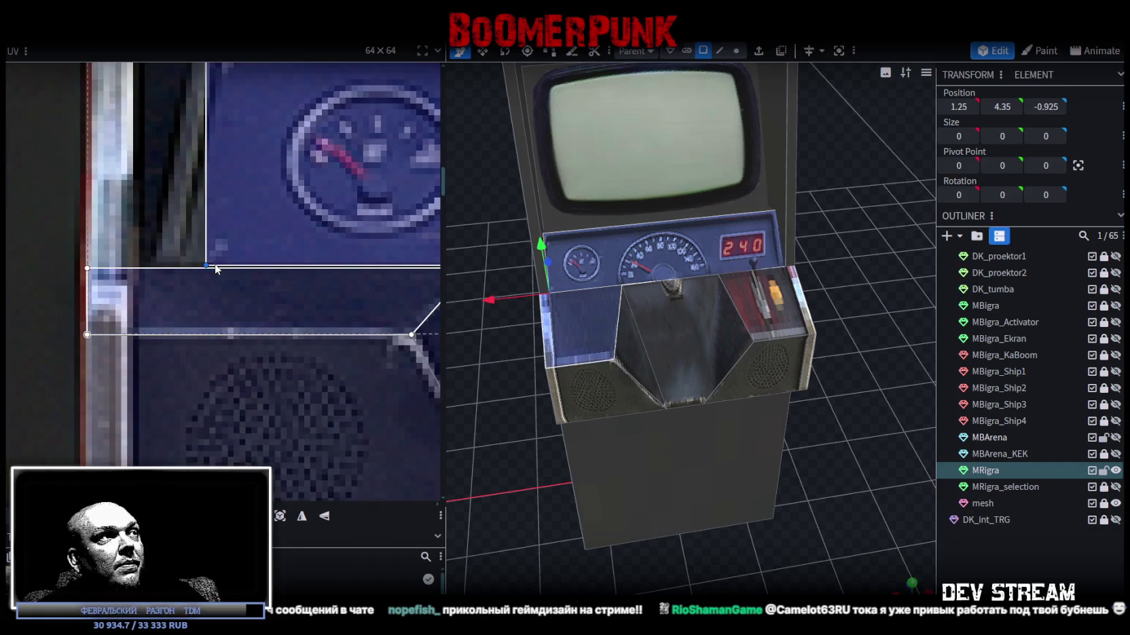
{"action": "left_click_drag", "start_coordinate": [205, 262], "coordinate": [148, 263]}
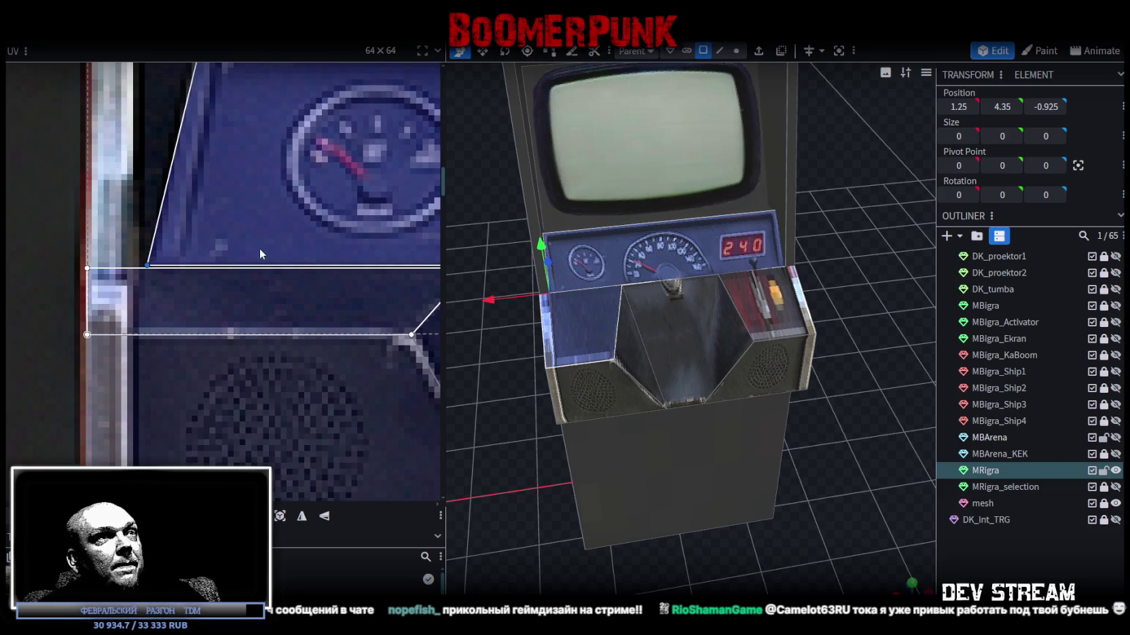
{"action": "scroll", "coordinate": [260, 252], "scroll_direction": "down", "scroll_amount": 3}
{"action": "scroll", "coordinate": [689, 187], "scroll_direction": "up", "scroll_amount": 5}
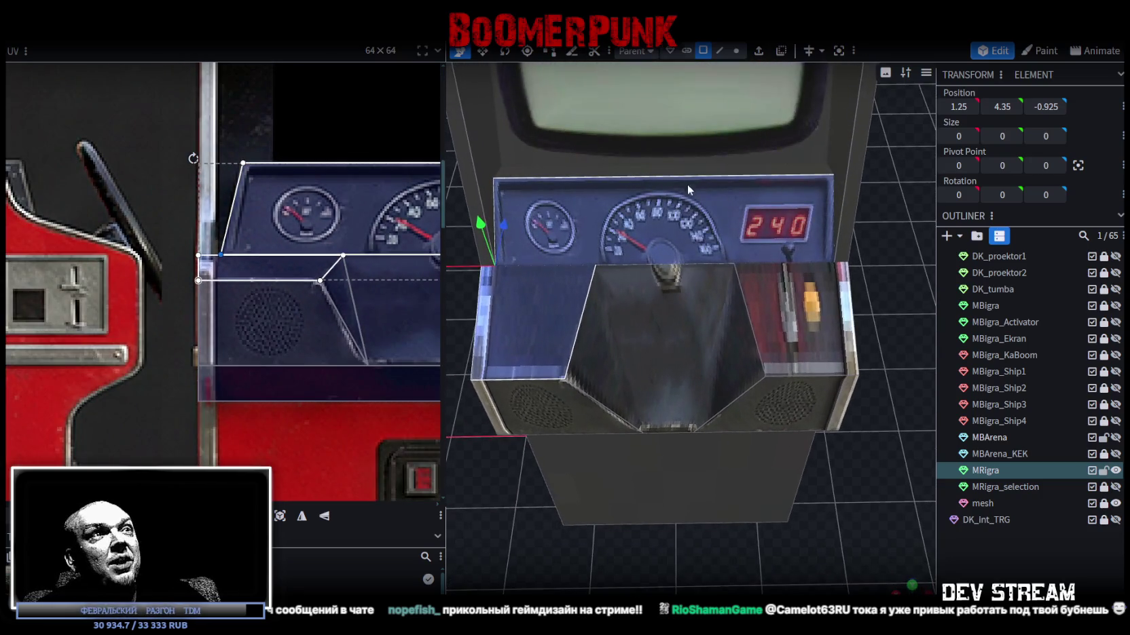
{"action": "scroll", "coordinate": [489, 246], "scroll_direction": "down", "scroll_amount": 2}
{"action": "left_click_drag", "start_coordinate": [489, 246], "coordinate": [584, 177]}
- Narrow the dashboard's top edge to Size X 2.2, then show the model in solid shading
{"action": "left_click", "coordinate": [721, 52]}
{"action": "left_click", "coordinate": [650, 232]}
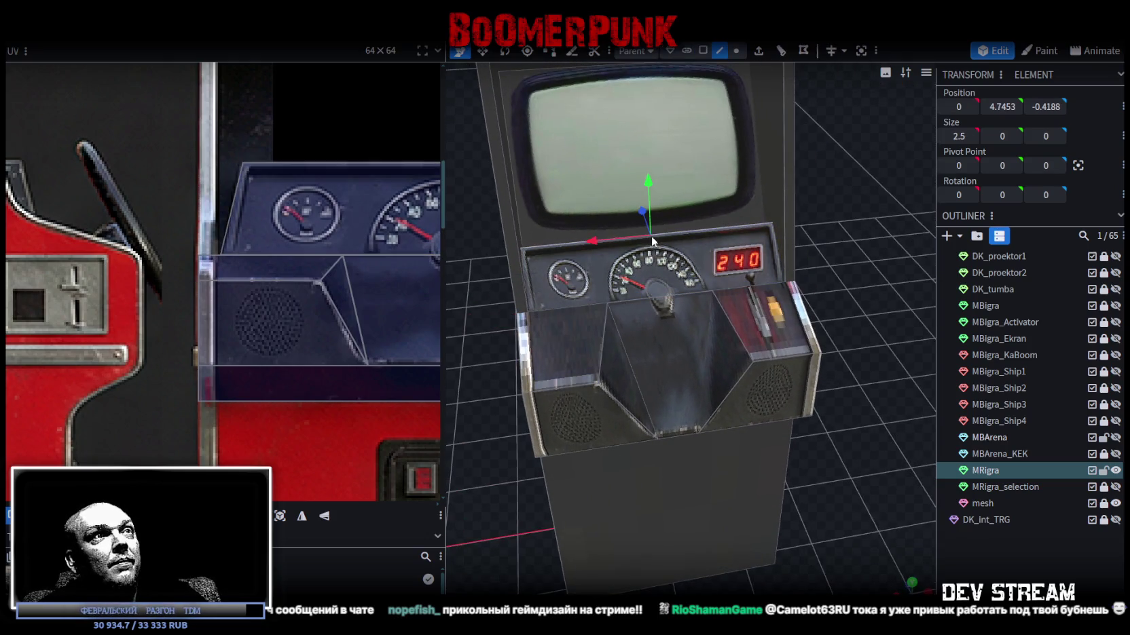
{"action": "key", "text": "v"}
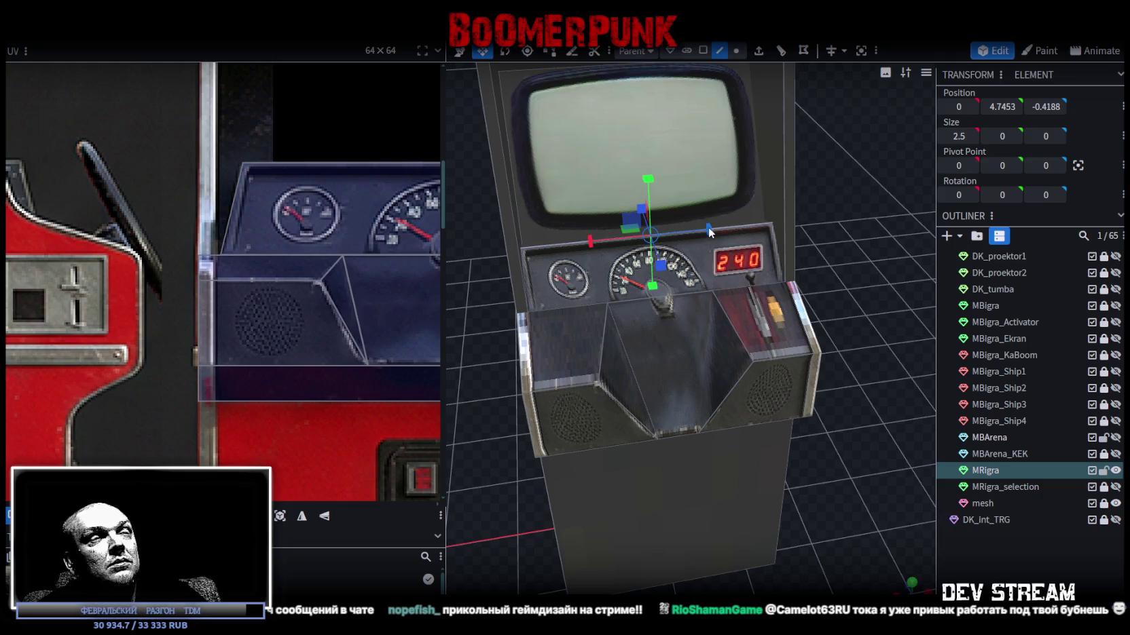
{"action": "mouse_move", "coordinate": [712, 229]}
{"action": "left_mouse_down"}
{"action": "mouse_move", "coordinate": [697, 232]}
{"action": "mouse_move", "coordinate": [724, 227]}
{"action": "left_mouse_up"}
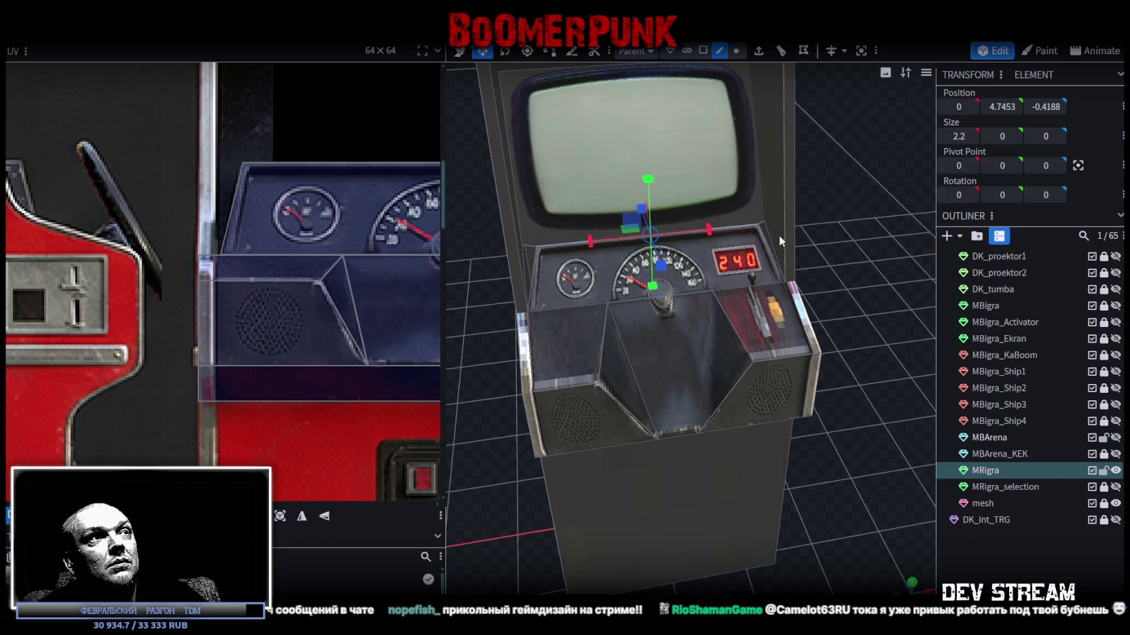
{"action": "scroll", "coordinate": [835, 251], "scroll_direction": "up", "scroll_amount": 3}
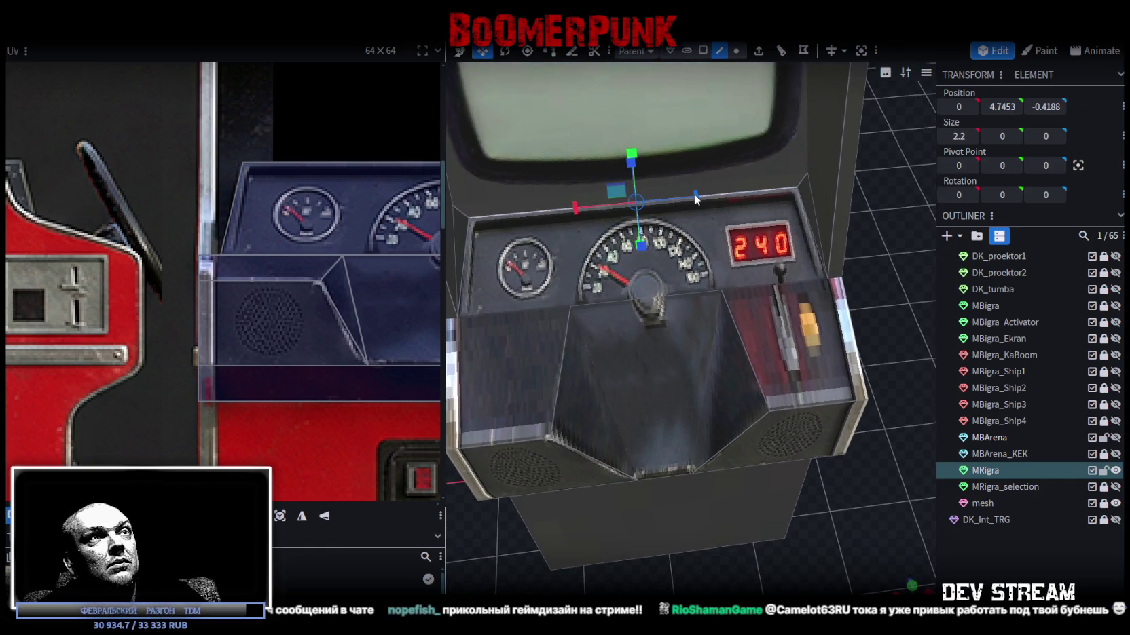
{"action": "mouse_move", "coordinate": [699, 198]}
{"action": "left_mouse_down"}
{"action": "mouse_move", "coordinate": [864, 245]}
{"action": "mouse_move", "coordinate": [801, 234]}
{"action": "mouse_move", "coordinate": [824, 236]}
{"action": "left_mouse_up"}
{"action": "key", "text": "z"}
{"action": "key", "text": "z"}
{"action": "key", "text": "z"}
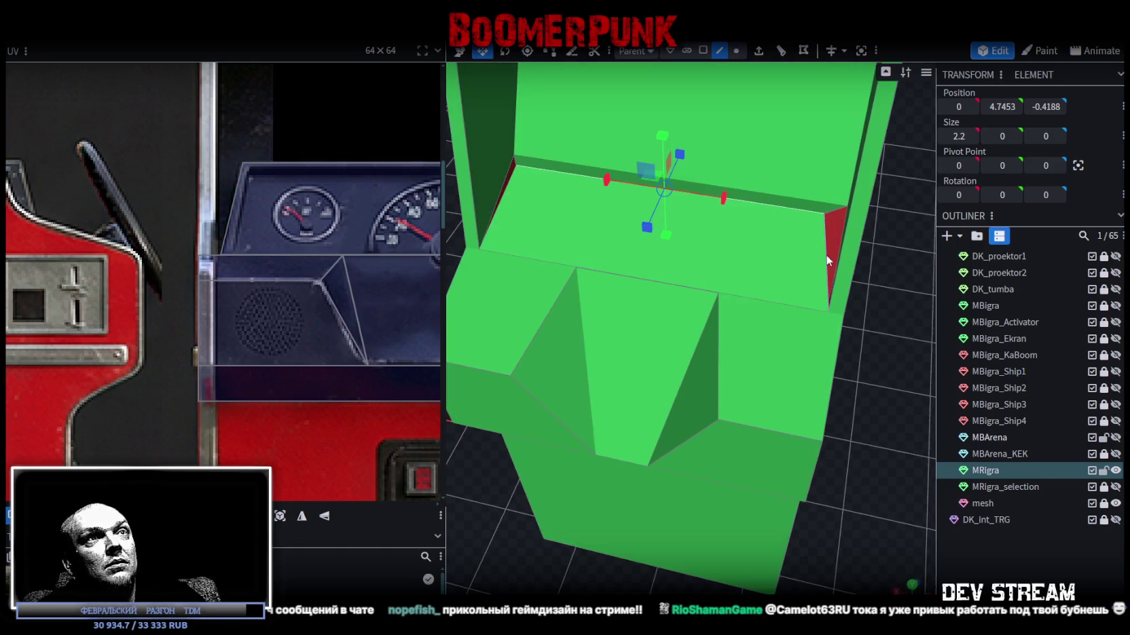
- Select the dashboard's side faces while orbiting to a frontal view from above
{"action": "left_click", "coordinate": [702, 51]}
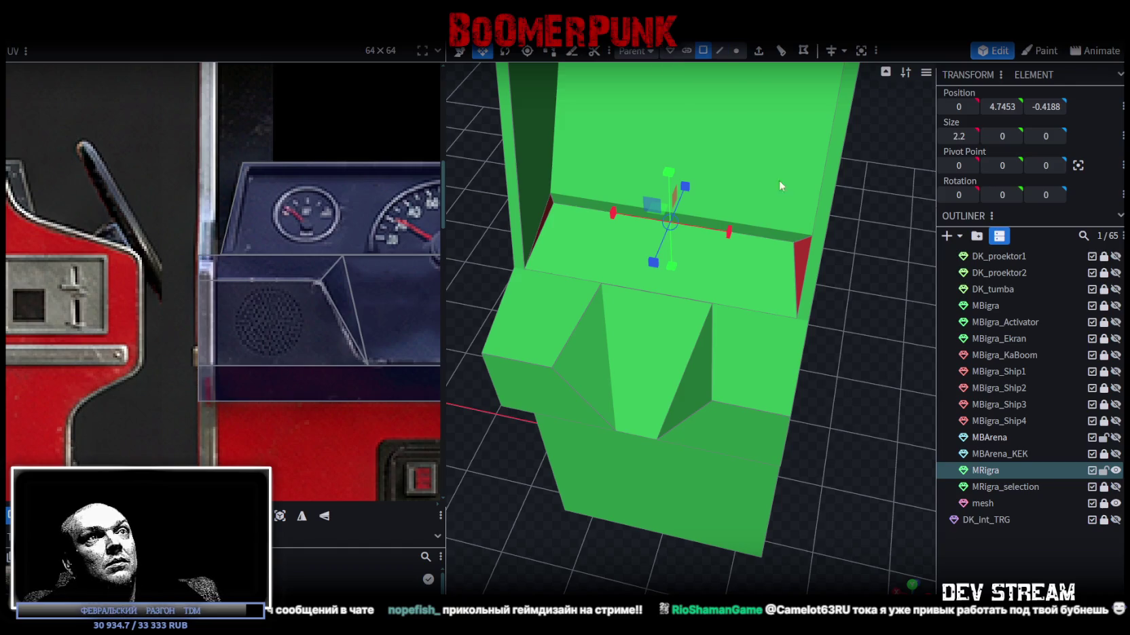
{"action": "left_click", "coordinate": [801, 256]}
{"action": "mouse_move", "coordinate": [799, 391]}
{"action": "left_mouse_down"}
{"action": "mouse_move", "coordinate": [859, 404]}
{"action": "mouse_move", "coordinate": [573, 334]}
{"action": "left_mouse_up"}
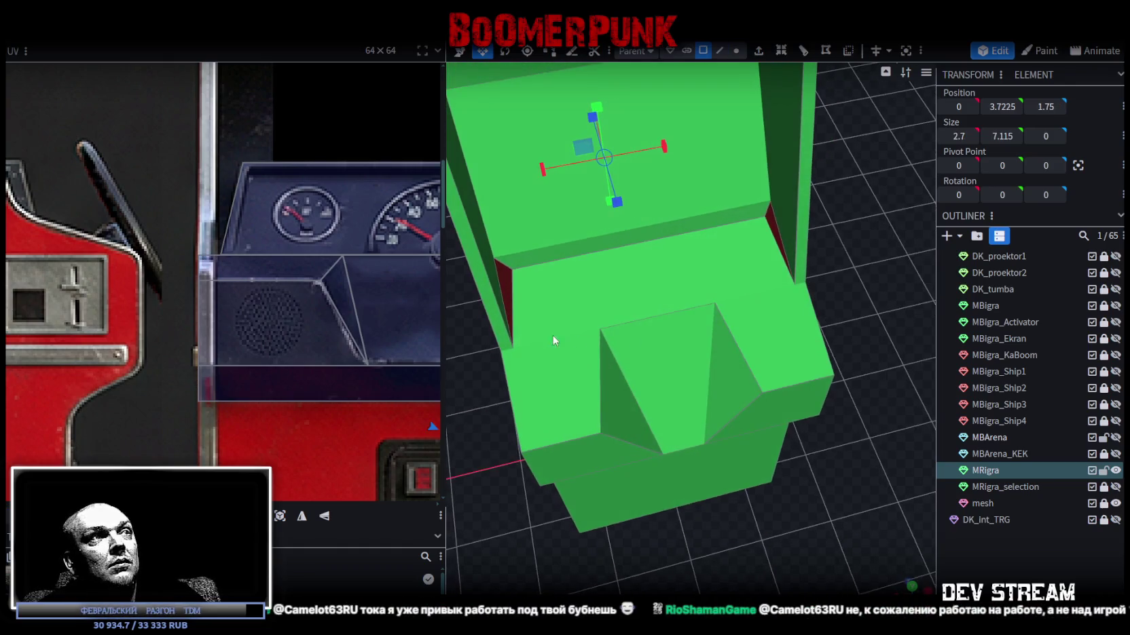
{"action": "left_click", "coordinate": [500, 279]}
{"action": "mouse_move", "coordinate": [715, 165]}
{"action": "left_mouse_down"}
{"action": "mouse_move", "coordinate": [579, 387]}
{"action": "mouse_move", "coordinate": [477, 402]}
{"action": "mouse_move", "coordinate": [494, 405]}
{"action": "mouse_move", "coordinate": [473, 425]}
{"action": "left_mouse_up"}
{"action": "scroll", "coordinate": [494, 405], "scroll_direction": "up", "scroll_amount": 3}
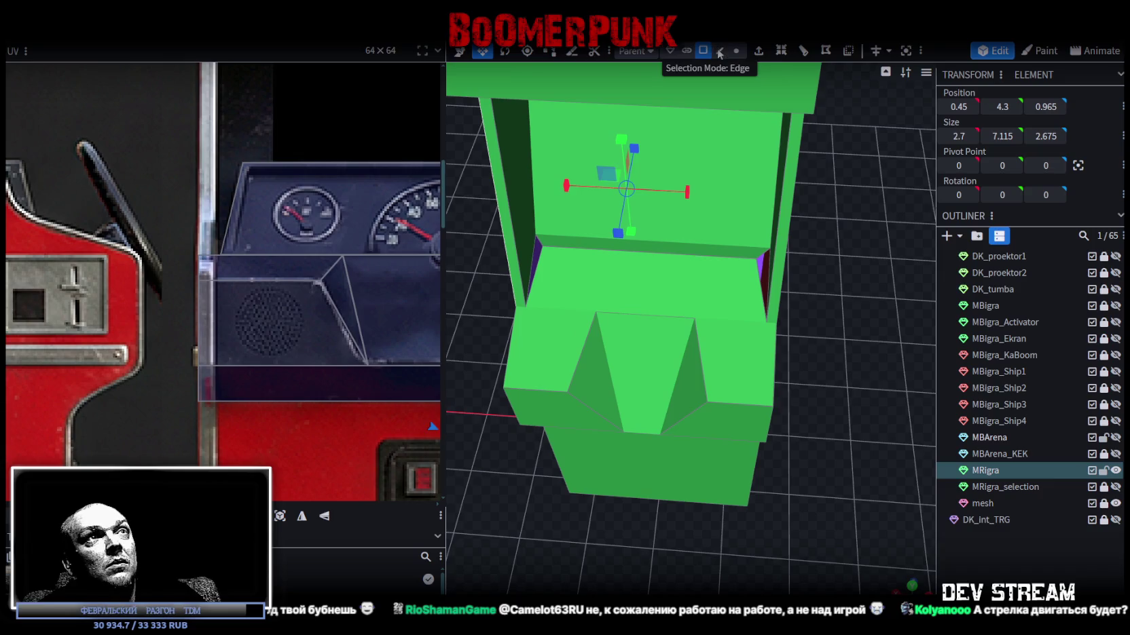
- Select the small corner edges beside the dashboard with the move tool active
{"action": "left_click", "coordinate": [719, 50]}
{"action": "left_click", "coordinate": [754, 272]}
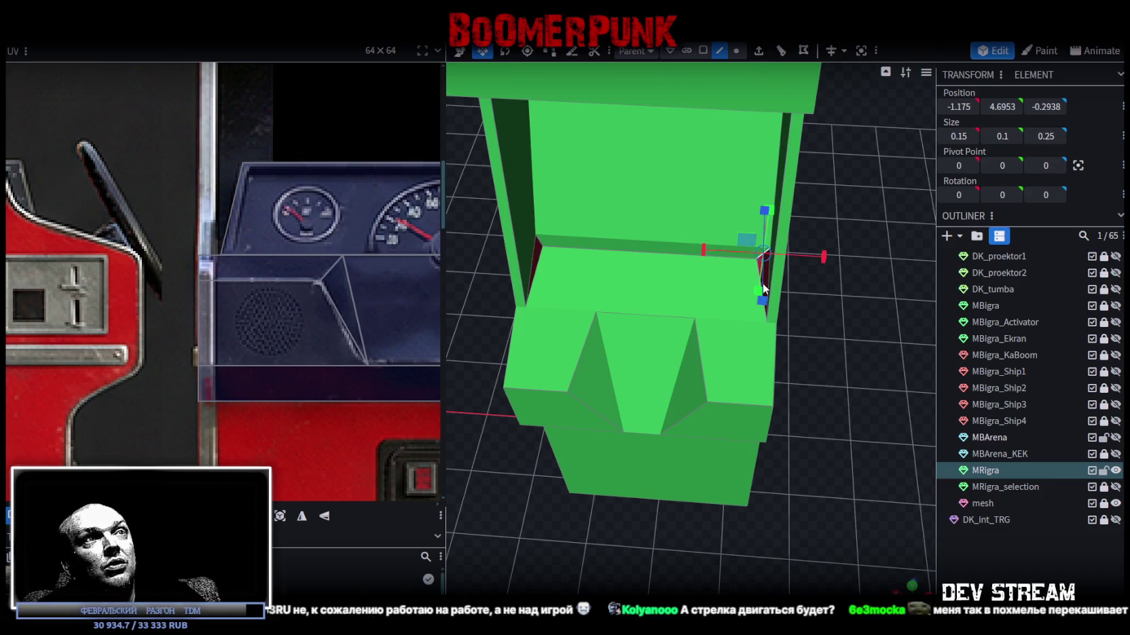
{"action": "scroll", "coordinate": [762, 283], "scroll_direction": "up", "scroll_amount": 4}
{"action": "key", "text": "v"}
{"action": "left_click", "coordinate": [844, 229]}
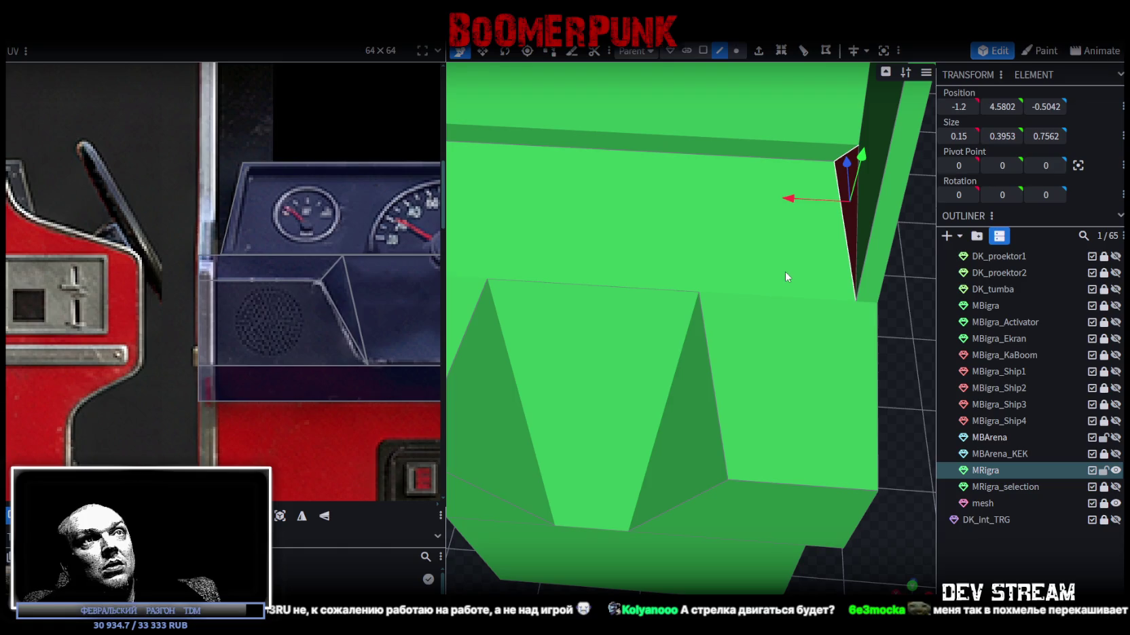
{"action": "left_click_drag", "start_coordinate": [653, 346], "coordinate": [755, 382]}
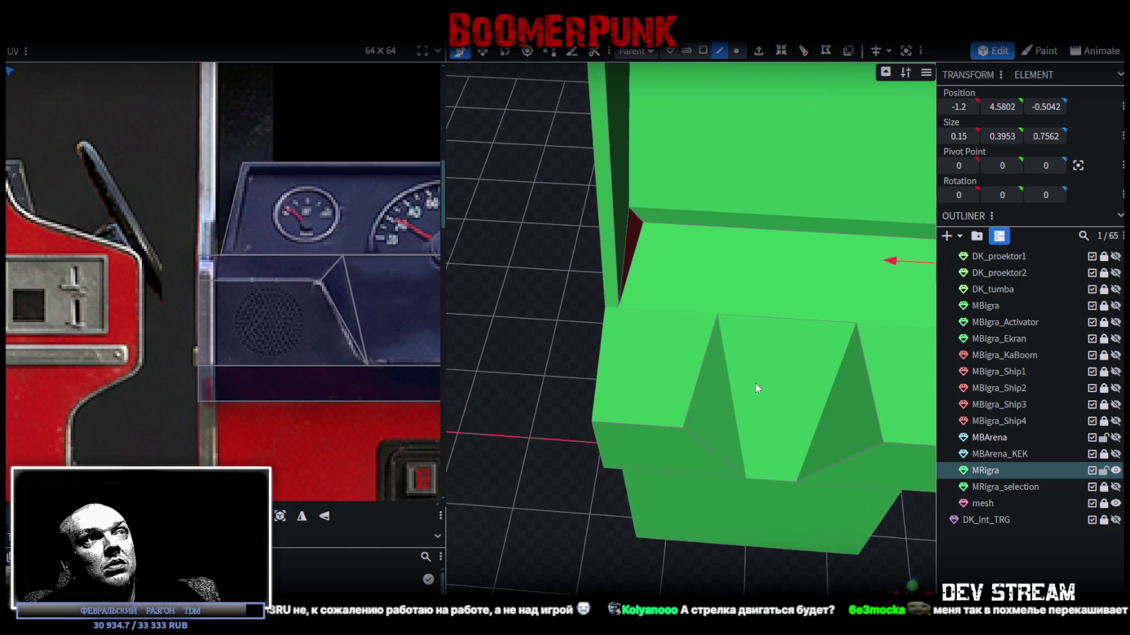
{"action": "left_click", "coordinate": [636, 217]}
{"action": "scroll", "coordinate": [561, 338], "scroll_direction": "down", "scroll_amount": 3}
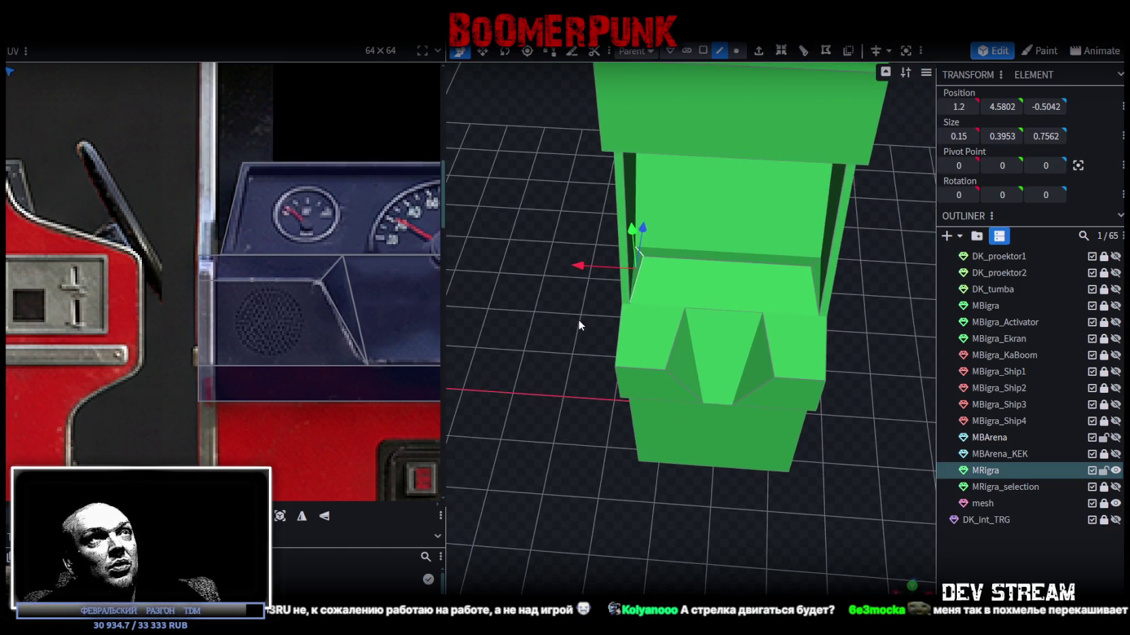
- Select both side wedge faces and move their UVs onto the dark blue area left of the gauges
{"action": "left_click", "coordinate": [702, 51]}
{"action": "scroll", "coordinate": [816, 231], "scroll_direction": "up", "scroll_amount": 2}
{"action": "left_click", "coordinate": [864, 250], "text": "shift"}
{"action": "scroll", "coordinate": [245, 243], "scroll_direction": "down", "scroll_amount": 5}
{"action": "scroll", "coordinate": [149, 159], "scroll_direction": "up", "scroll_amount": 3}
{"action": "mouse_move", "coordinate": [144, 148]}
{"action": "left_mouse_down"}
{"action": "mouse_move", "coordinate": [190, 186]}
{"action": "mouse_move", "coordinate": [329, 248]}
{"action": "mouse_move", "coordinate": [173, 163]}
{"action": "mouse_move", "coordinate": [171, 127]}
{"action": "left_mouse_up"}
{"action": "scroll", "coordinate": [322, 237], "scroll_direction": "up", "scroll_amount": 5}
{"action": "left_click", "coordinate": [273, 269]}
{"action": "left_click_drag", "start_coordinate": [200, 201], "coordinate": [161, 226]}
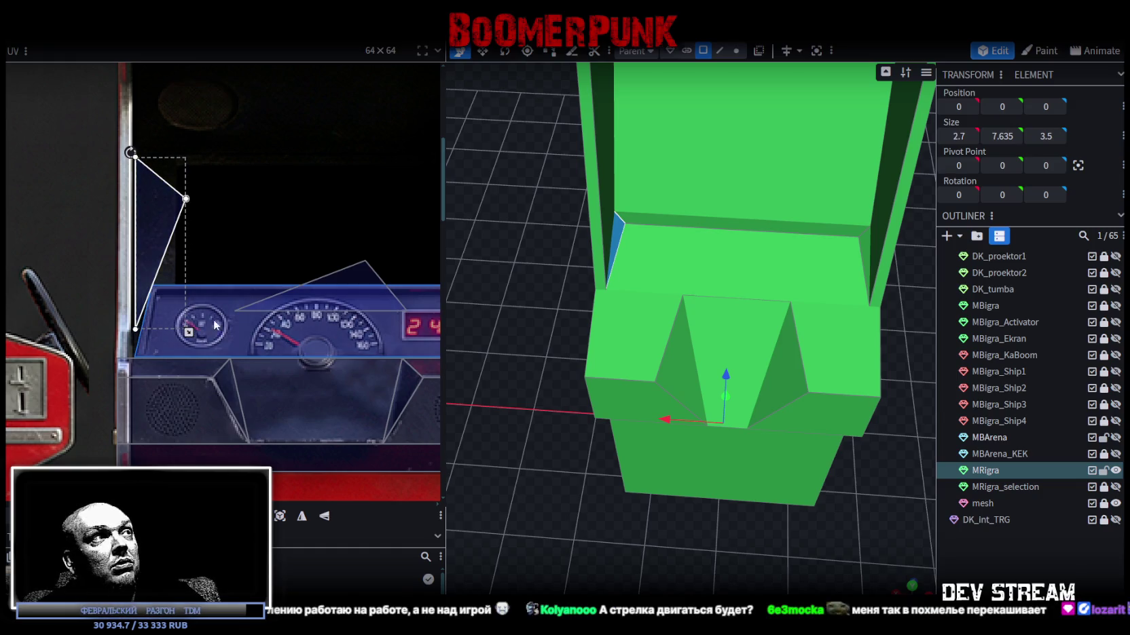
- Shrink the first wedge triangle's UV, then rotate the second triangle's UV mapping
{"action": "mouse_move", "coordinate": [189, 332]}
{"action": "left_mouse_down"}
{"action": "mouse_move", "coordinate": [170, 299]}
{"action": "mouse_move", "coordinate": [175, 307]}
{"action": "left_mouse_up"}
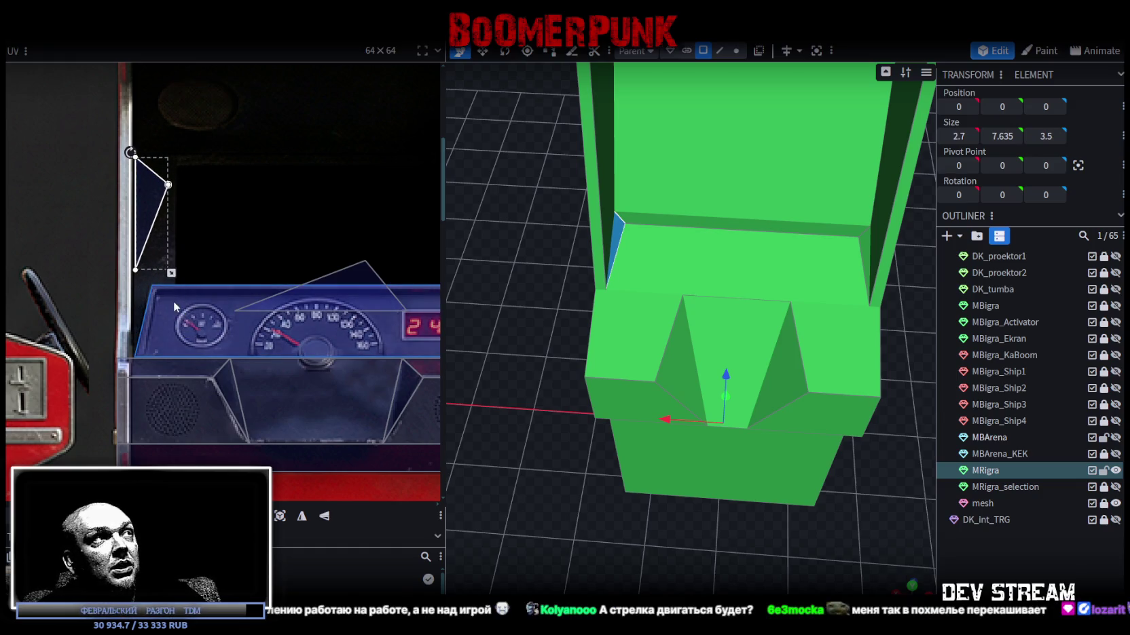
{"action": "scroll", "coordinate": [175, 302], "scroll_direction": "right", "scroll_amount": 4}
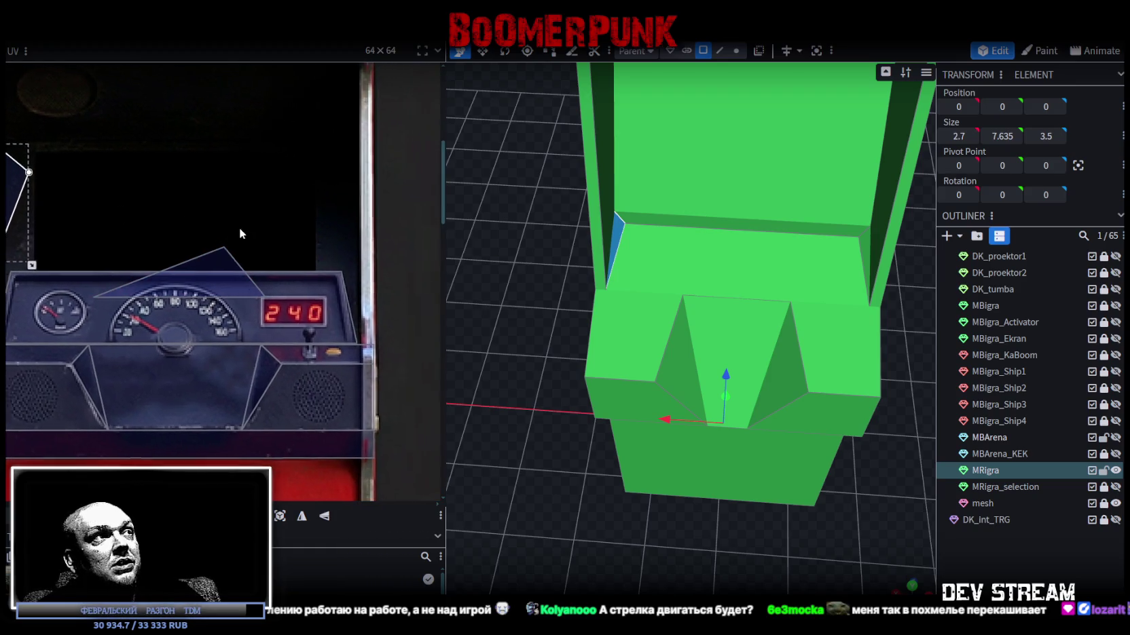
{"action": "scroll", "coordinate": [234, 230], "scroll_direction": "left", "scroll_amount": 2}
{"action": "left_click", "coordinate": [269, 198]}
{"action": "right_click", "coordinate": [268, 198]}
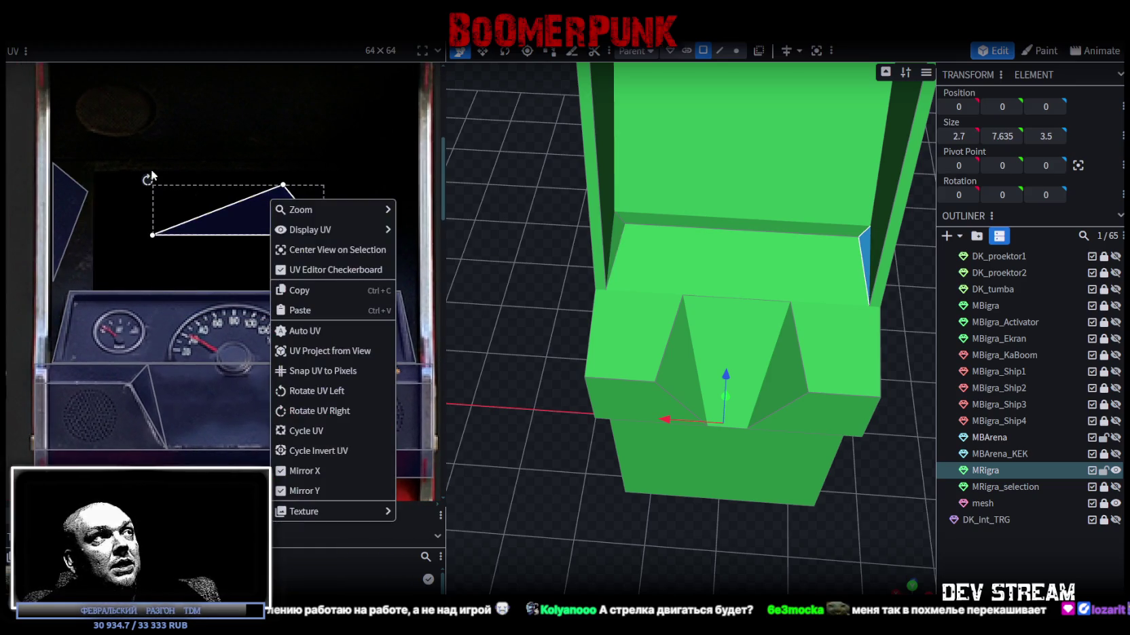
{"action": "mouse_move", "coordinate": [167, 159]}
{"action": "left_mouse_down"}
{"action": "mouse_move", "coordinate": [136, 214]}
{"action": "mouse_move", "coordinate": [220, 293]}
{"action": "left_mouse_up"}
- Shrink the second triangle's UV and place it on the dark sliver right of the screen area
{"action": "mouse_move", "coordinate": [306, 209]}
{"action": "left_click", "coordinate": [434, 250]}
{"action": "left_click_drag", "start_coordinate": [200, 184], "coordinate": [38, 200]}
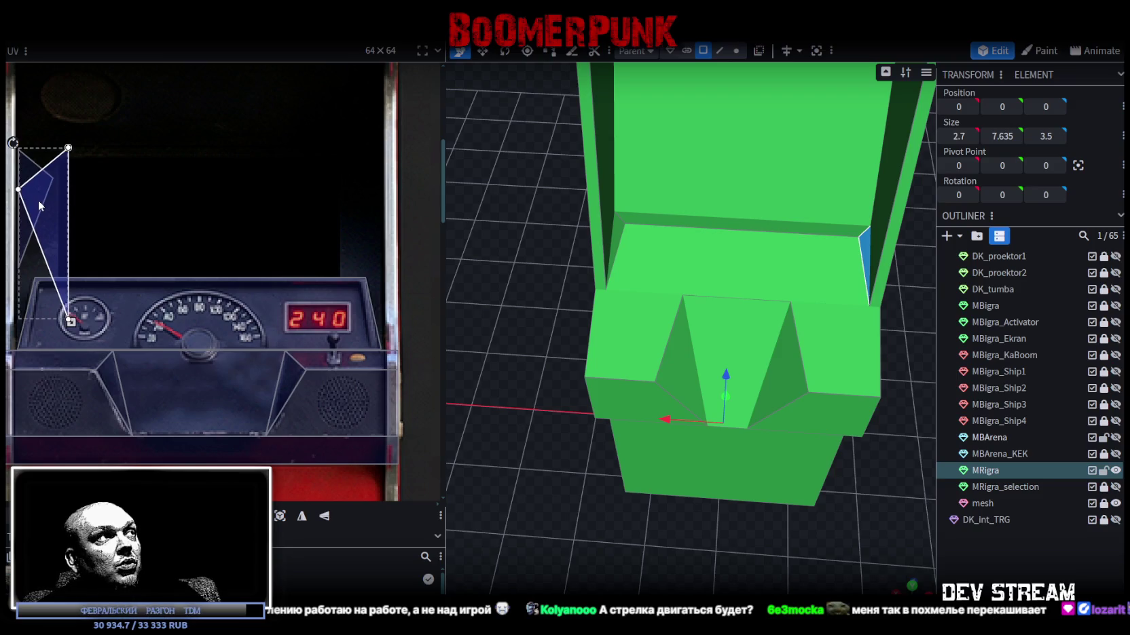
{"action": "left_click_drag", "start_coordinate": [70, 319], "coordinate": [59, 297]}
{"action": "mouse_move", "coordinate": [42, 210]}
{"action": "left_mouse_down"}
{"action": "mouse_move", "coordinate": [346, 208]}
{"action": "mouse_move", "coordinate": [368, 220]}
{"action": "left_mouse_up"}
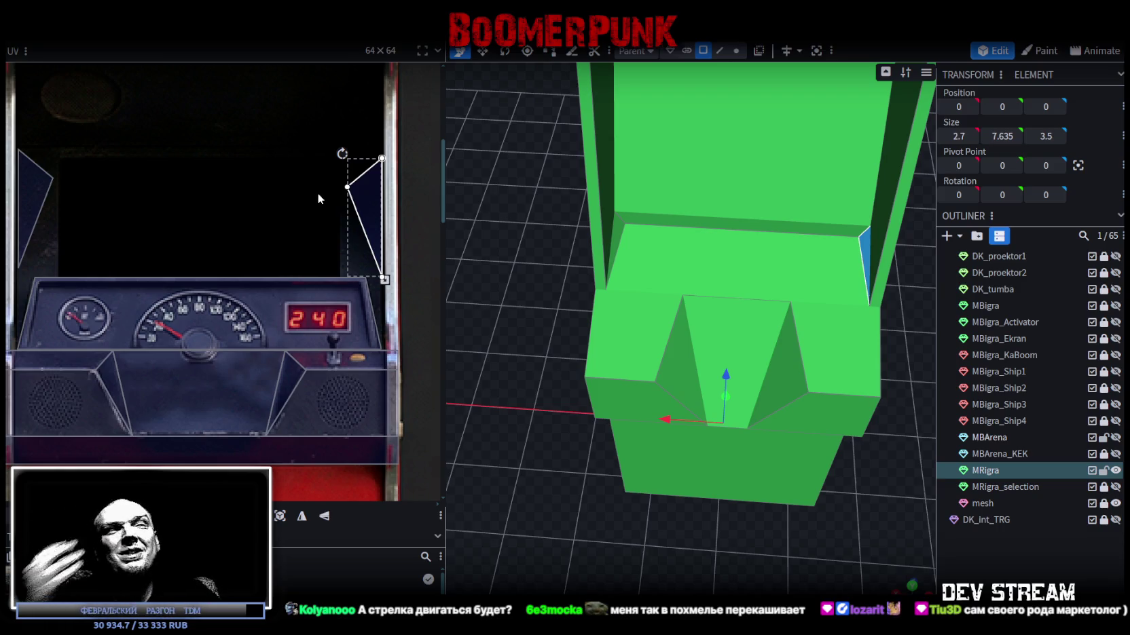
{"action": "left_click", "coordinate": [696, 220]}
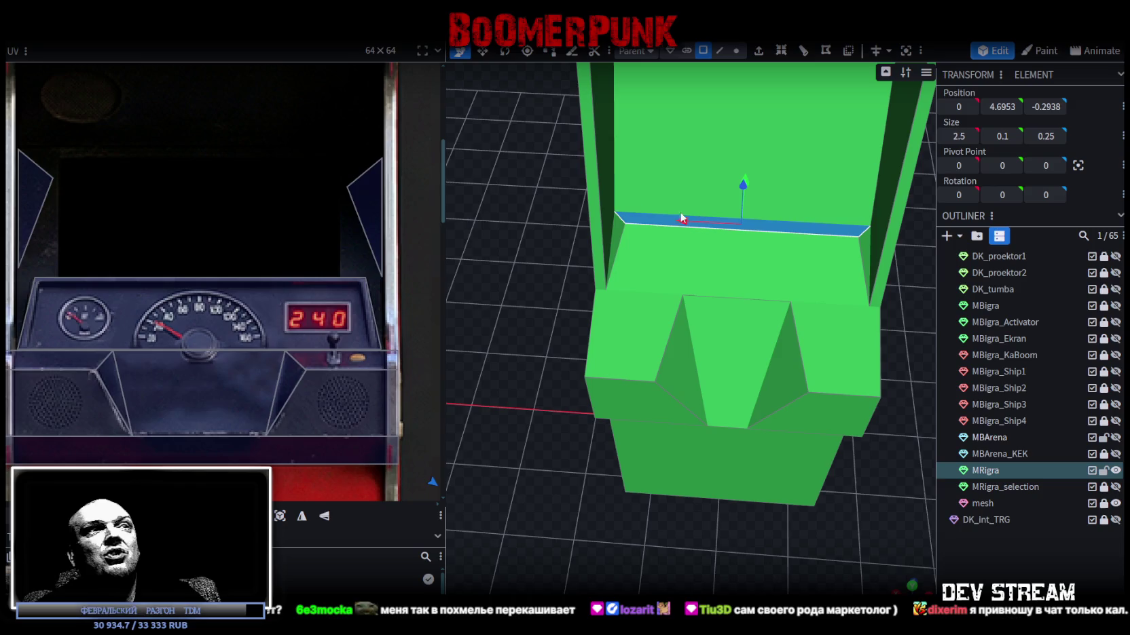
- Drag the top strip's UV into the narrow dark band beneath the ОБГОН sign
{"action": "scroll", "coordinate": [265, 239], "scroll_direction": "down", "scroll_amount": 3}
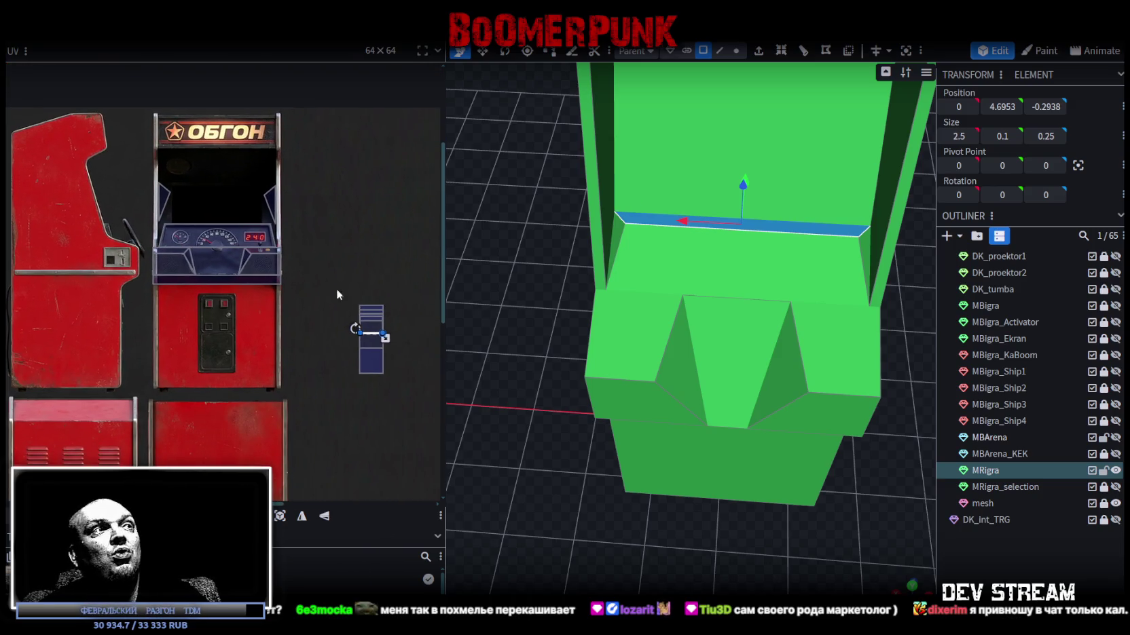
{"action": "scroll", "coordinate": [353, 306], "scroll_direction": "up", "scroll_amount": 3}
{"action": "mouse_move", "coordinate": [353, 338]}
{"action": "left_mouse_down"}
{"action": "mouse_move", "coordinate": [252, 280]}
{"action": "mouse_move", "coordinate": [249, 237]}
{"action": "left_mouse_up"}
{"action": "left_click_drag", "start_coordinate": [263, 297], "coordinate": [300, 387]}
{"action": "left_click_drag", "start_coordinate": [292, 329], "coordinate": [99, 200]}
{"action": "scroll", "coordinate": [98, 200], "scroll_direction": "up", "scroll_amount": 5}
{"action": "mouse_move", "coordinate": [129, 265]}
{"action": "left_mouse_down"}
{"action": "mouse_move", "coordinate": [127, 285]}
{"action": "mouse_move", "coordinate": [114, 275]}
{"action": "mouse_move", "coordinate": [302, 279]}
{"action": "mouse_move", "coordinate": [299, 309]}
{"action": "mouse_move", "coordinate": [240, 285]}
{"action": "mouse_move", "coordinate": [273, 296]}
{"action": "mouse_move", "coordinate": [258, 298]}
{"action": "left_mouse_up"}
{"action": "scroll", "coordinate": [166, 276], "scroll_direction": "down", "scroll_amount": 5}
{"action": "scroll", "coordinate": [299, 279], "scroll_direction": "up", "scroll_amount": 5}
{"action": "scroll", "coordinate": [265, 302], "scroll_direction": "down", "scroll_amount": 3}
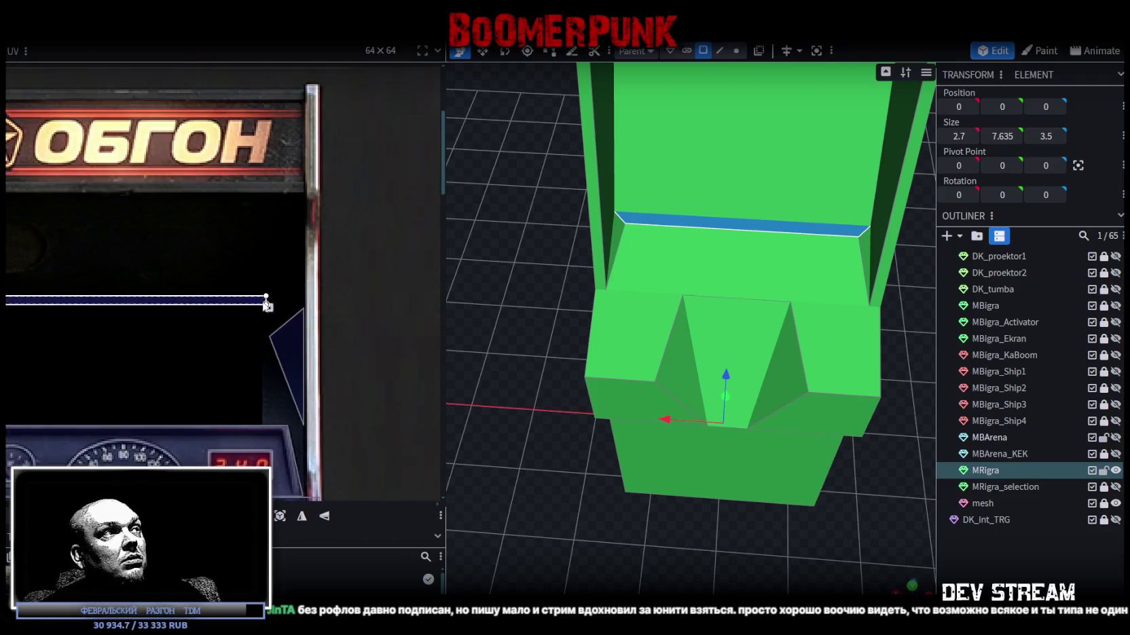
{"action": "scroll", "coordinate": [267, 302], "scroll_direction": "down", "scroll_amount": 1}
{"action": "scroll", "coordinate": [711, 567], "scroll_direction": "down", "scroll_amount": 2}
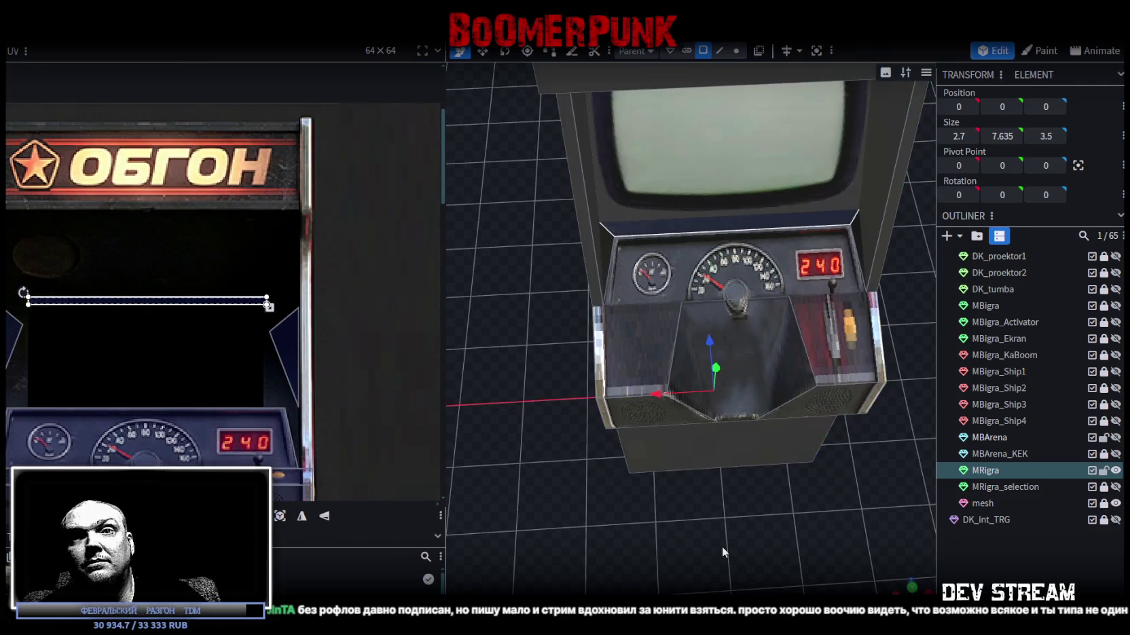
{"action": "mouse_move", "coordinate": [724, 558]}
{"action": "left_mouse_down"}
{"action": "mouse_move", "coordinate": [713, 571]}
{"action": "mouse_move", "coordinate": [639, 554]}
{"action": "mouse_move", "coordinate": [662, 546]}
{"action": "left_mouse_up"}
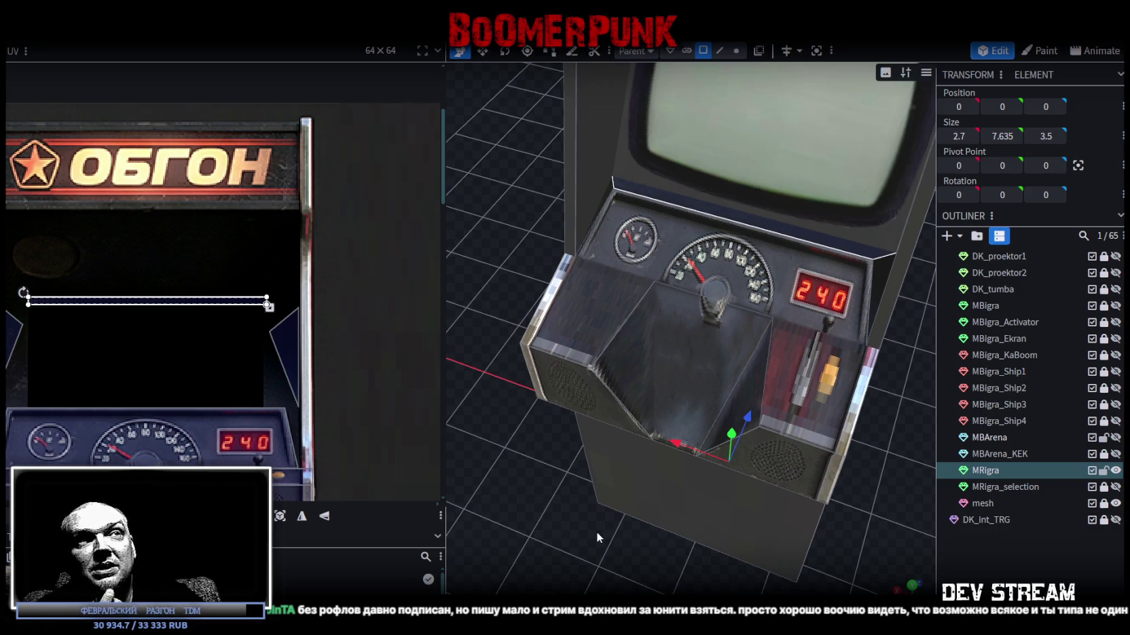
{"action": "mouse_move", "coordinate": [667, 486]}
{"action": "left_mouse_down"}
{"action": "mouse_move", "coordinate": [586, 452]}
{"action": "mouse_move", "coordinate": [640, 439]}
{"action": "mouse_move", "coordinate": [622, 442]}
{"action": "left_mouse_up"}
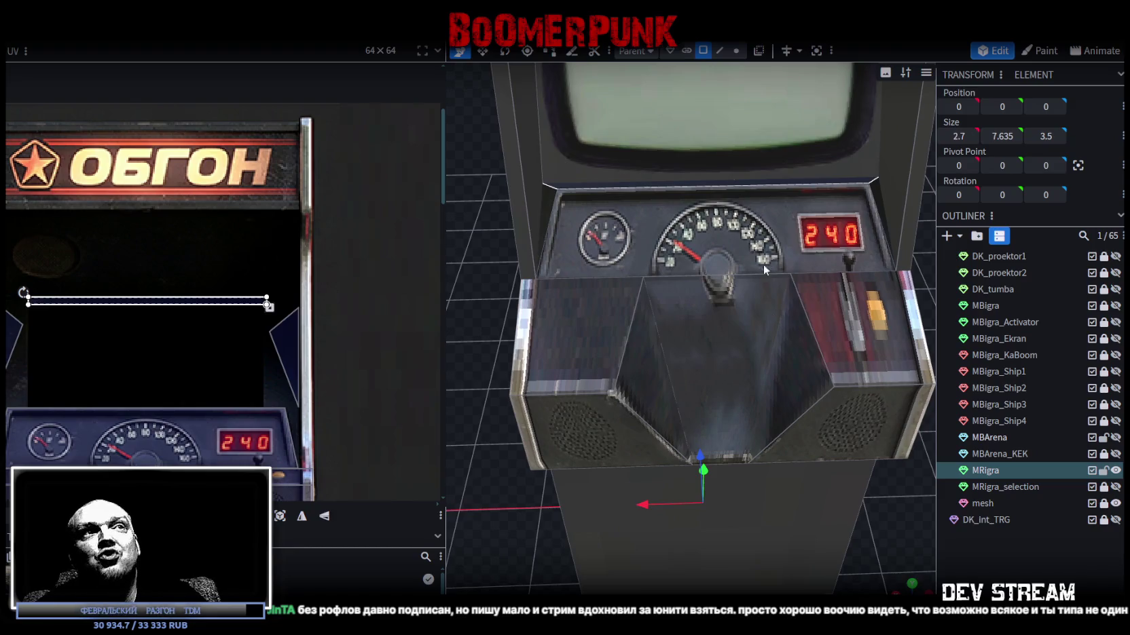
{"action": "scroll", "coordinate": [763, 269], "scroll_direction": "down", "scroll_amount": 3}
{"action": "mouse_move", "coordinate": [758, 469]}
{"action": "left_mouse_down"}
{"action": "mouse_move", "coordinate": [845, 463]}
{"action": "mouse_move", "coordinate": [745, 291]}
{"action": "left_mouse_up"}
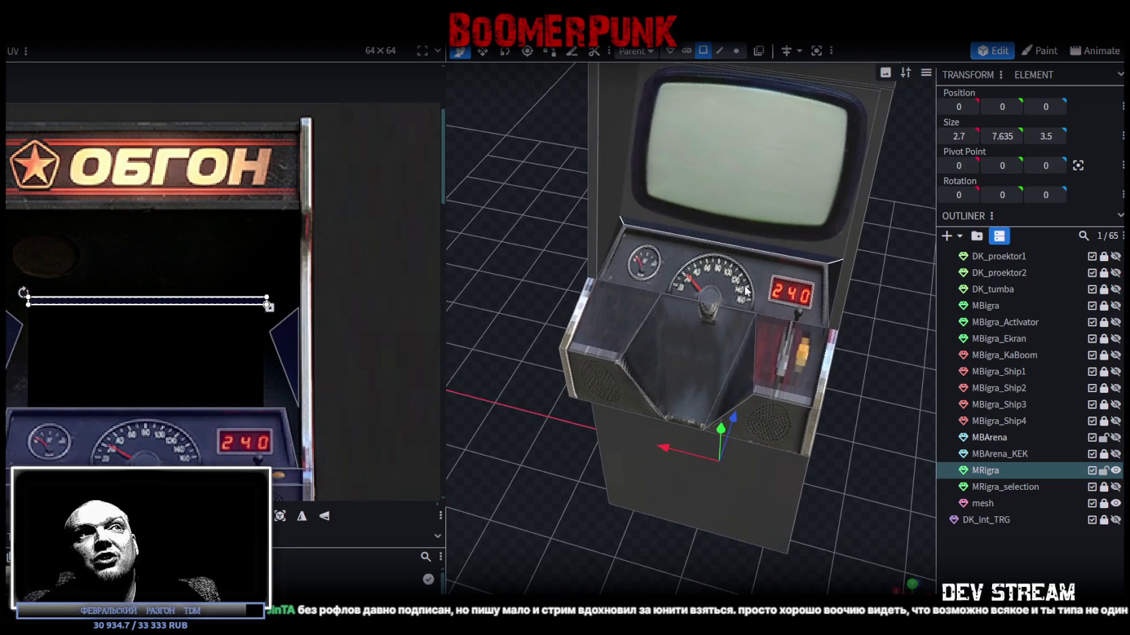
{"action": "left_click_drag", "start_coordinate": [778, 354], "coordinate": [851, 321]}
{"action": "scroll", "coordinate": [852, 321], "scroll_direction": "up", "scroll_amount": 5}
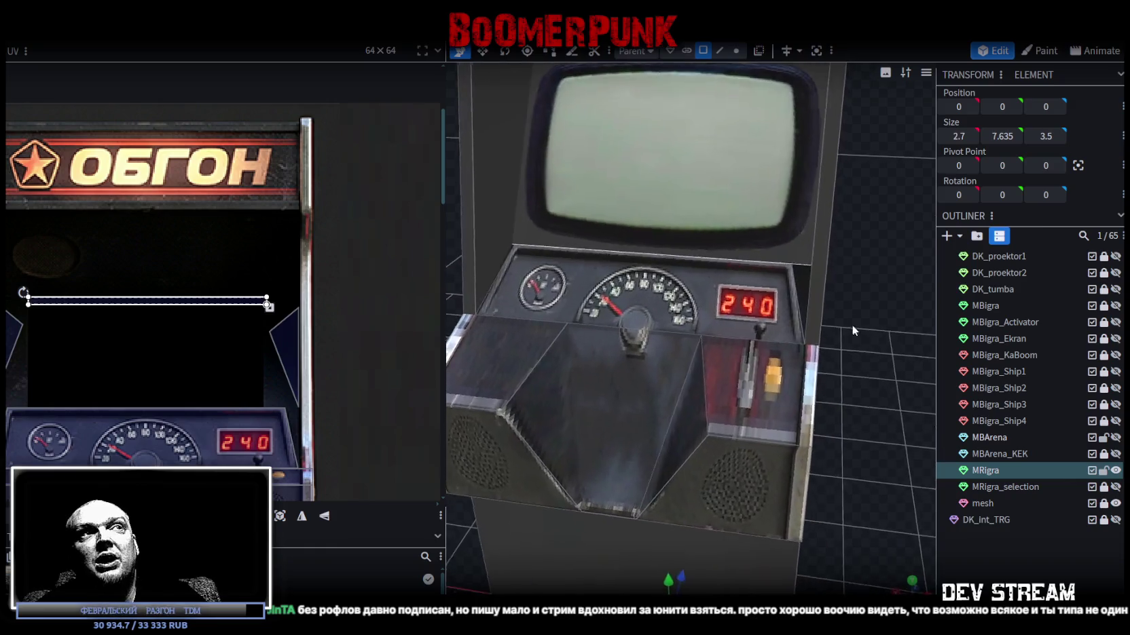
{"action": "scroll", "coordinate": [849, 413], "scroll_direction": "up", "scroll_amount": 4}
{"action": "scroll", "coordinate": [842, 407], "scroll_direction": "down", "scroll_amount": 4}
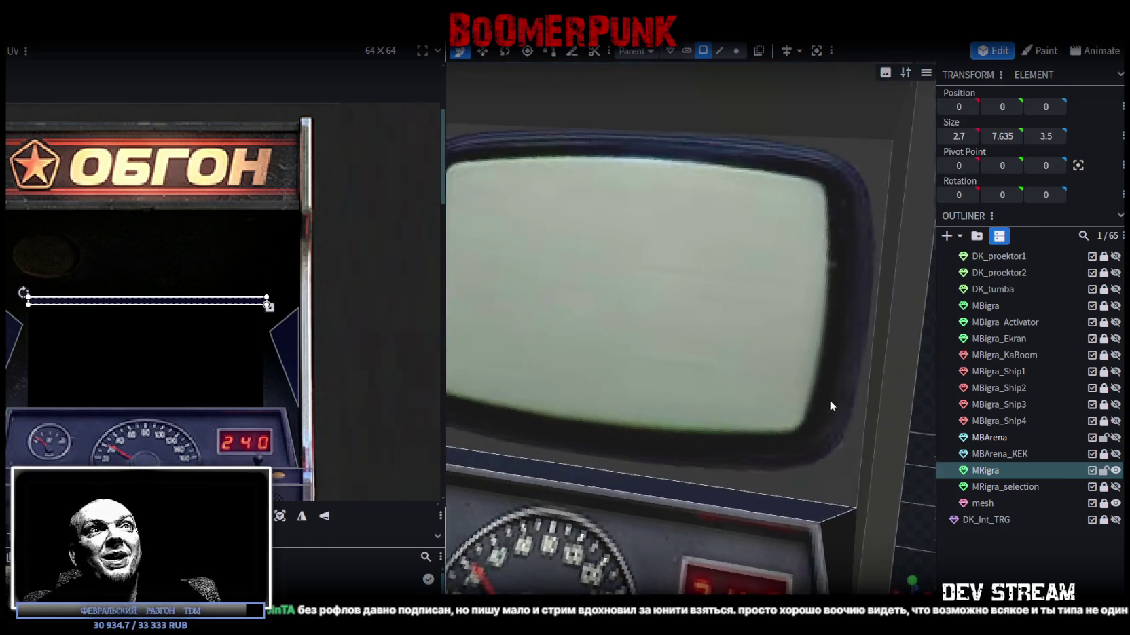